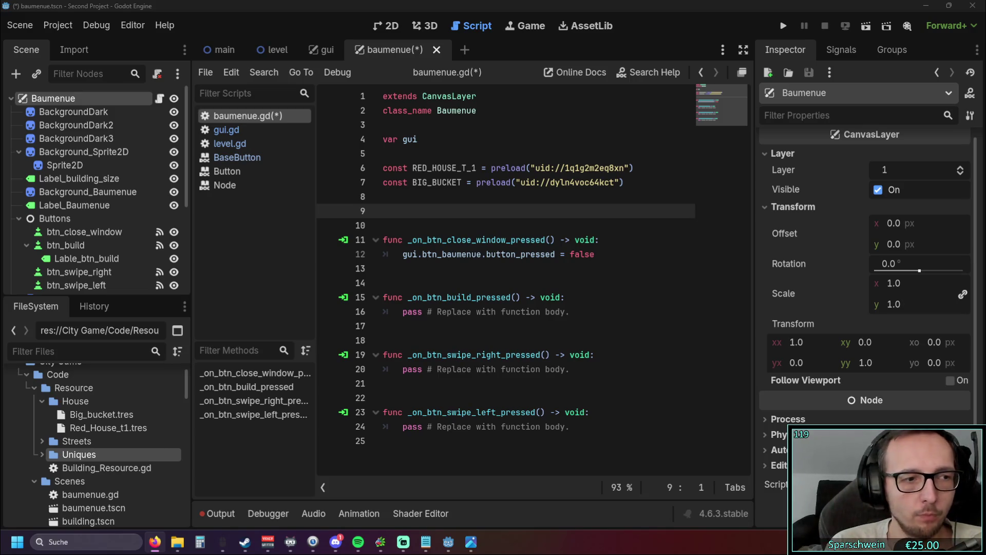
Write the comment '# Load Ressourses out of a Folder and append it to a list' above a 'func load' line
{"action": "left_click", "coordinate": [422, 212]}
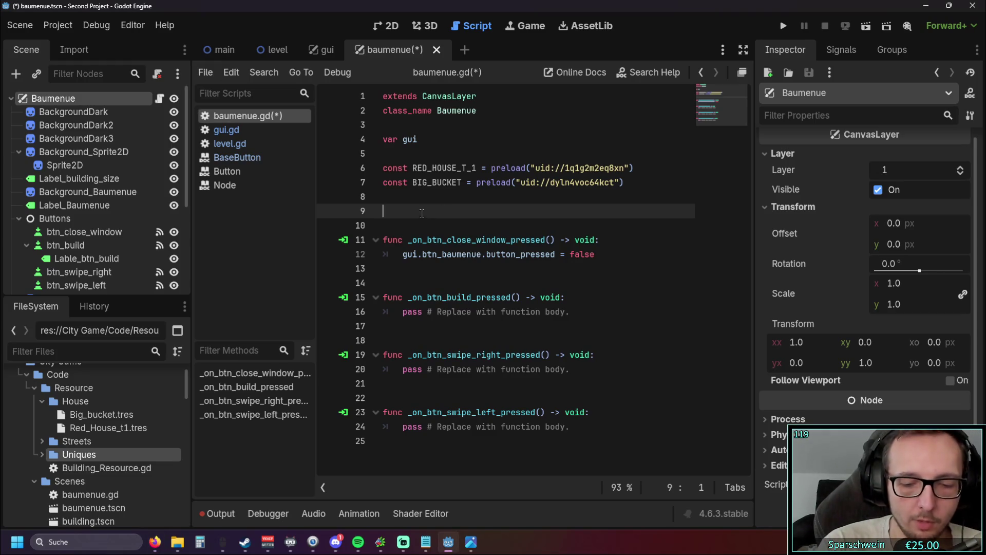
{"action": "type", "text": "#"}
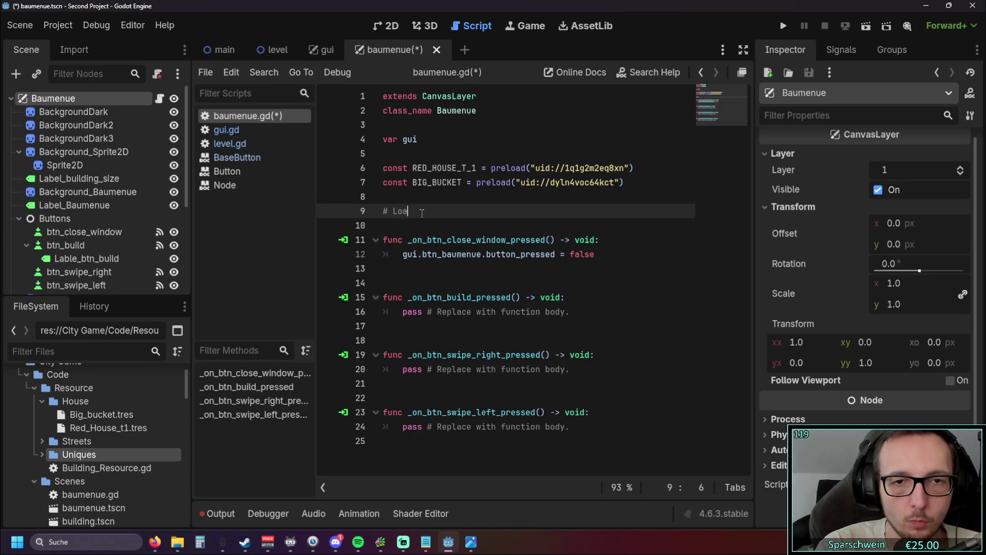
{"action": "type", "text": " Load"}
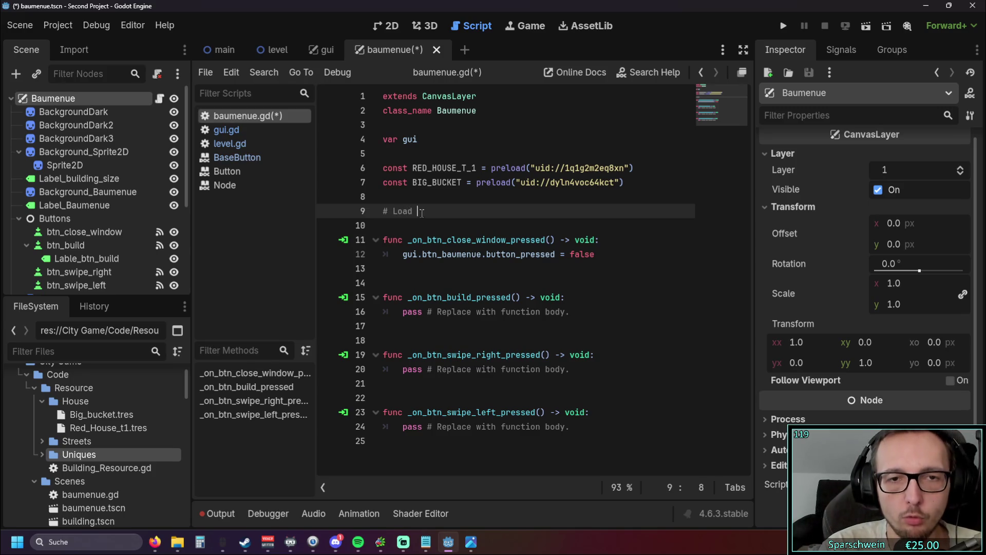
{"action": "key", "text": "BackSpace"}
{"action": "key", "text": "BackSpace"}
{"action": "key", "text": "BackSpace"}
{"action": "type", "text": "ad Re"}
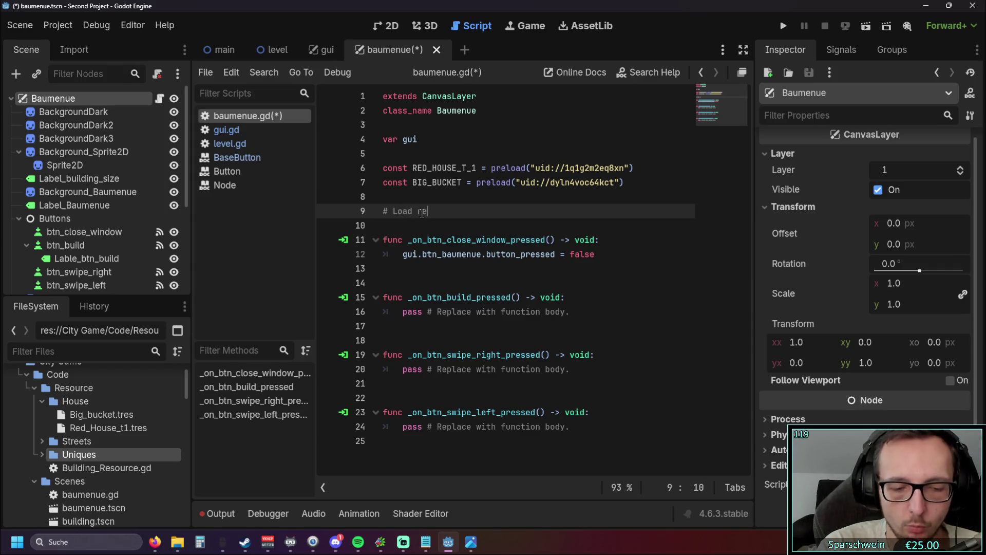
{"action": "type", "text": "ssourses "}
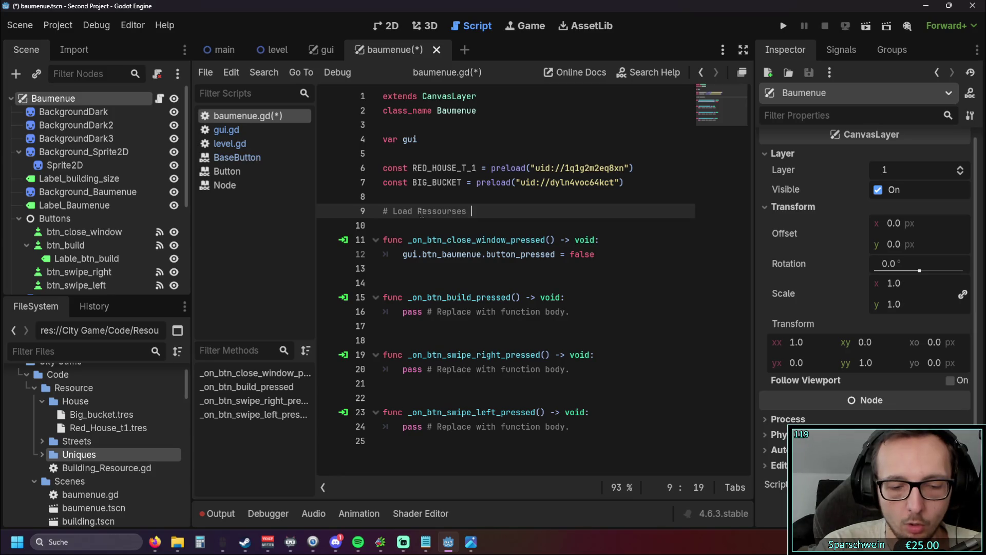
{"action": "type", "text": "out of a Fold"}
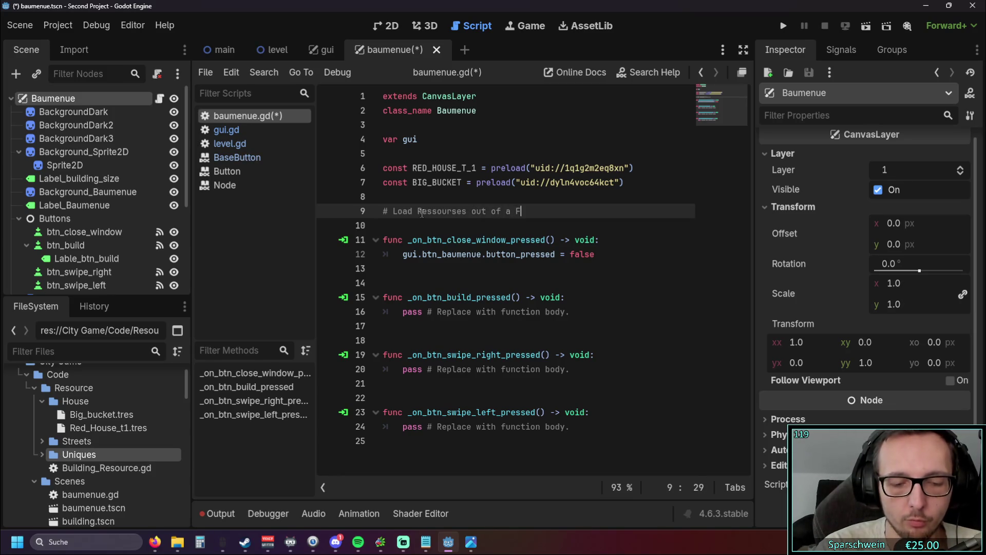
{"action": "type", "text": "er"}
{"action": "key", "text": "Return"}
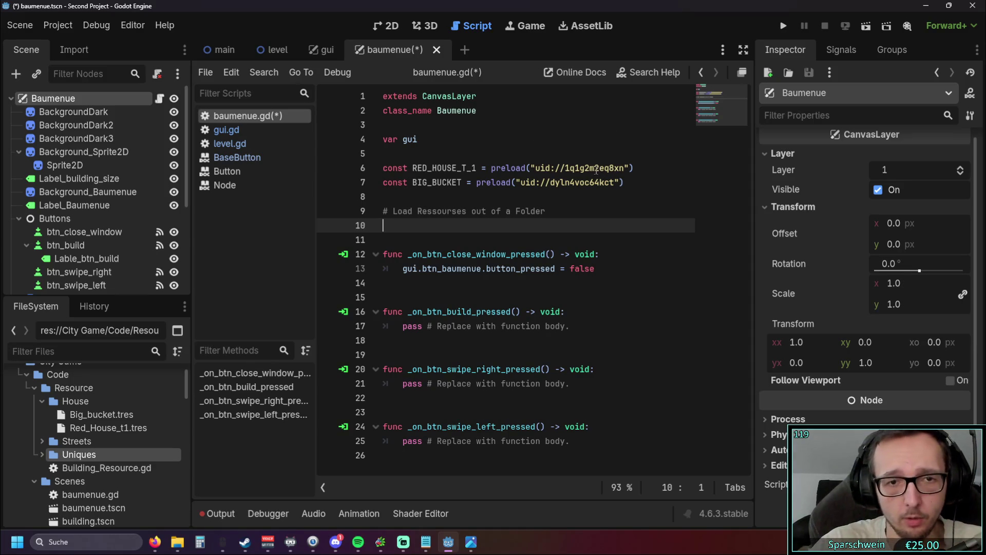
{"action": "type", "text": "func "}
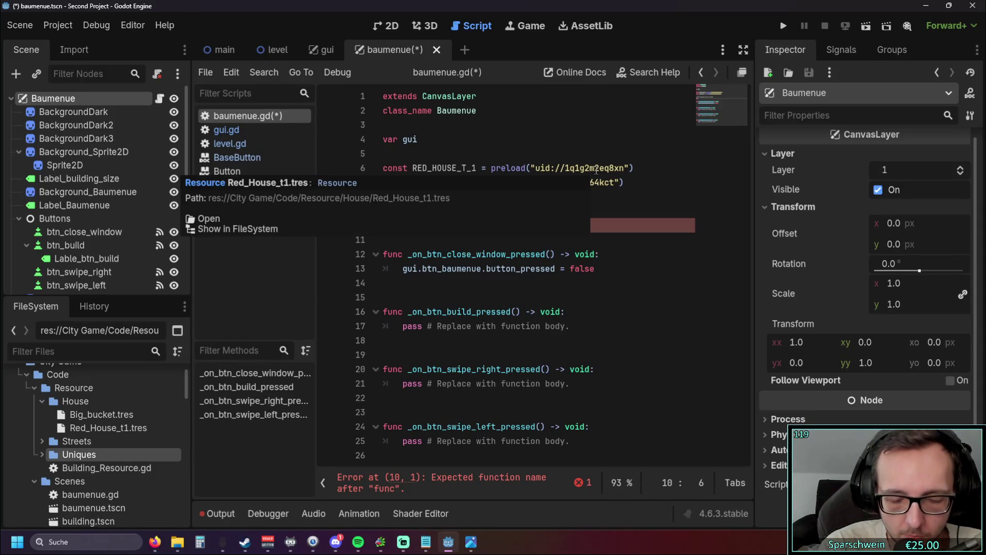
{"action": "type", "text": "load"}
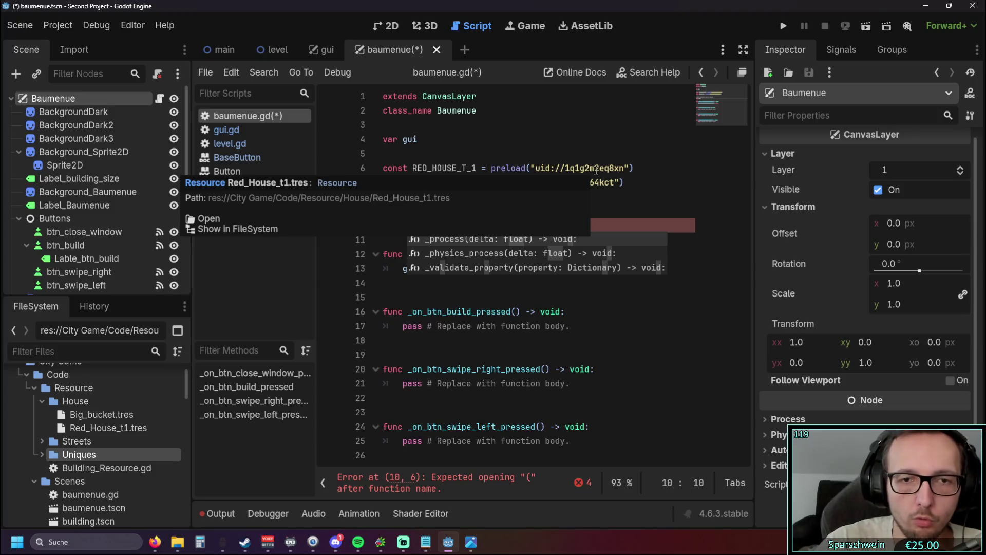
{"action": "key", "text": "Escape"}
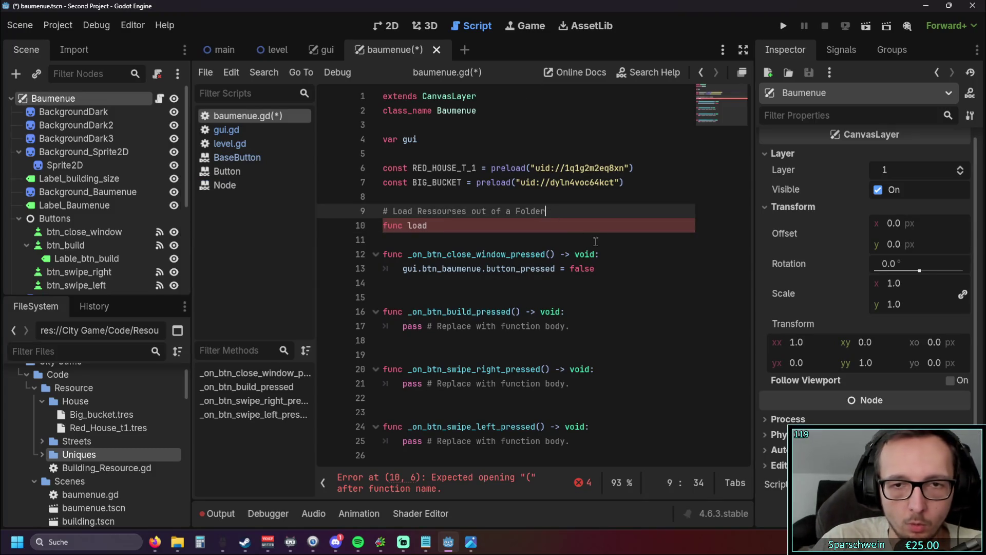
{"action": "key", "text": "Up"}
{"action": "key", "text": "End"}
{"action": "type", "text": "and append"}
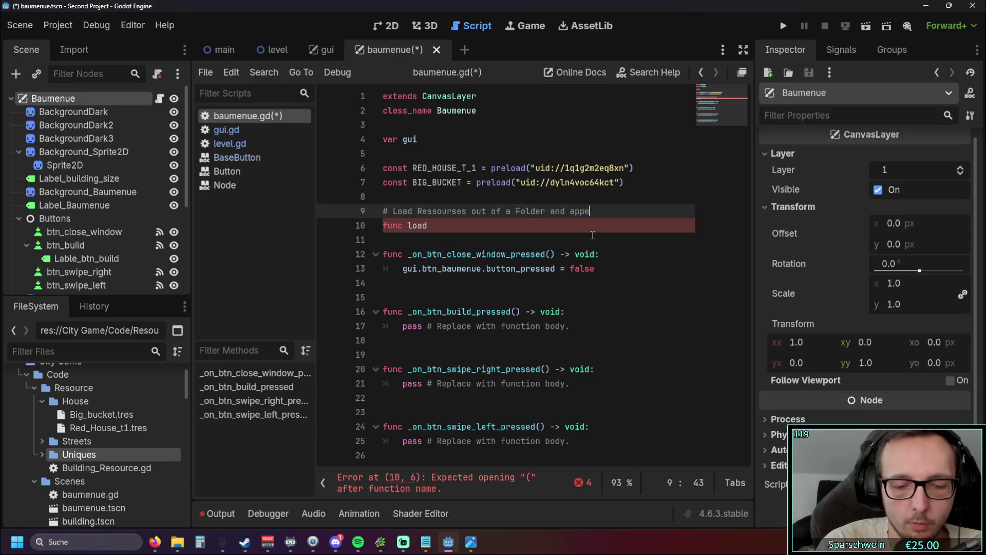
{"action": "type", "text": " it to a li"}
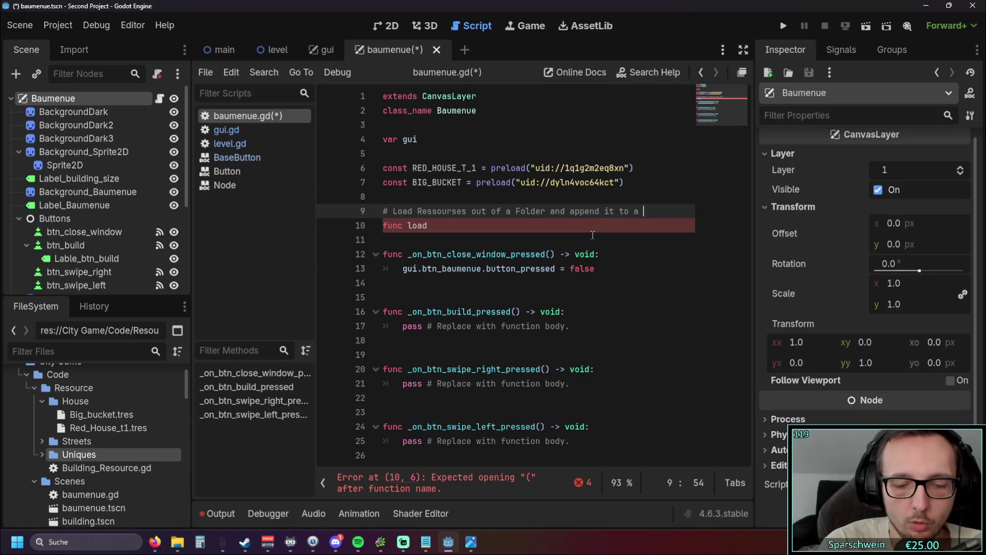
{"action": "type", "text": "st"}
Lowercase 'Ressourses' and 'Load' in the comment and extend the header to 'func load_'
{"action": "left_click", "coordinate": [530, 229]}
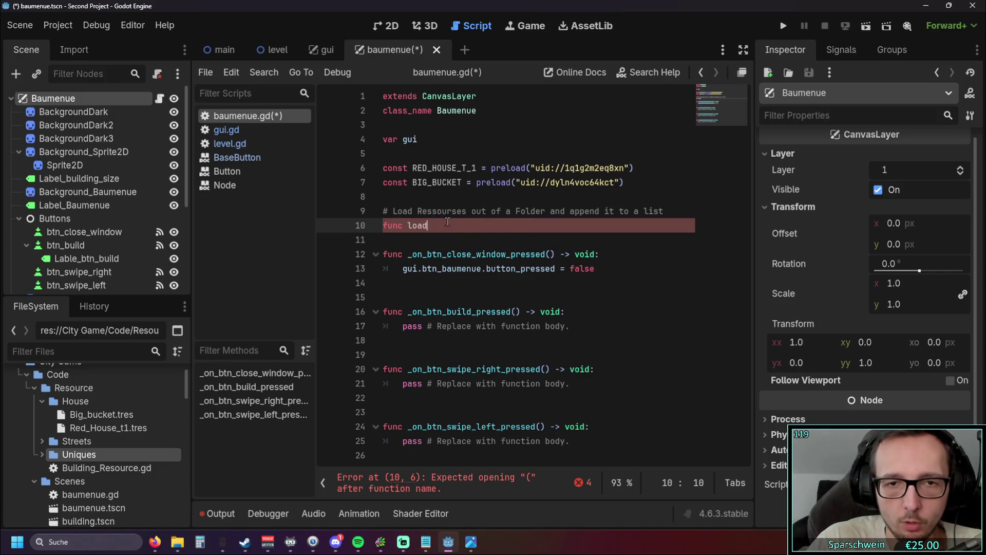
{"action": "left_click", "coordinate": [519, 211]}
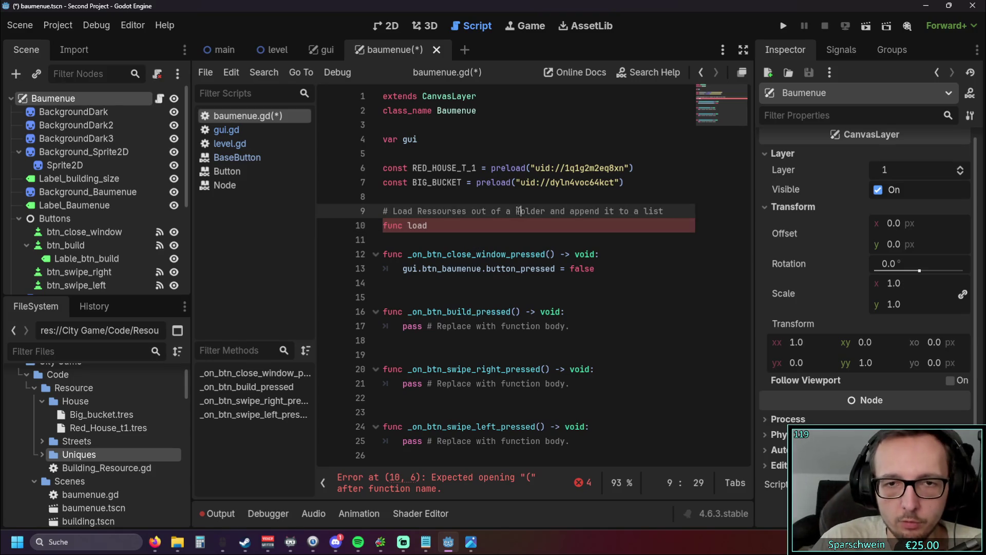
{"action": "left_click", "coordinate": [423, 211]}
{"action": "key", "text": "BackSpace"}
{"action": "type", "text": "r"}
{"action": "left_click", "coordinate": [457, 226]}
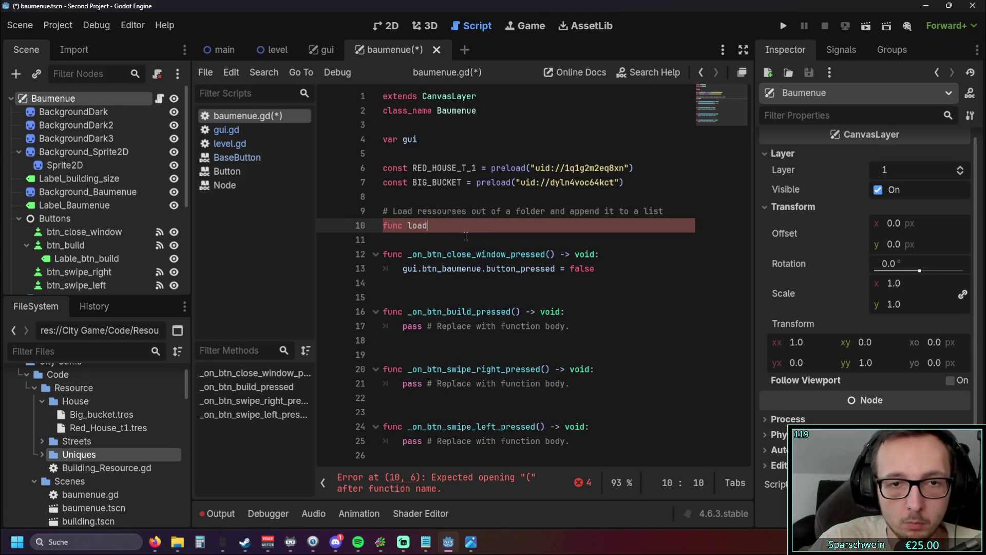
{"action": "left_click", "coordinate": [399, 211]}
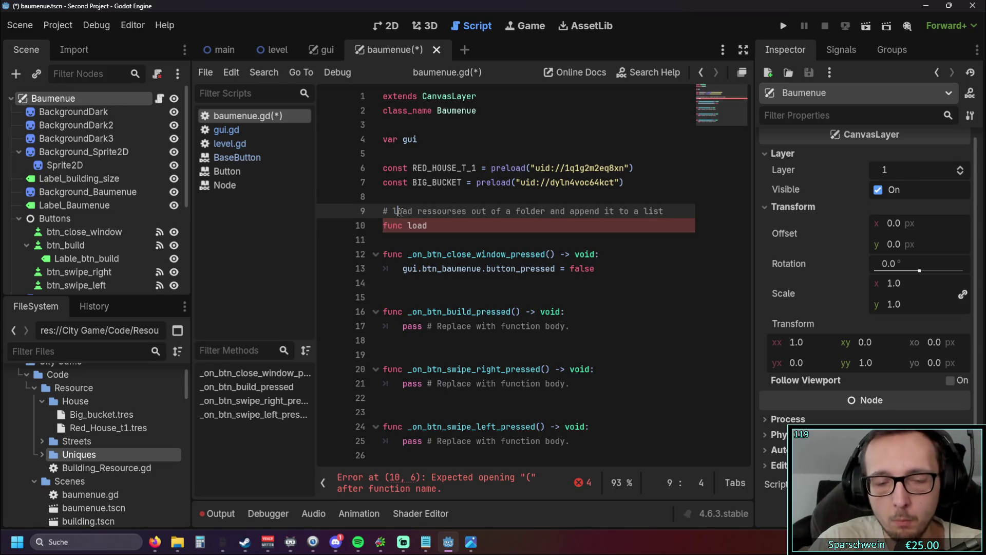
{"action": "key", "text": "BackSpace"}
{"action": "type", "text": "l"}
{"action": "left_click", "coordinate": [490, 226]}
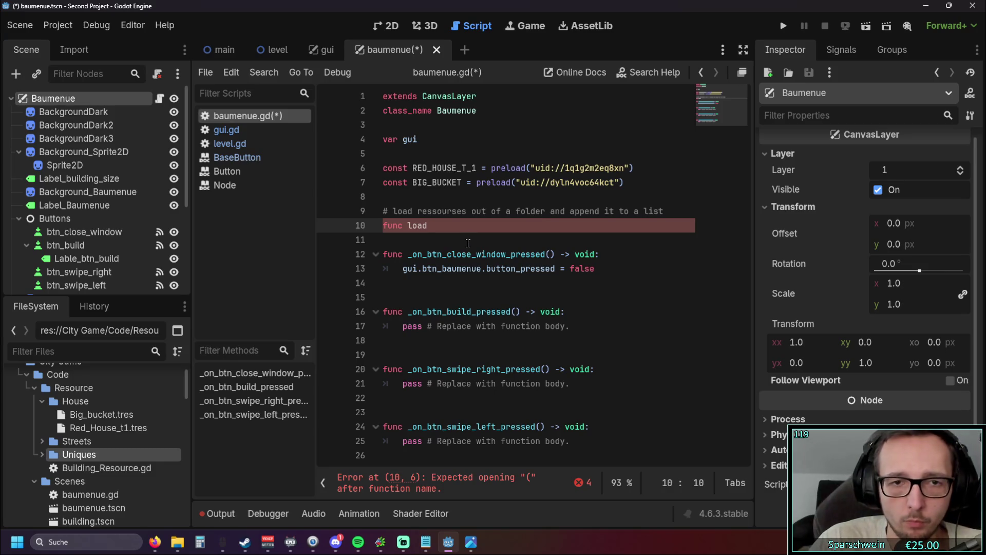
{"action": "type", "text": "_"}
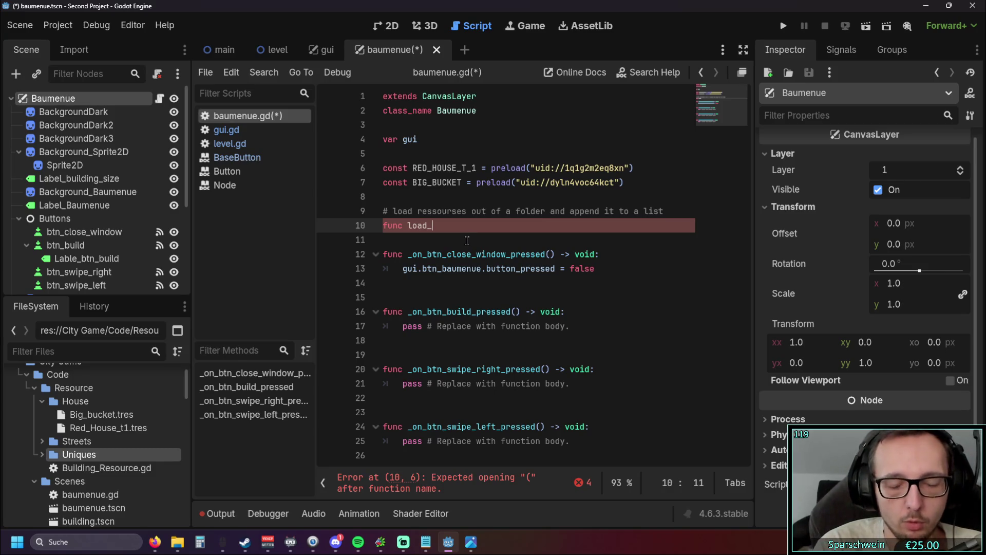
Turn the load_ header into func _ready() -> void: with pass as its body
{"action": "key", "text": "BackSpace"}
{"action": "key", "text": "BackSpace"}
{"action": "key", "text": "BackSpace"}
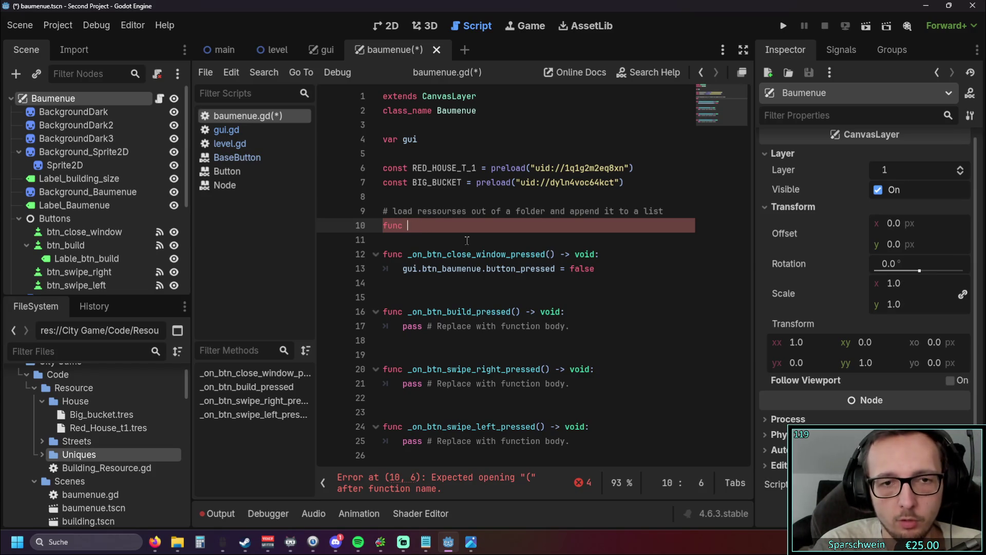
{"action": "type", "text": "_read"}
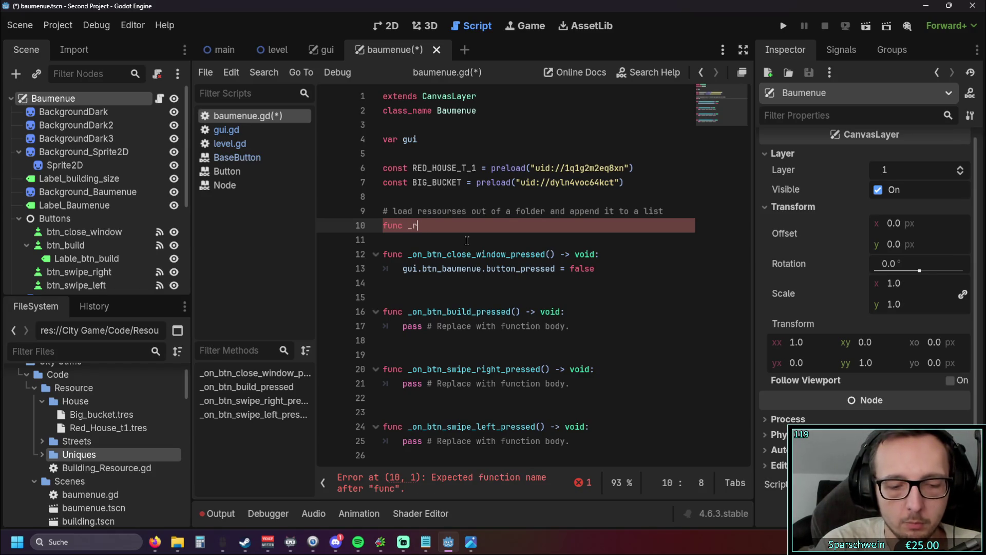
{"action": "key", "text": "Return"}
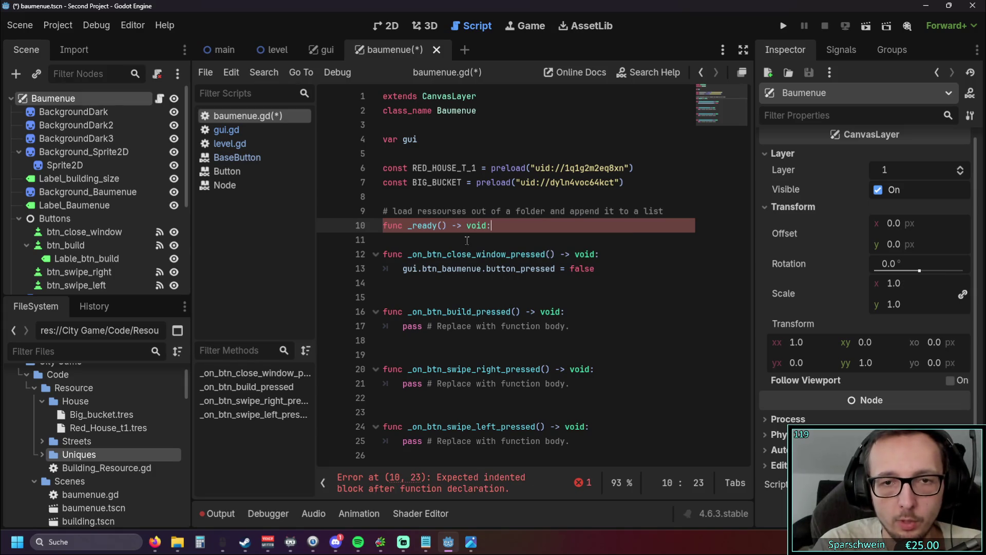
{"action": "key", "text": "Return"}
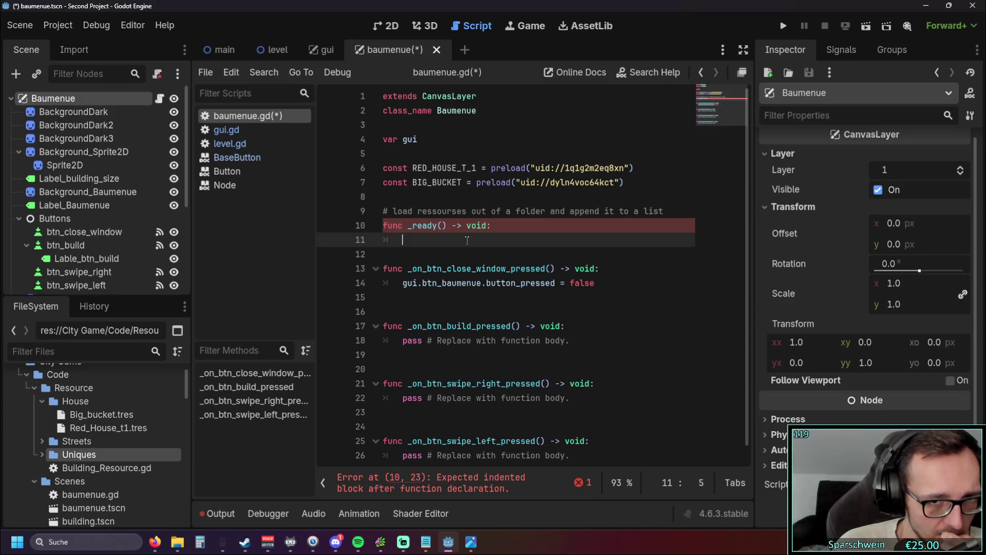
{"action": "key", "text": "Return"}
{"action": "key", "text": "Return"}
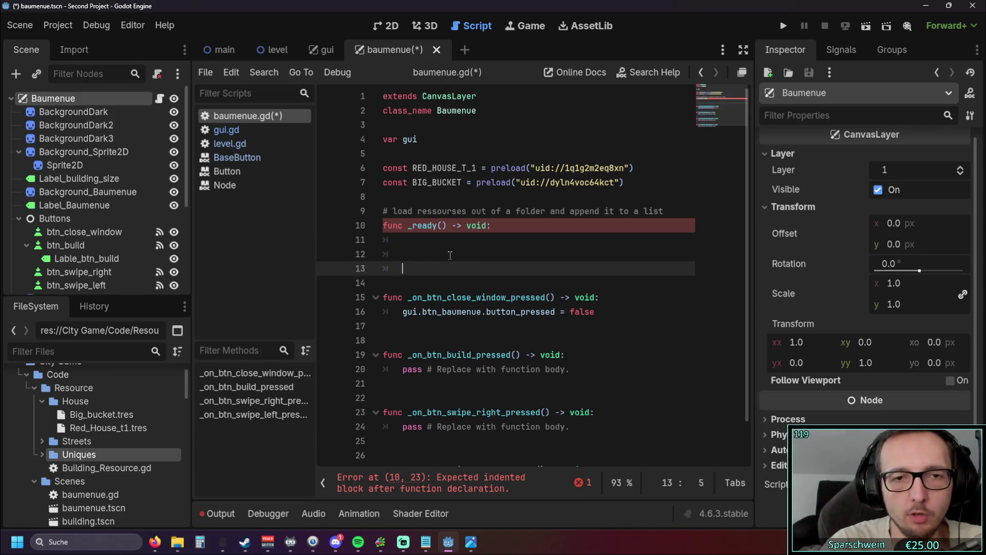
{"action": "left_click", "coordinate": [434, 241]}
{"action": "type", "text": "load"}
{"action": "key", "text": "BackSpace"}
{"action": "key", "text": "BackSpace"}
{"action": "key", "text": "BackSpace"}
{"action": "type", "text": "pass"}
Cut the folder-loading comment from line 9
{"action": "left_click", "coordinate": [414, 266]}
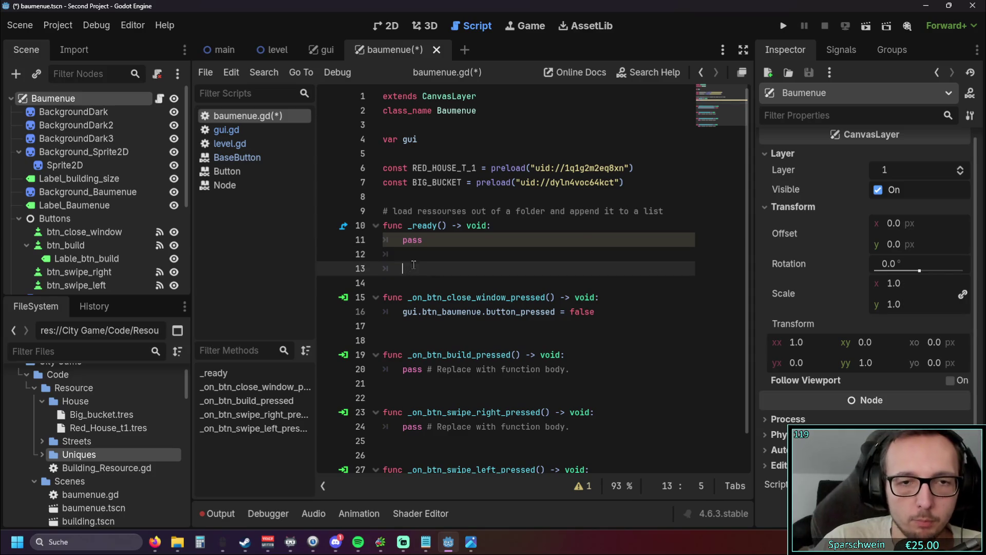
{"action": "triple_click", "coordinate": [366, 211]}
{"action": "key", "text": "ctrl+c"}
{"action": "key", "text": "BackSpace"}
{"action": "left_click", "coordinate": [401, 266]}
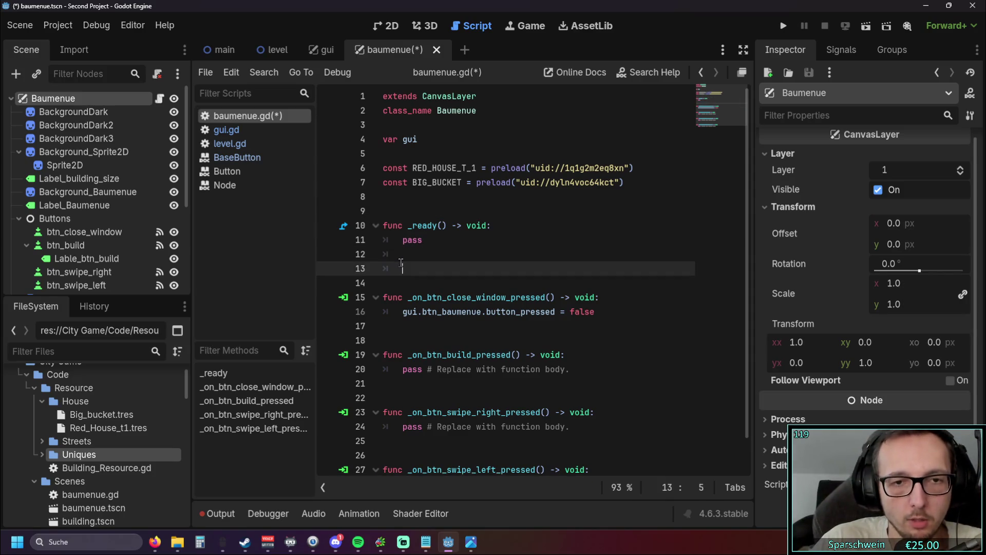
Paste the folder-loading comment on line 13 and begin a func load_ressources header below it
{"action": "key", "text": "BackSpace"}
{"action": "key", "text": "ctrl+v"}
{"action": "key", "text": "Return"}
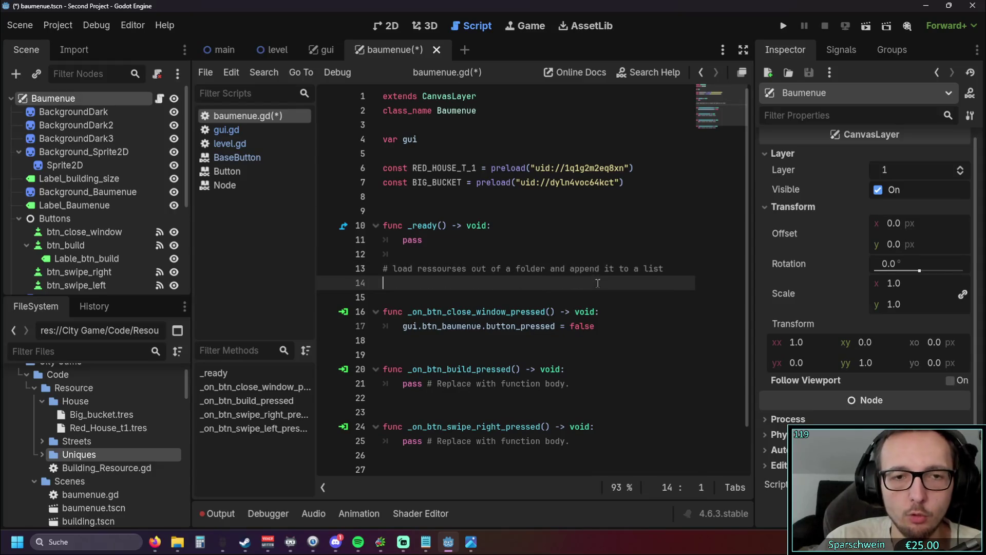
{"action": "scroll", "coordinate": [482, 297], "scroll_direction": "down", "scroll_amount": 1}
{"action": "type", "text": "func"}
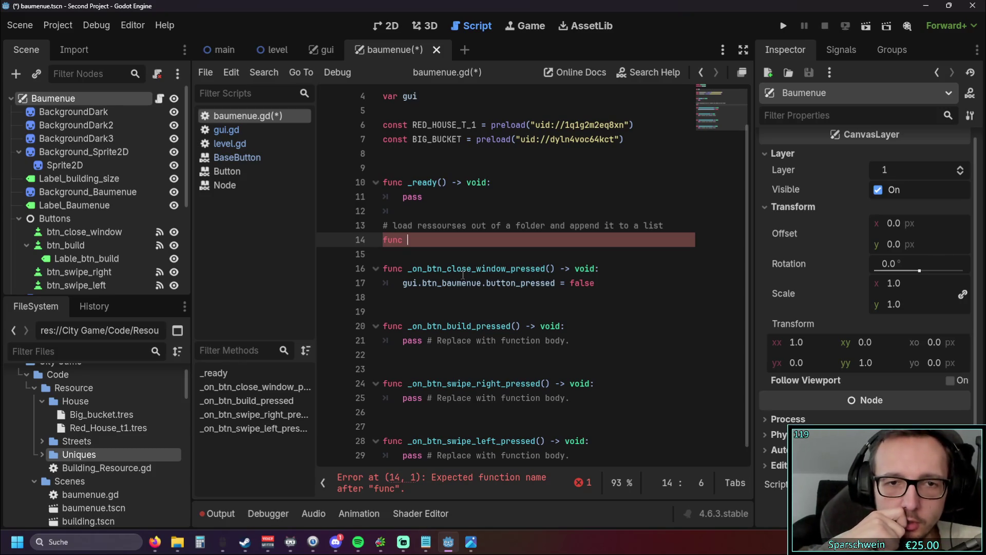
{"action": "type", "text": "load"}
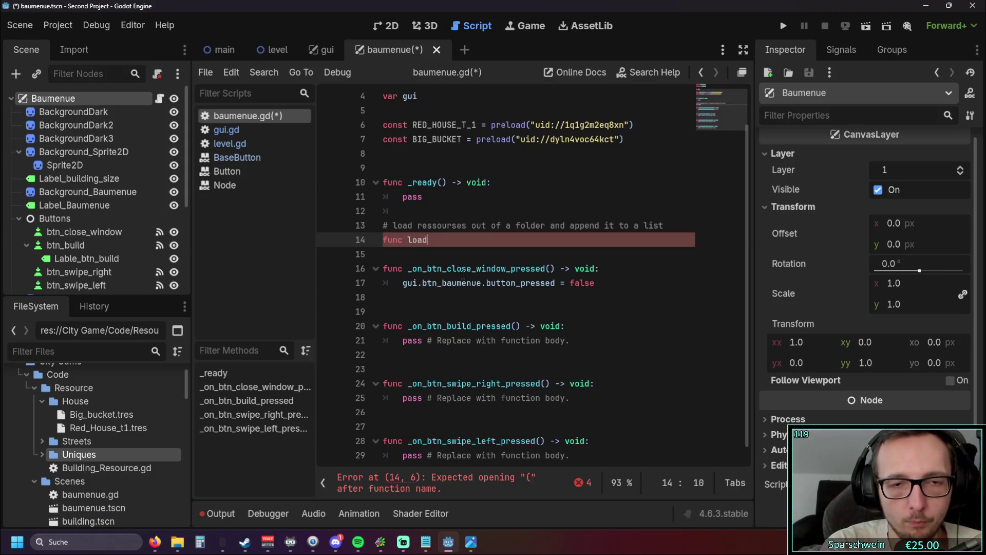
{"action": "type", "text": "("}
{"action": "key", "text": "BackSpace"}
{"action": "key", "text": "BackSpace"}
{"action": "type", "text": "d_res"}
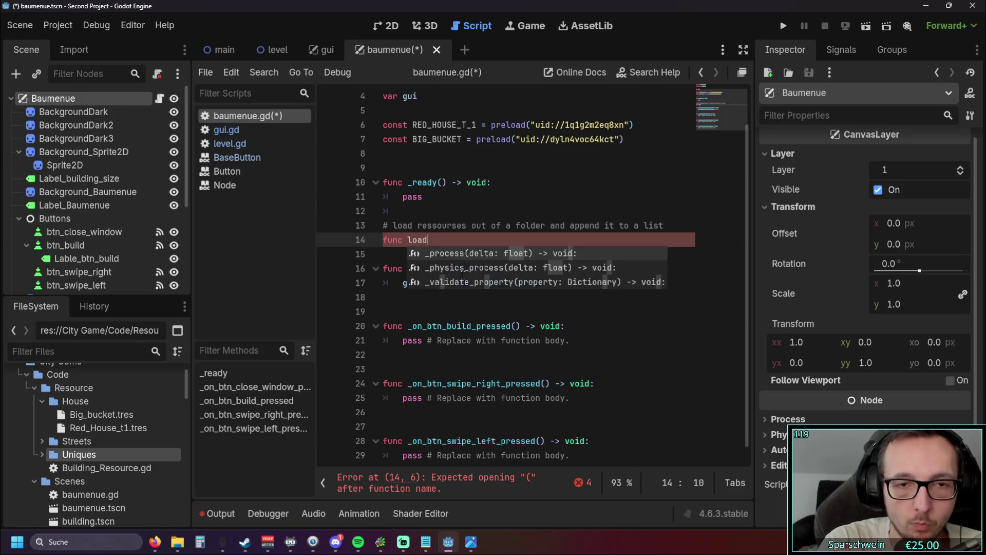
{"action": "type", "text": "sources"}
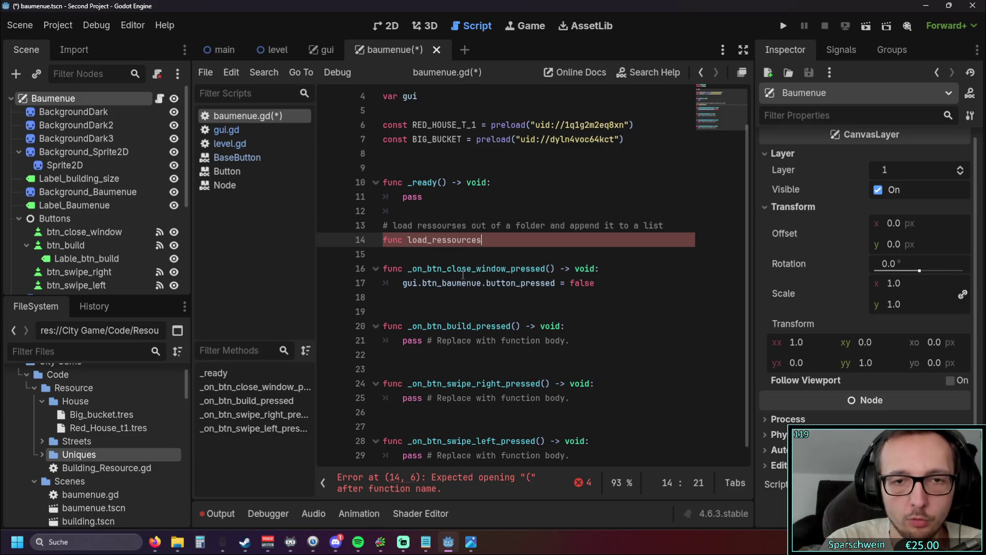
{"action": "key", "text": "BackSpace"}
{"action": "key", "text": "BackSpace"}
{"action": "key", "text": "BackSpace"}
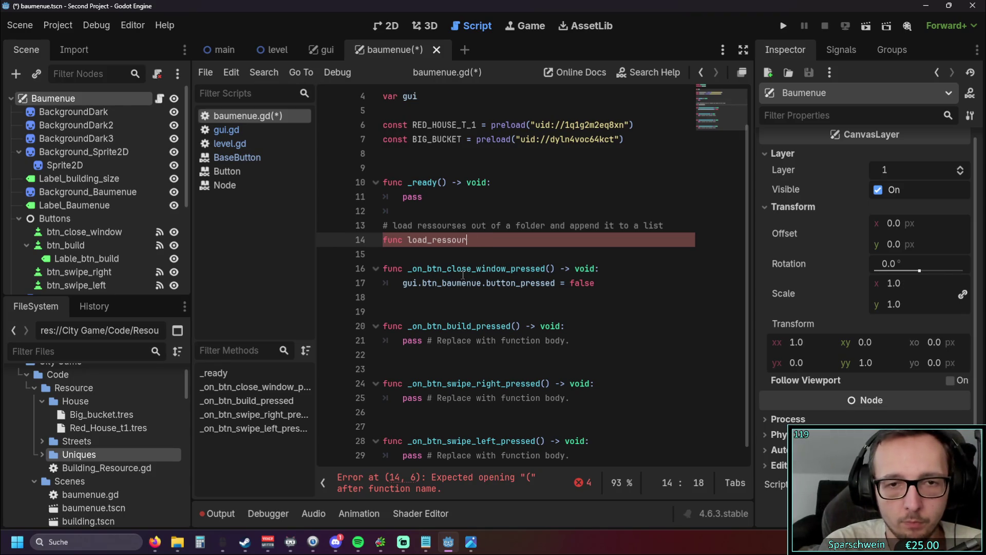
{"action": "type", "text": "ces"}
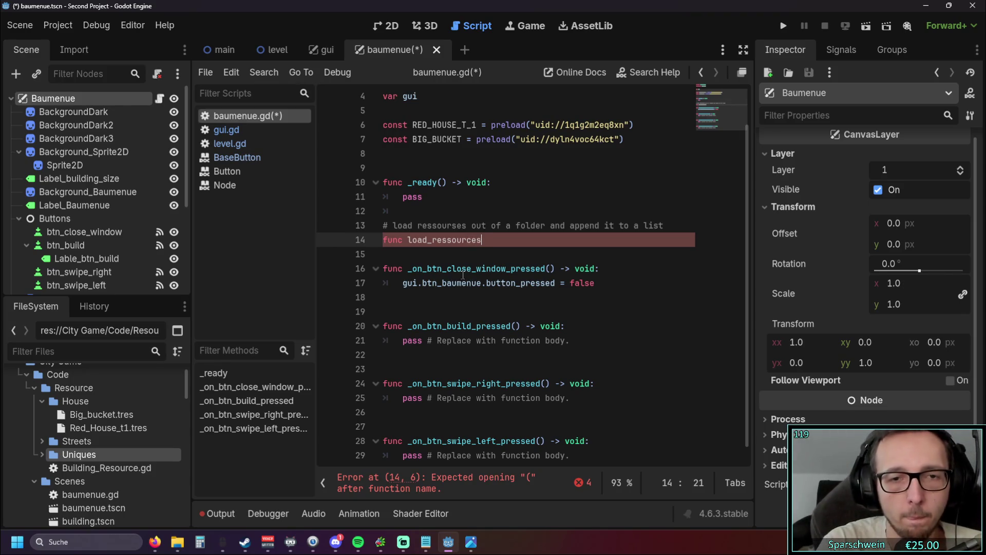
Correct 'ressources' to 'resources' in the function name and the comment
{"action": "left_click", "coordinate": [457, 226]}
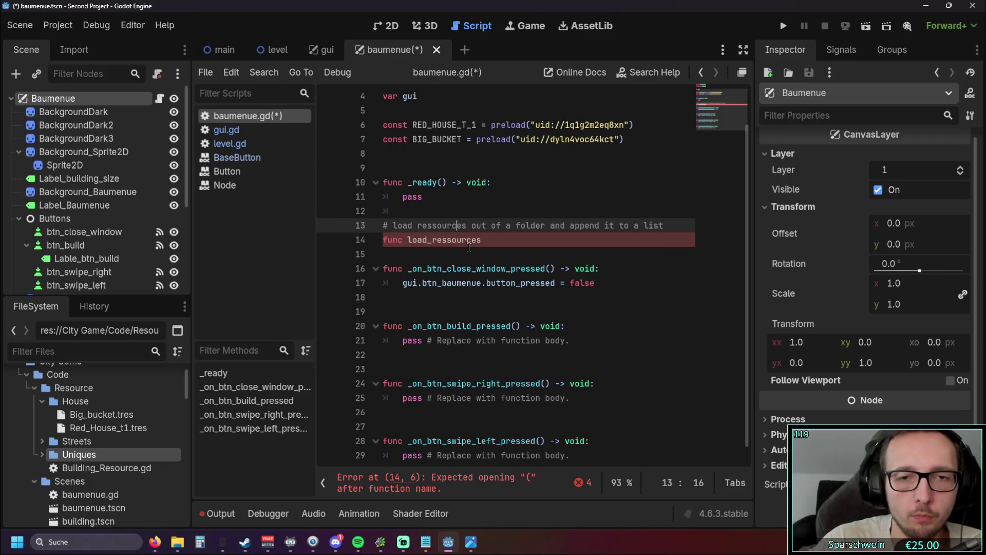
{"action": "left_click", "coordinate": [472, 255]}
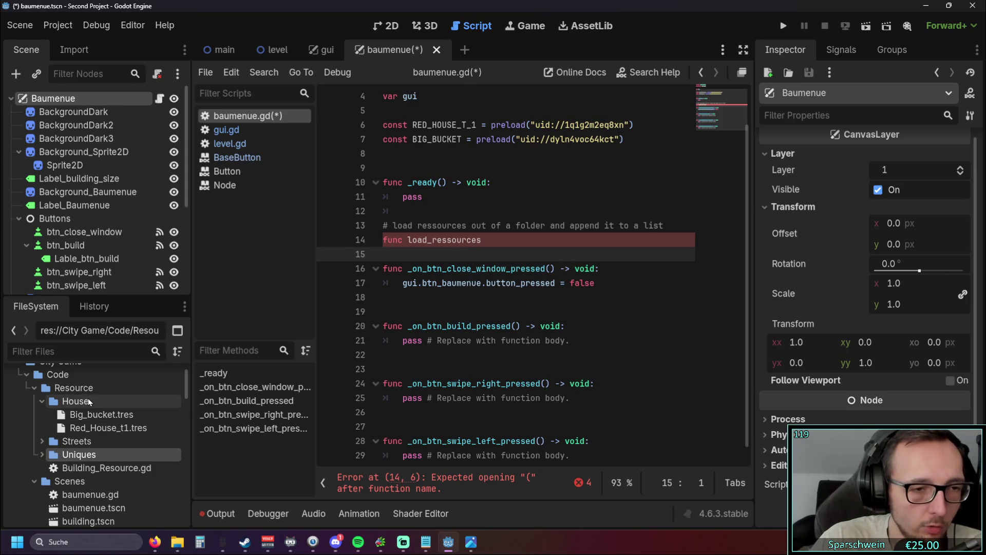
{"action": "left_click", "coordinate": [442, 240]}
{"action": "key", "text": "BackSpace"}
{"action": "left_click", "coordinate": [432, 225]}
{"action": "key", "text": "BackSpace"}
{"action": "left_click", "coordinate": [470, 254]}
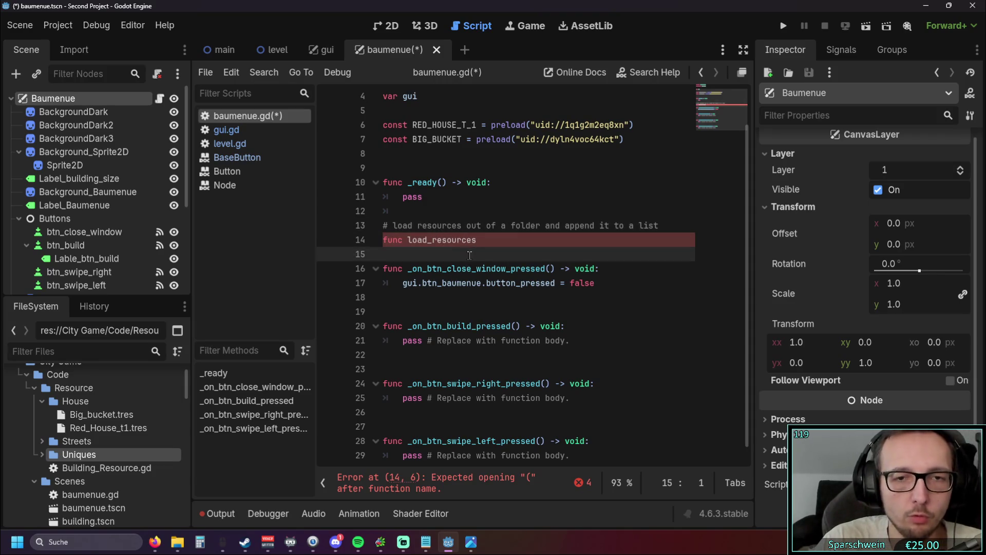
Finish the header as load_resources() -> void: and start a 'var dirc' line in its body
{"action": "key", "text": "Left"}
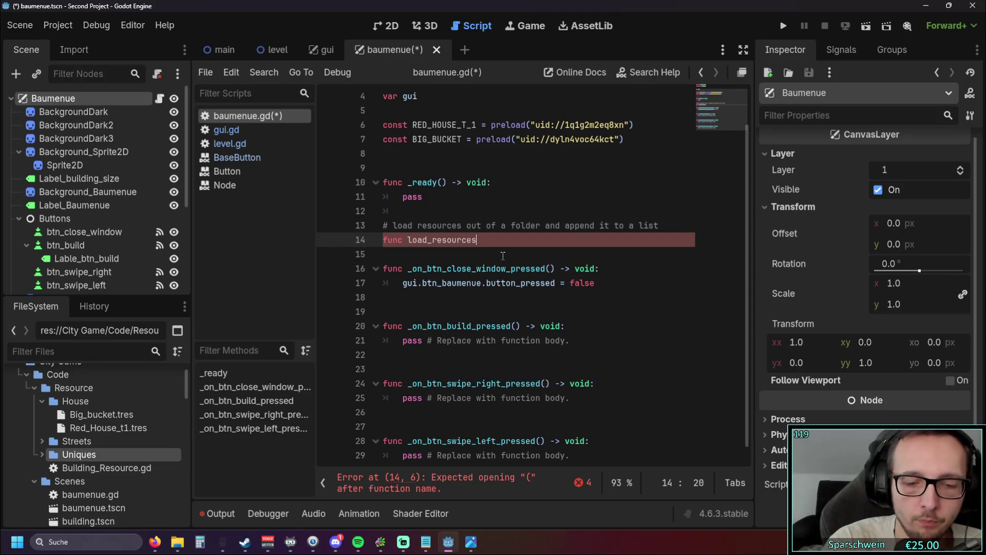
{"action": "type", "text": "/"}
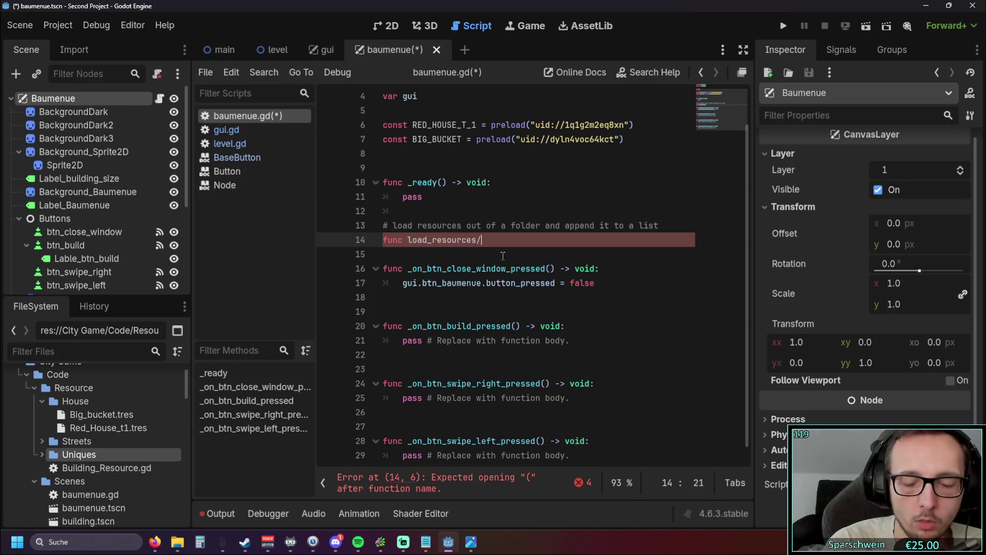
{"action": "key", "text": "BackSpace"}
{"action": "type", "text": "()"}
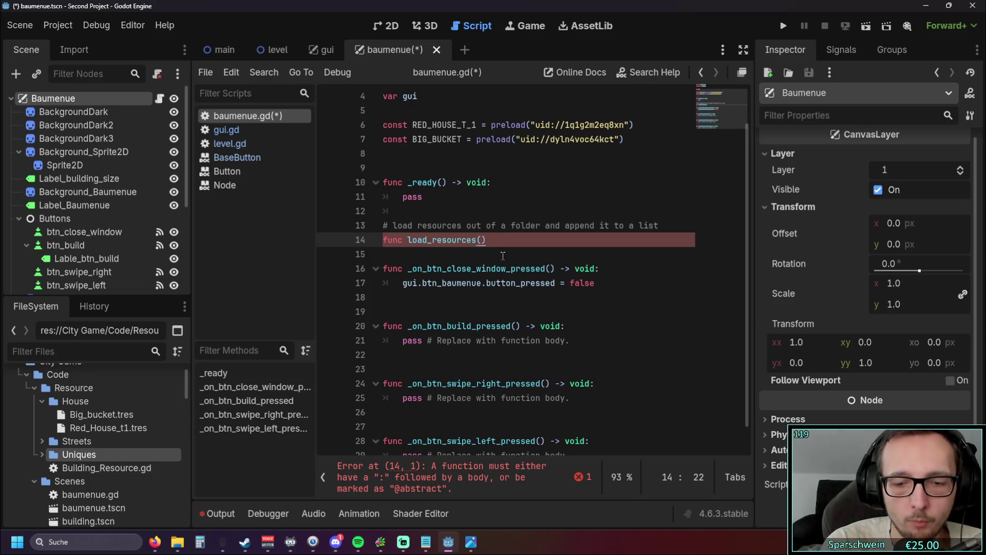
{"action": "type", "text": " -> void"}
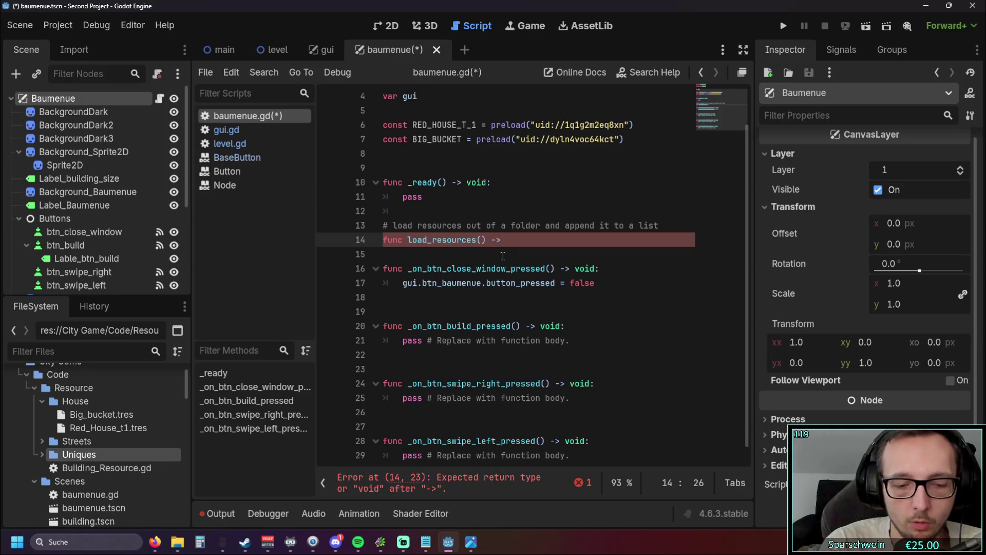
{"action": "type", "text": ":"}
{"action": "key", "text": "Return"}
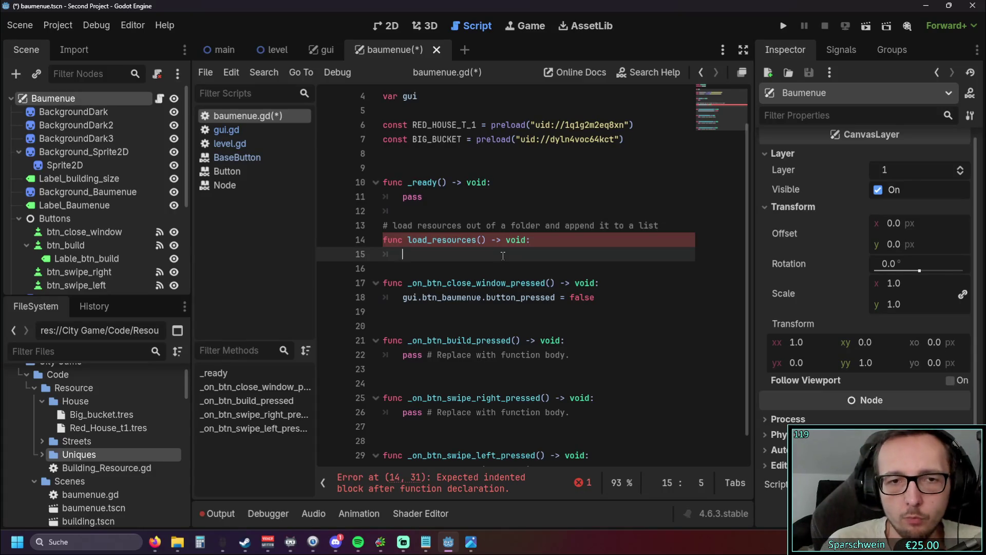
{"action": "type", "text": "var "}
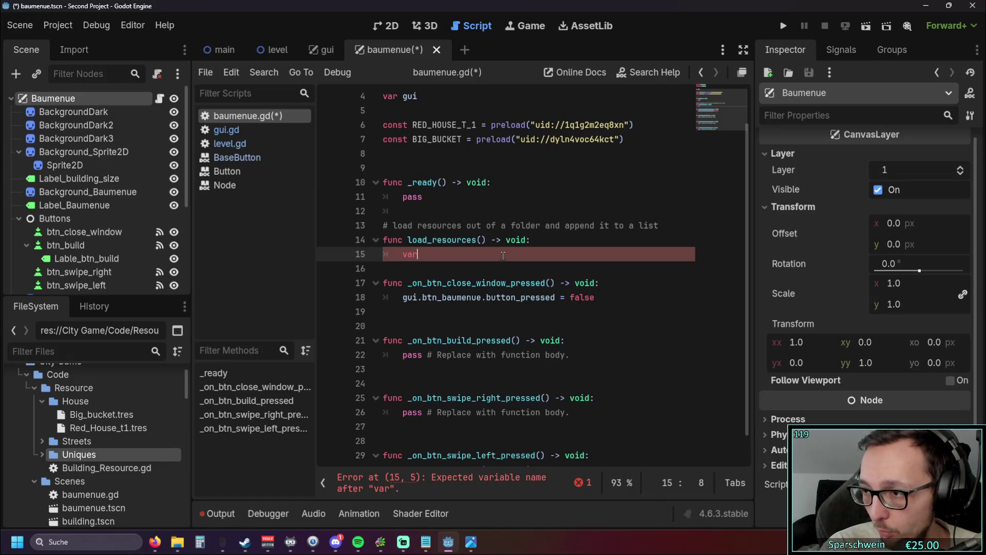
{"action": "type", "text": "dirc"}
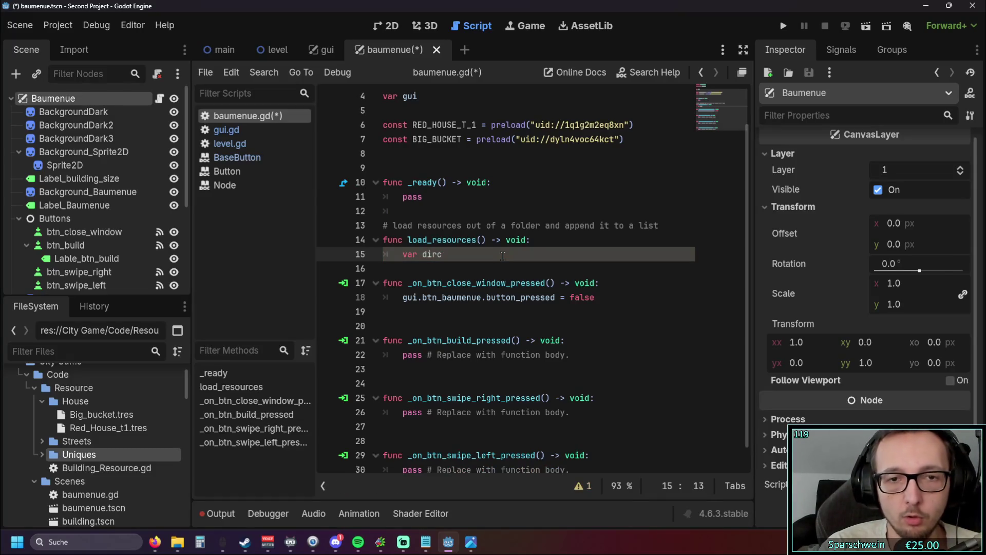
Write var dict = DirAccess.open() with the House folder path dragged in from FileSystem
{"action": "key", "text": "BackSpace"}
{"action": "key", "text": "BackSpace"}
{"action": "key", "text": "BackSpace"}
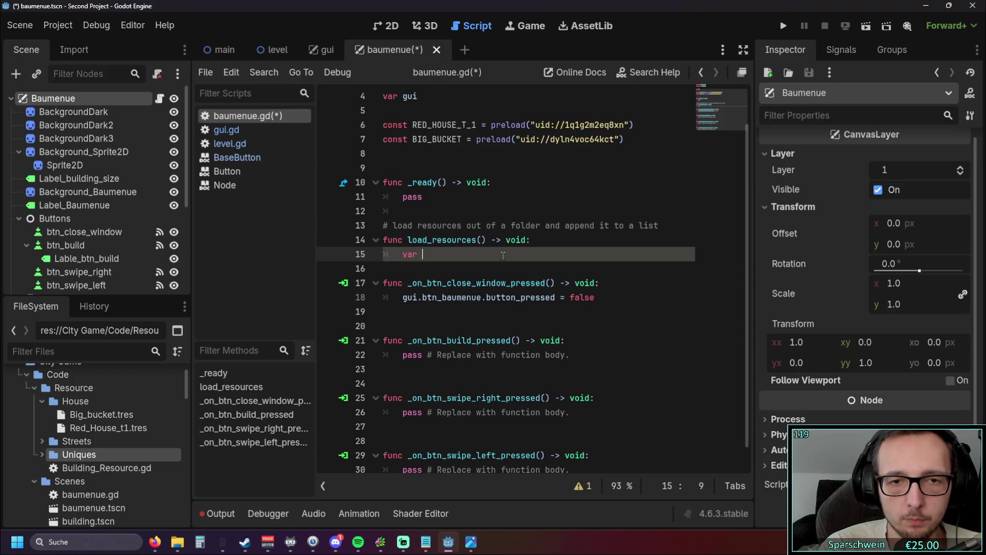
{"action": "type", "text": "di"}
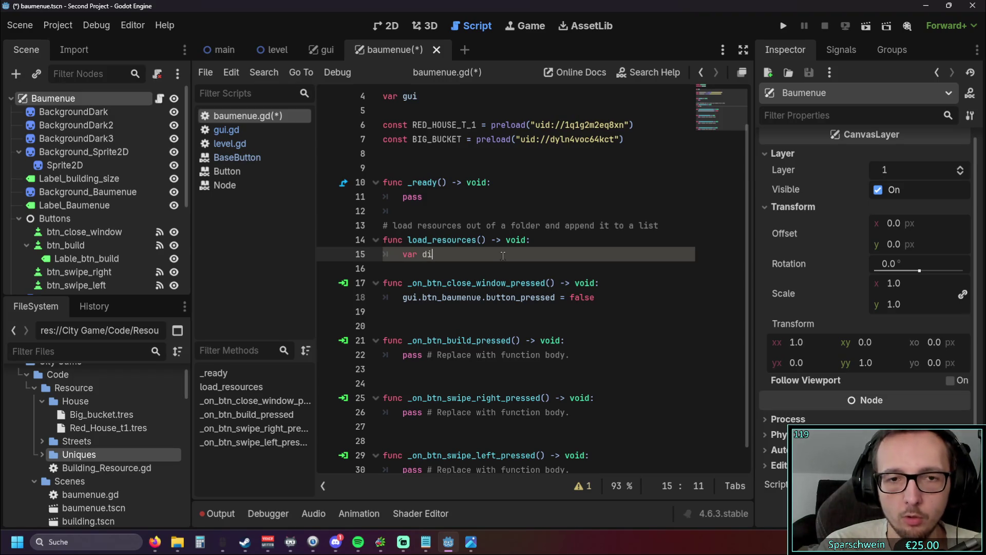
{"action": "type", "text": "ct"}
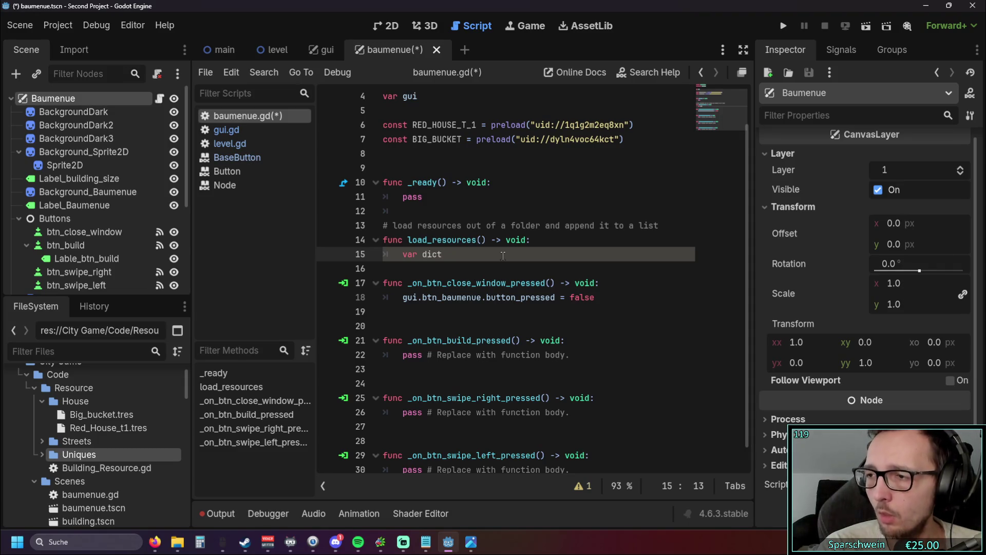
{"action": "type", "text": " = "}
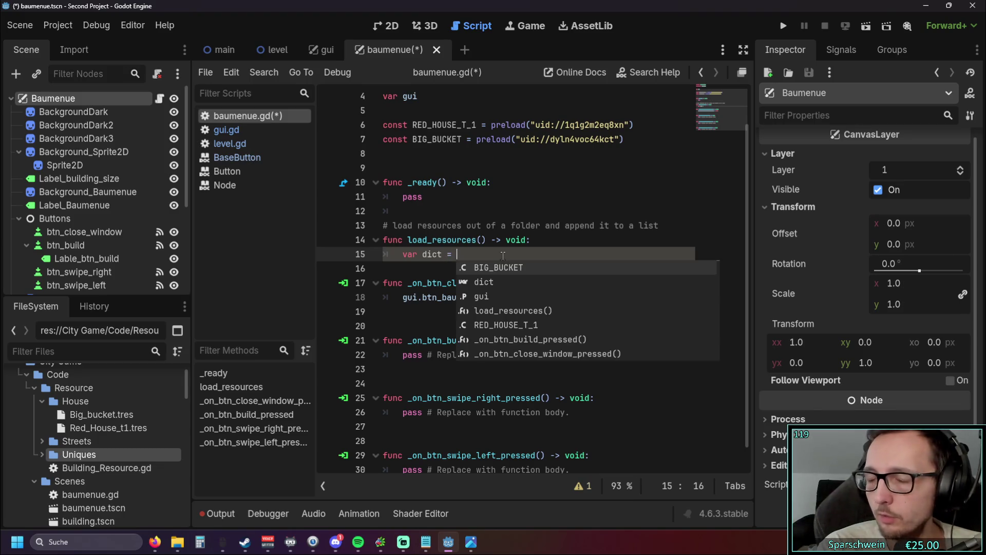
{"action": "type", "text": "Dir"}
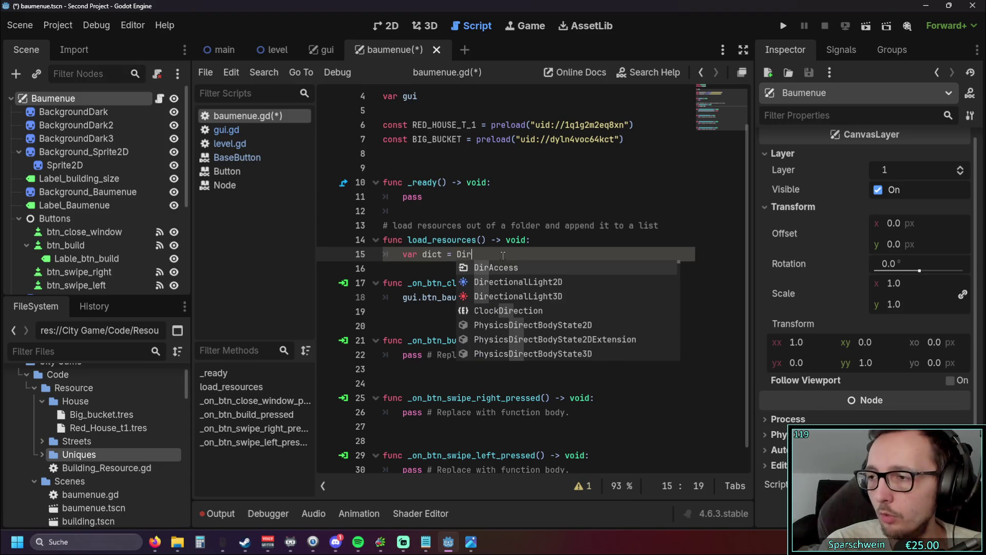
{"action": "key", "text": "Return"}
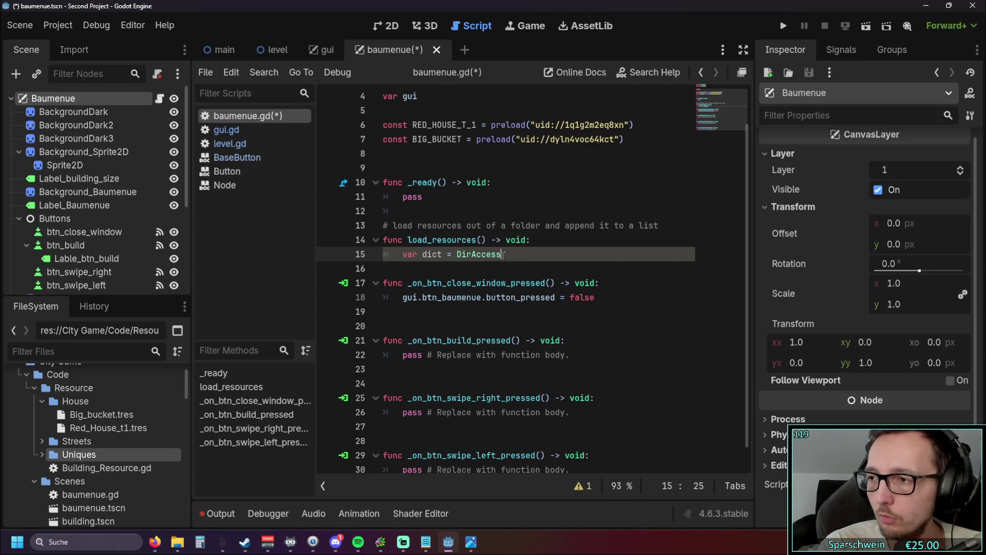
{"action": "type", "text": ".open"}
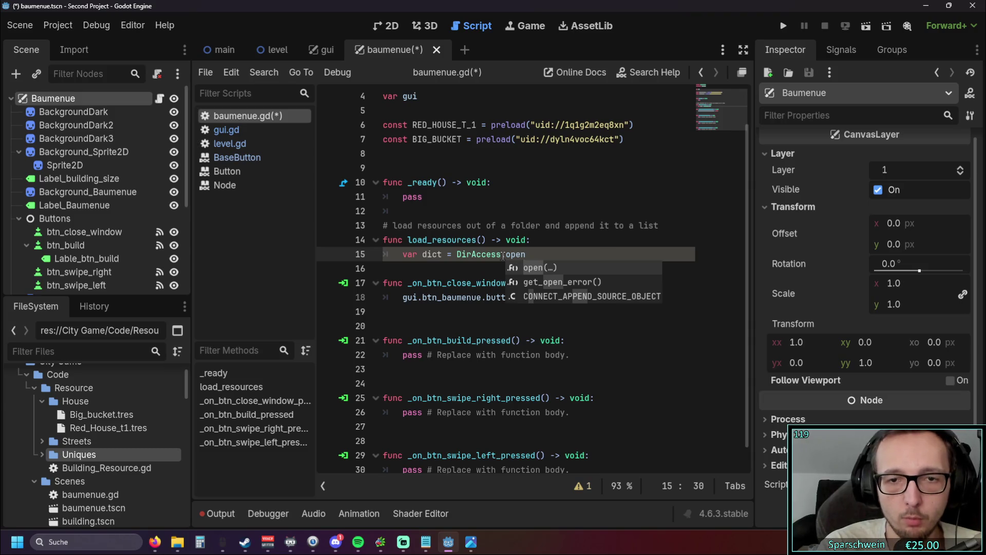
{"action": "key", "text": "Return"}
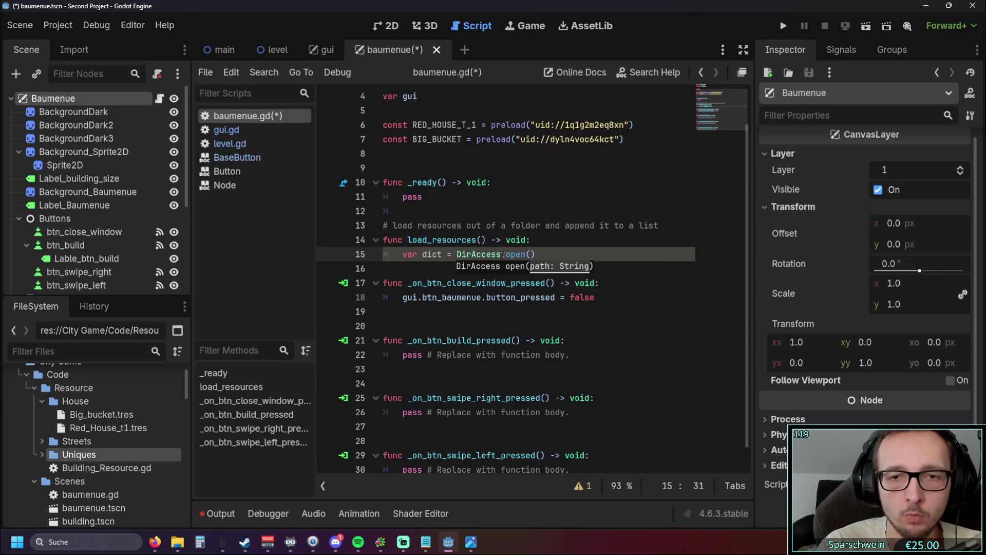
{"action": "mouse_move", "coordinate": [76, 402]}
{"action": "left_mouse_down"}
{"action": "mouse_move", "coordinate": [548, 260]}
{"action": "mouse_move", "coordinate": [535, 255]}
{"action": "left_mouse_up"}
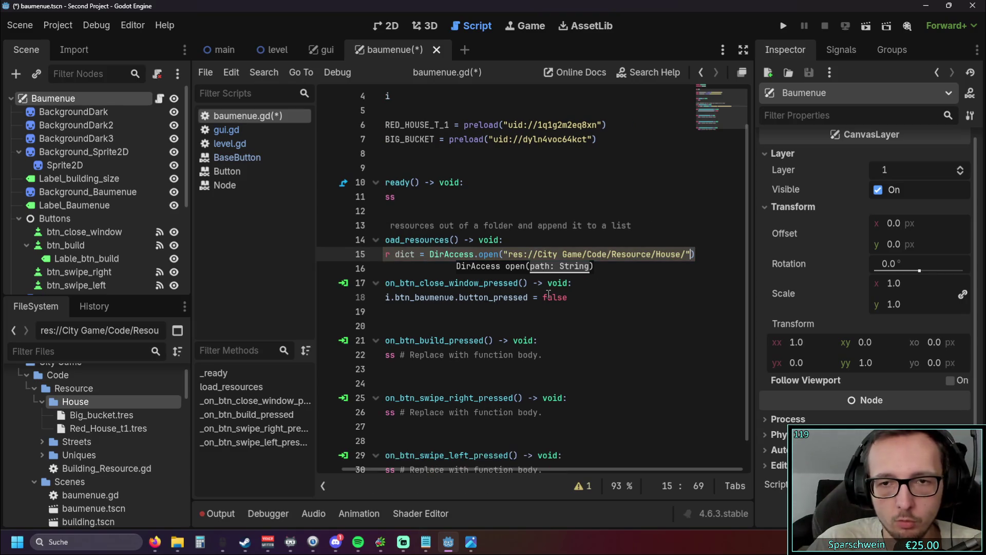
Widen the code editor by dragging the dock divider left
{"action": "left_click", "coordinate": [630, 294]}
{"action": "left_click", "coordinate": [619, 282]}
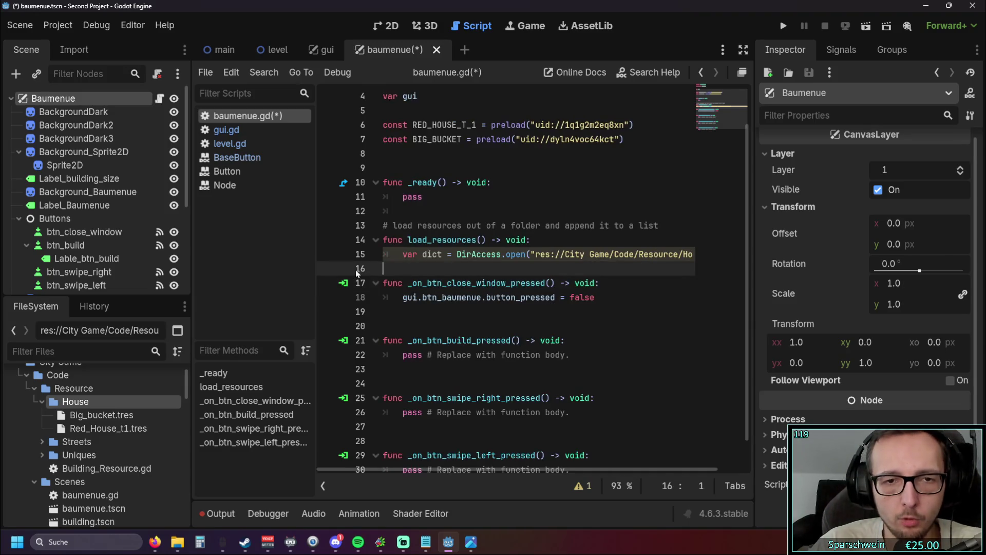
{"action": "left_click", "coordinate": [487, 297]}
{"action": "left_click_drag", "start_coordinate": [189, 281], "coordinate": [131, 282]}
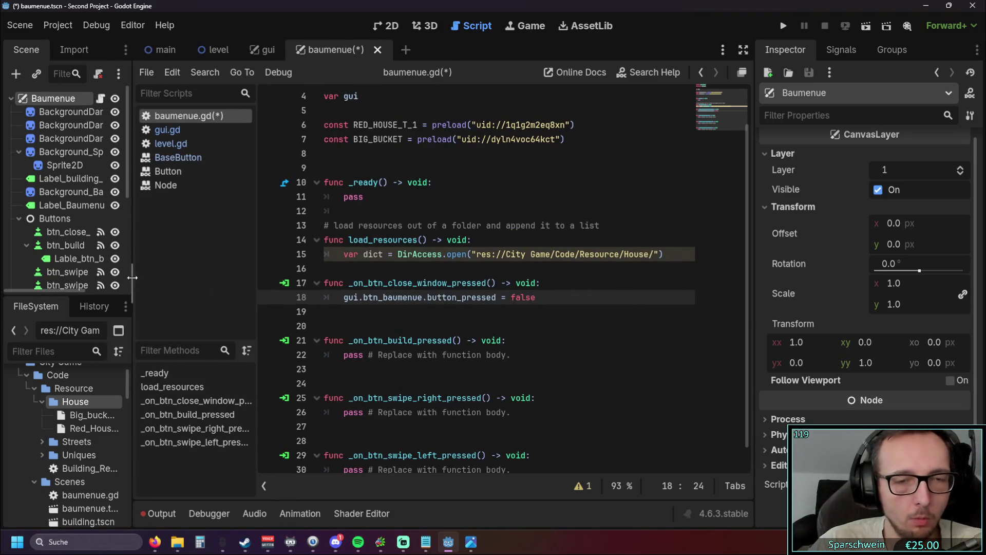
{"action": "left_click", "coordinate": [424, 269]}
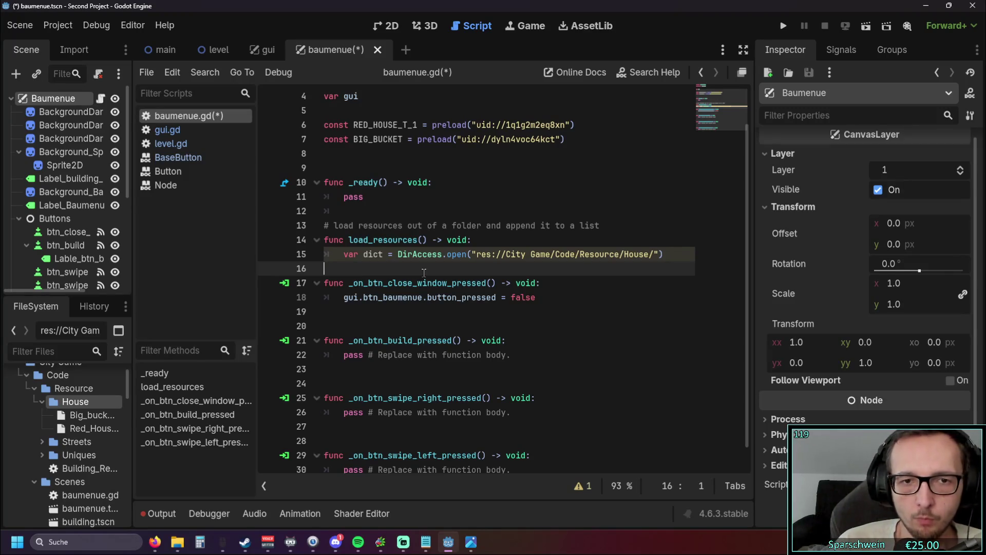
Start a for loop over dict on line 16
{"action": "key", "text": "Tab"}
{"action": "key", "text": "Tab"}
{"action": "type", "text": "for"}
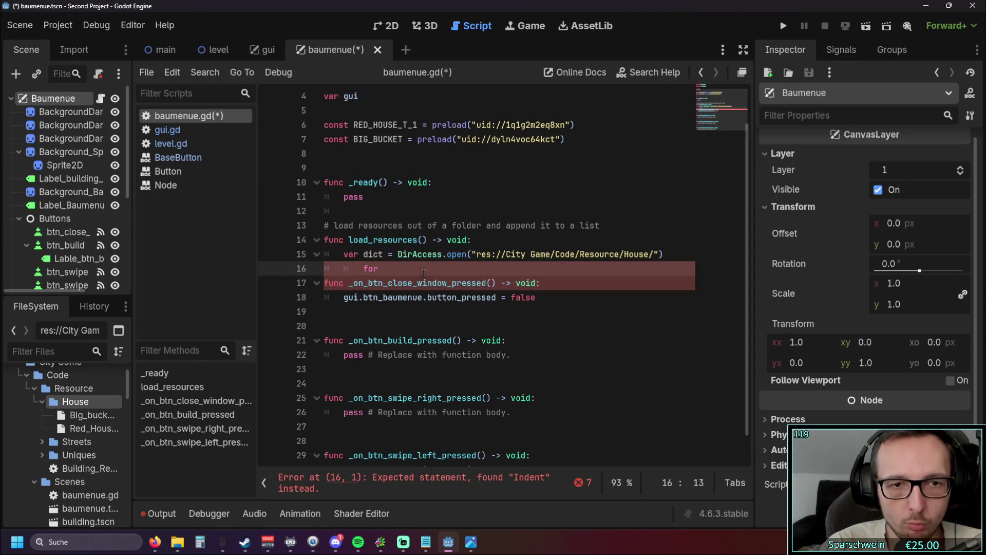
{"action": "key", "text": "BackSpace"}
{"action": "key", "text": "BackSpace"}
{"action": "key", "text": "BackSpace"}
{"action": "type", "text": "for"}
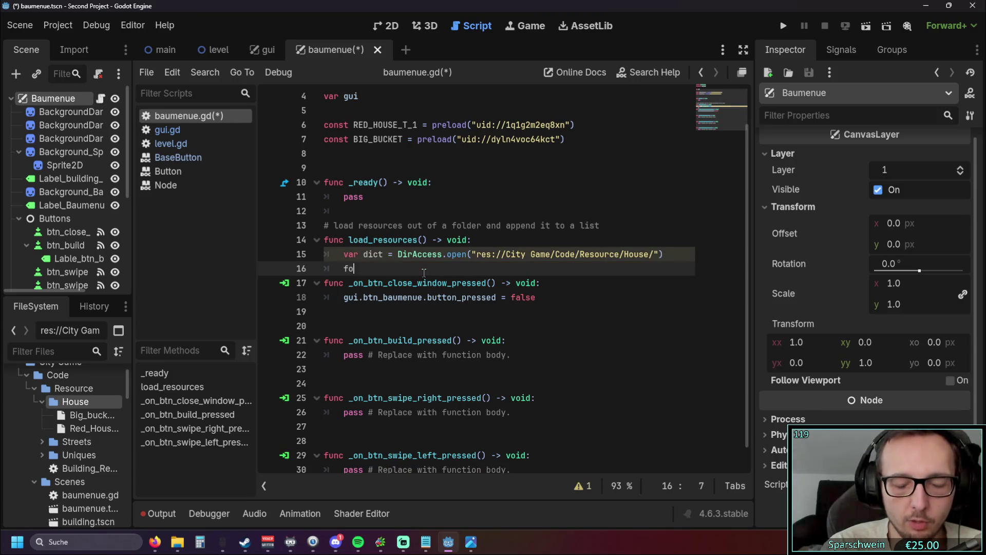
{"action": "key", "text": "Return"}
{"action": "key", "text": "Return"}
{"action": "left_click", "coordinate": [424, 273]}
{"action": "type", "text": "dict"}
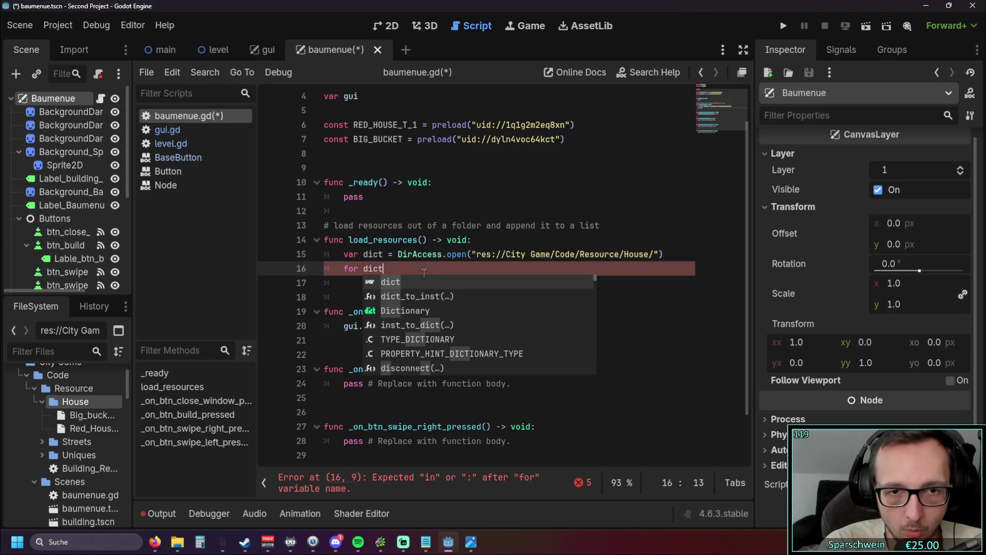
{"action": "key", "text": "BackSpace"}
{"action": "key", "text": "BackSpace"}
{"action": "key", "text": "BackSpace"}
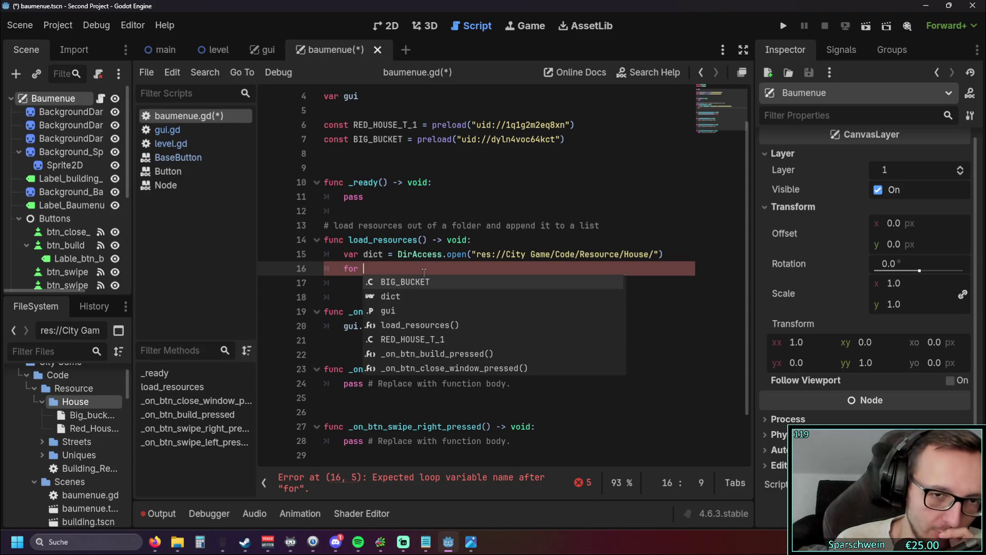
Replace the for loop with an 'if dict:' check and open its indented body
{"action": "key", "text": "BackSpace"}
{"action": "key", "text": "BackSpace"}
{"action": "key", "text": "BackSpace"}
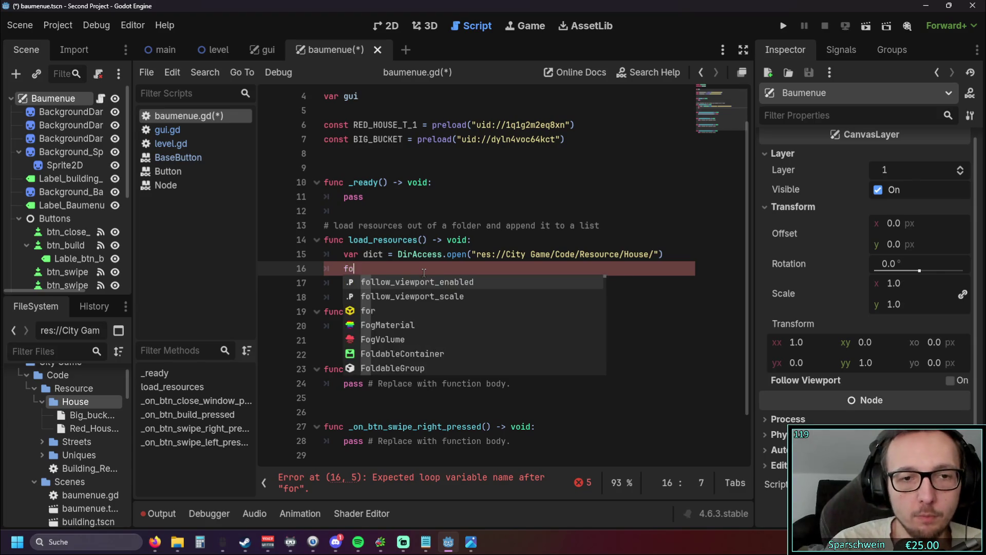
{"action": "type", "text": "if "}
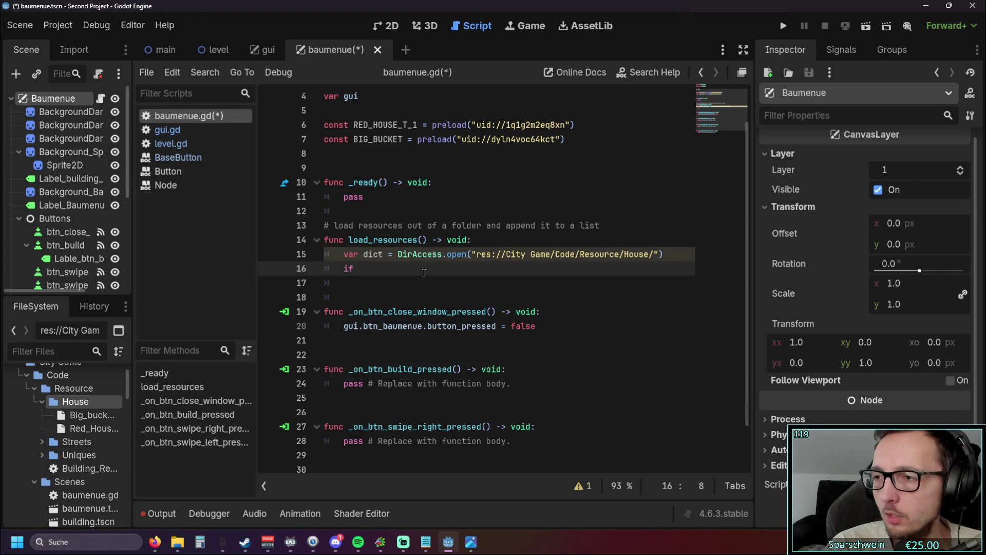
{"action": "type", "text": "dirt"}
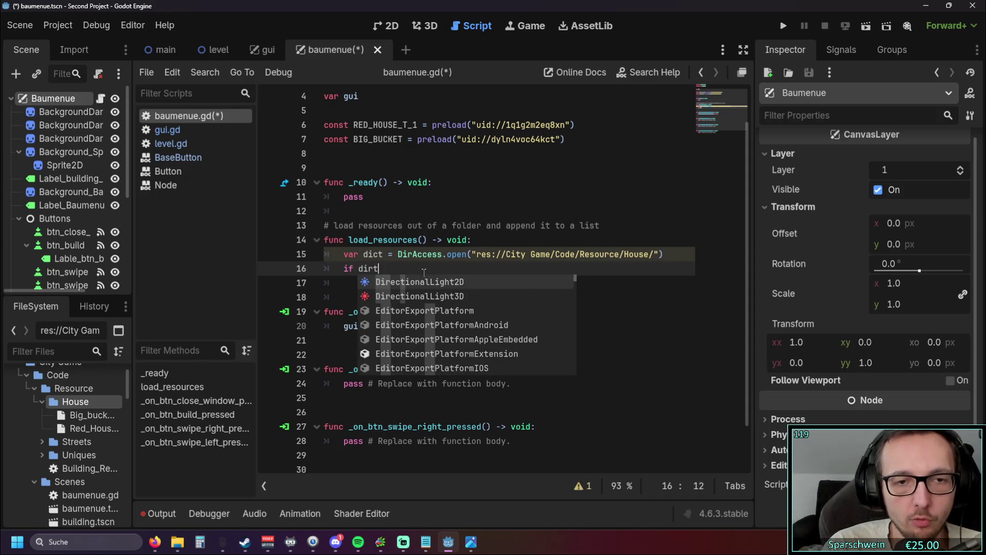
{"action": "key", "text": "BackSpace"}
{"action": "key", "text": "BackSpace"}
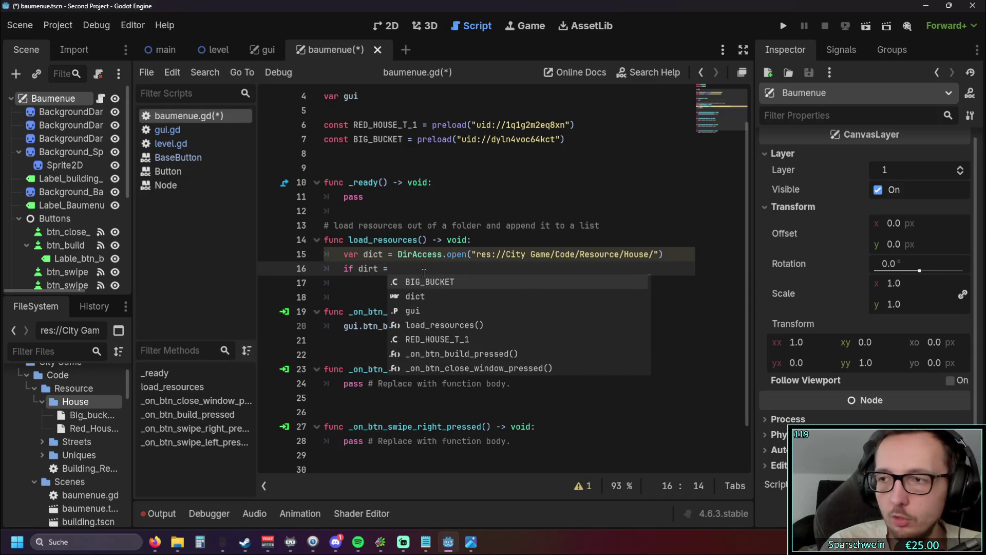
{"action": "type", "text": "rt"}
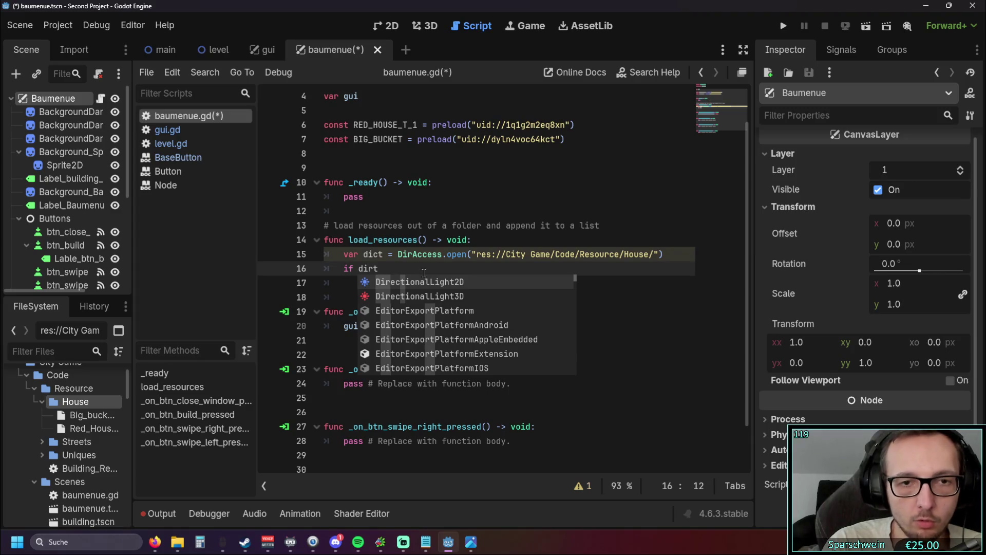
{"action": "key", "text": "BackSpace"}
{"action": "key", "text": "BackSpace"}
{"action": "type", "text": "ct"}
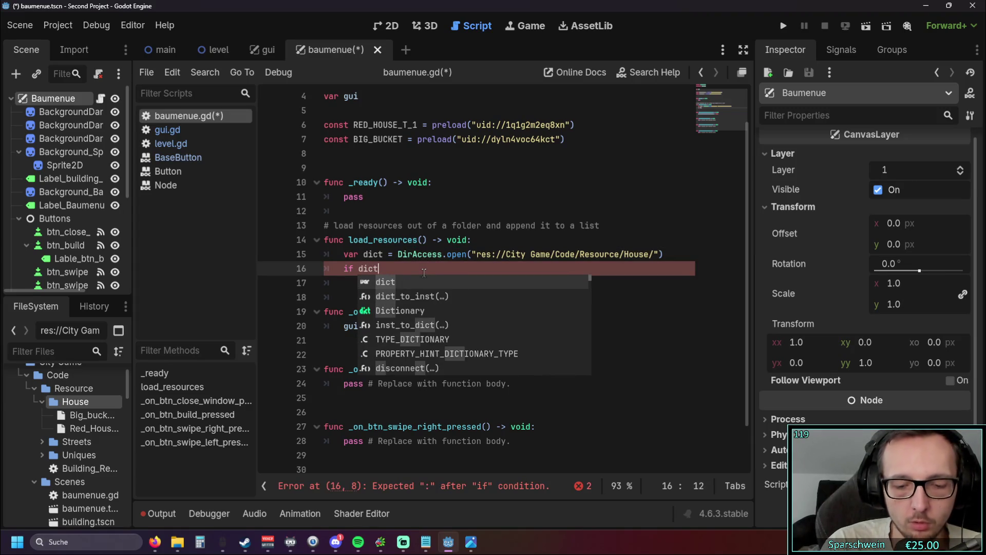
{"action": "type", "text": ":"}
{"action": "key", "text": "Return"}
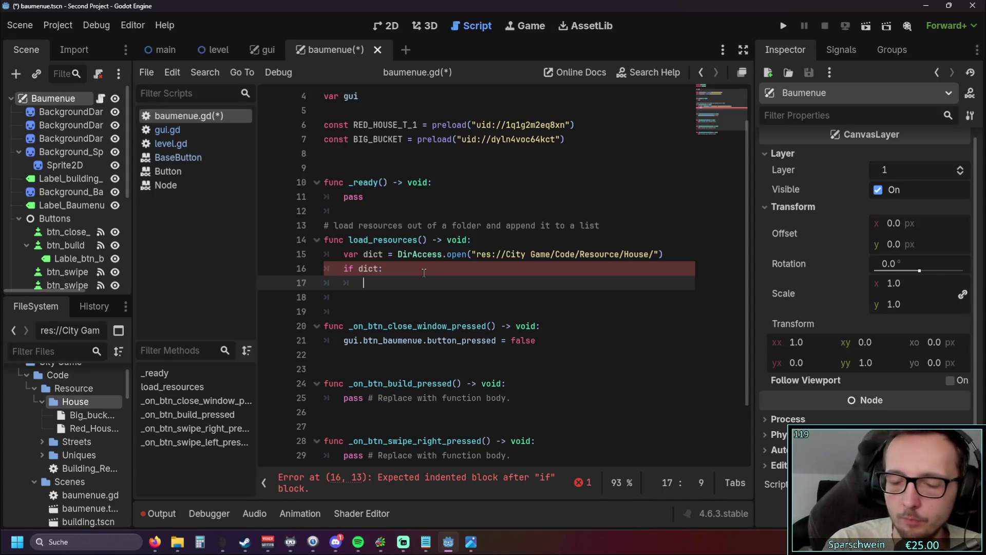
Add dict.list_dir_begin() and var house = dict.get_next() inside the if dict: block
{"action": "type", "text": "dict."}
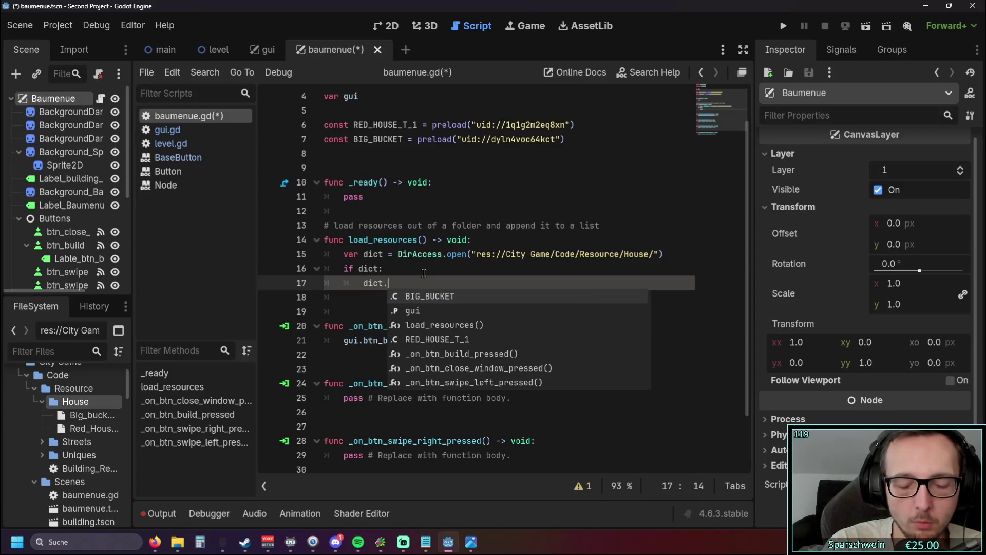
{"action": "type", "text": "list_dir_begin("}
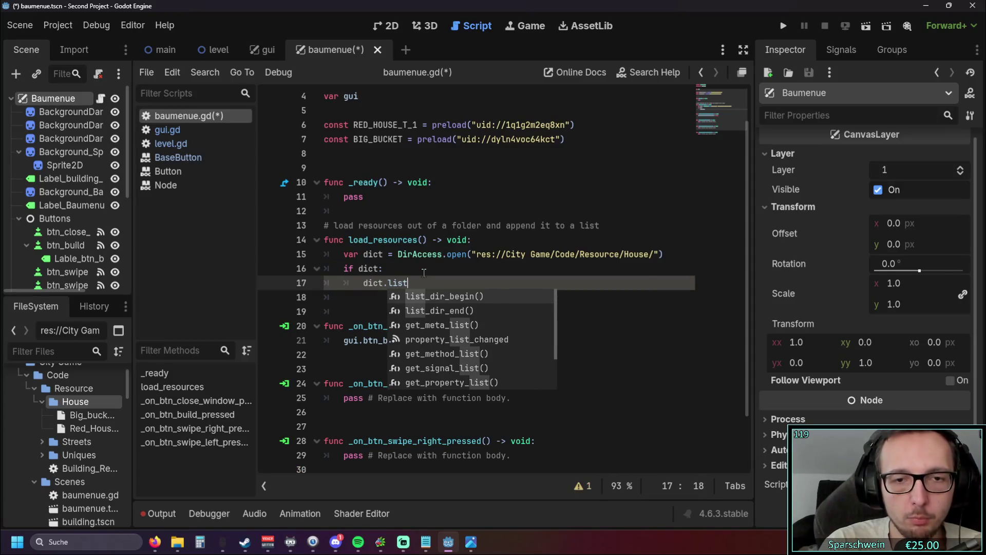
{"action": "key", "text": "Return"}
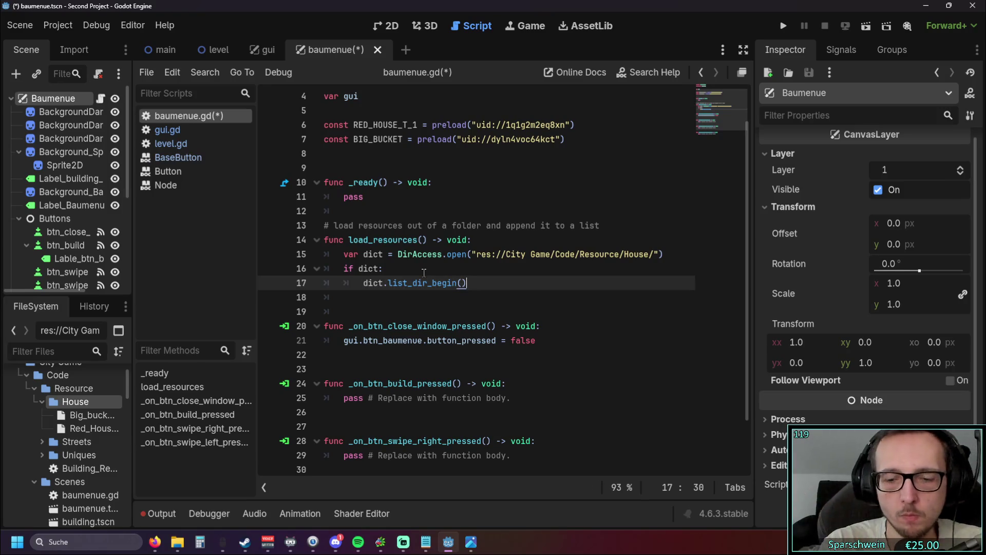
{"action": "key", "text": "Return"}
{"action": "type", "text": "var"}
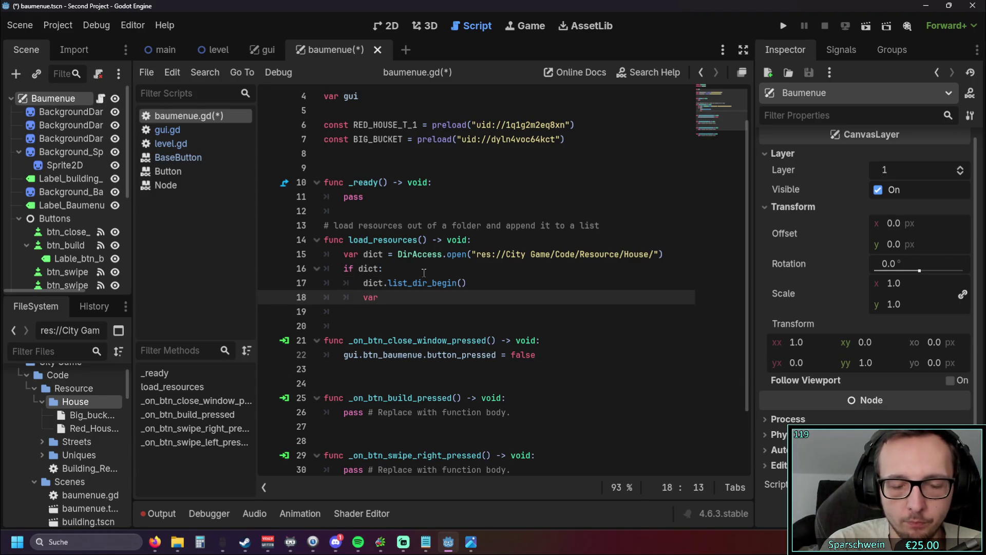
{"action": "type", "text": " house"}
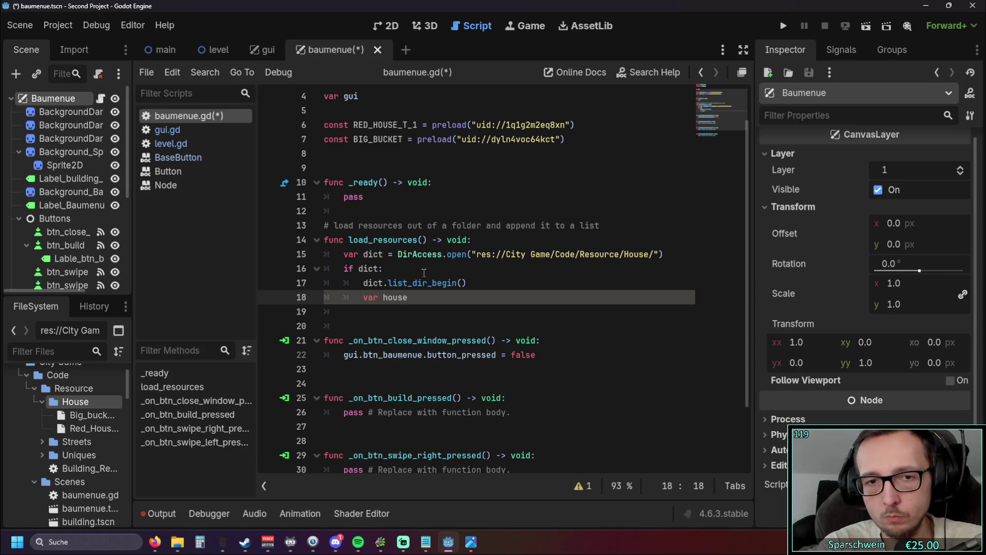
{"action": "type", "text": " = "}
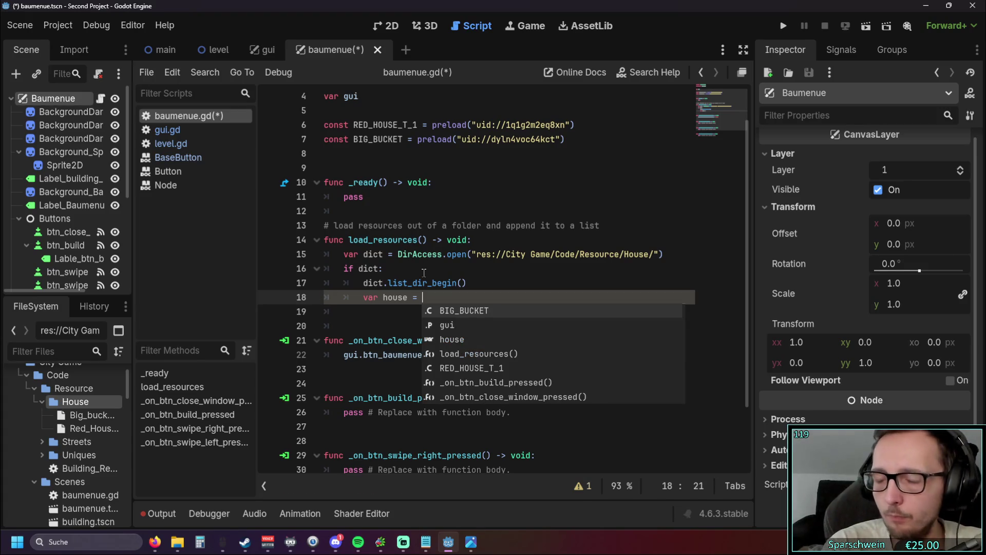
{"action": "type", "text": "dict."}
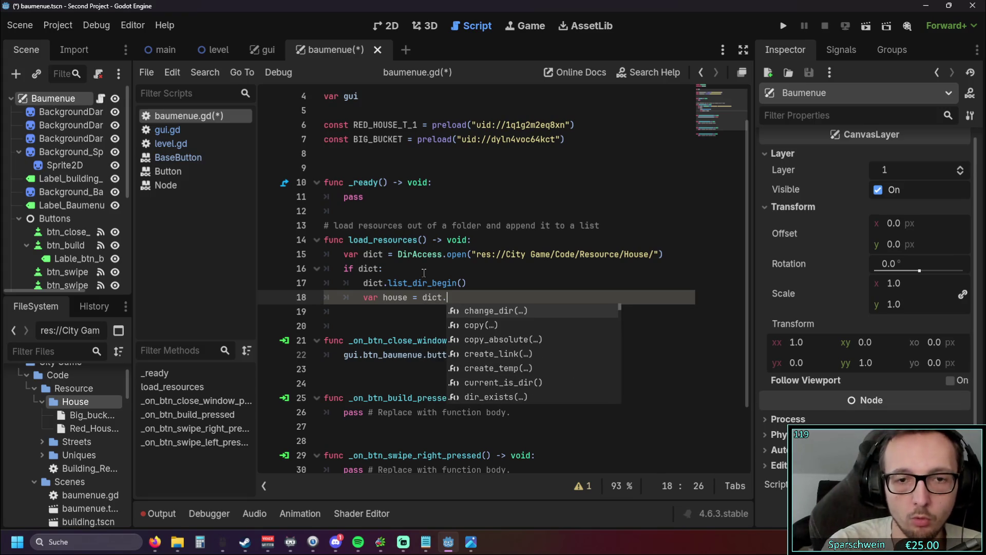
{"action": "type", "text": "get"}
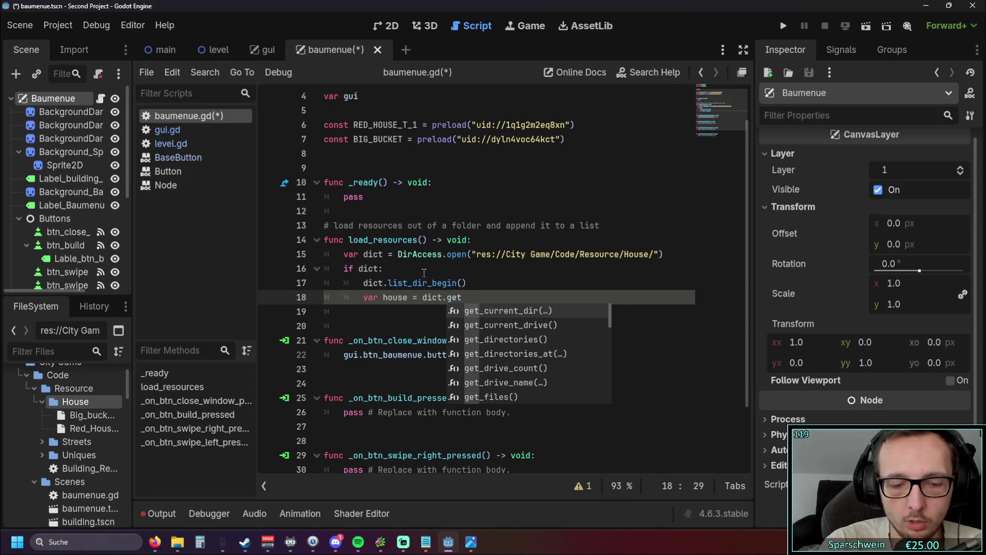
{"action": "type", "text": "_n"}
{"action": "key", "text": "Return"}
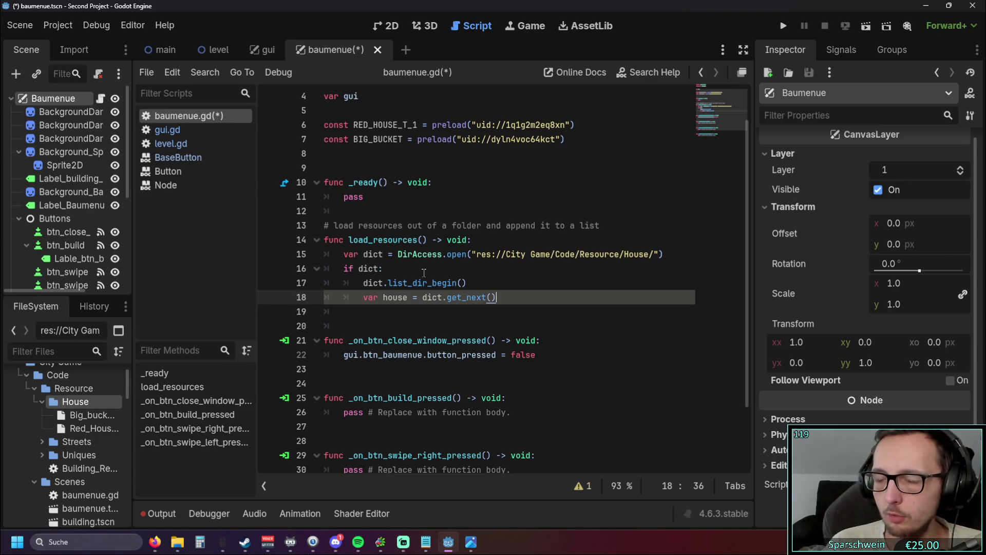
Add a while house != "": loop below the get_next line
{"action": "key", "text": "Return"}
{"action": "type", "text": "while"}
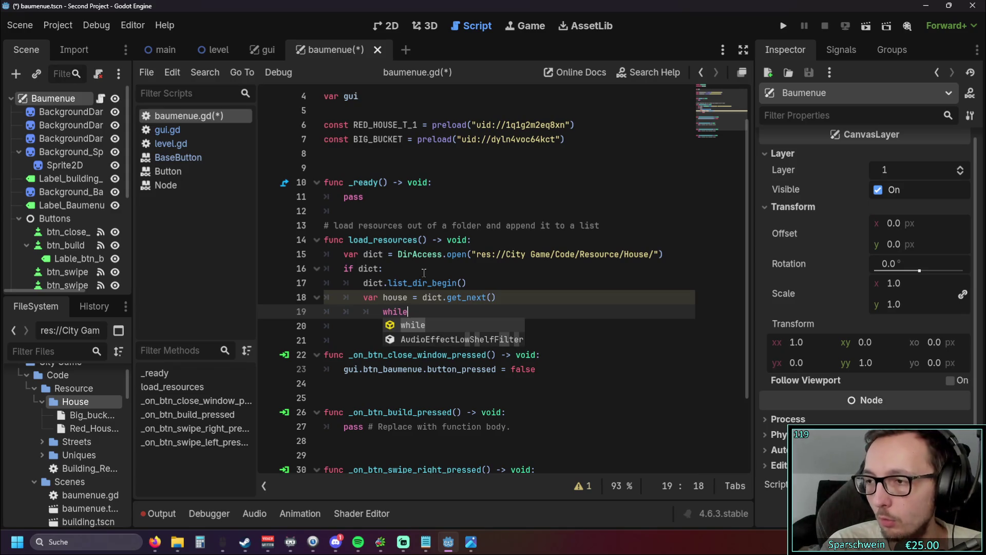
{"action": "type", "text": " file"}
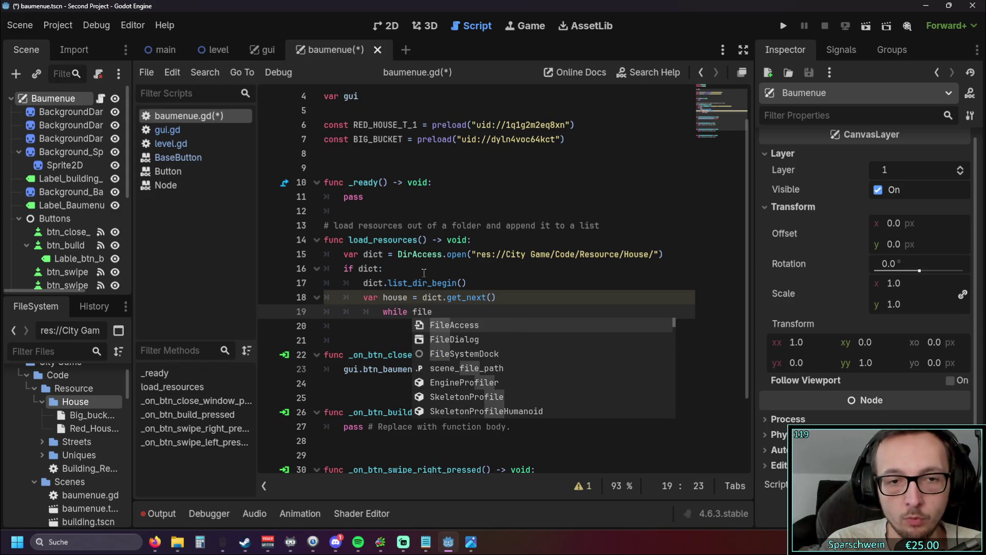
{"action": "key", "text": "BackSpace"}
{"action": "key", "text": "BackSpace"}
{"action": "key", "text": "BackSpace"}
{"action": "type", "text": "house "}
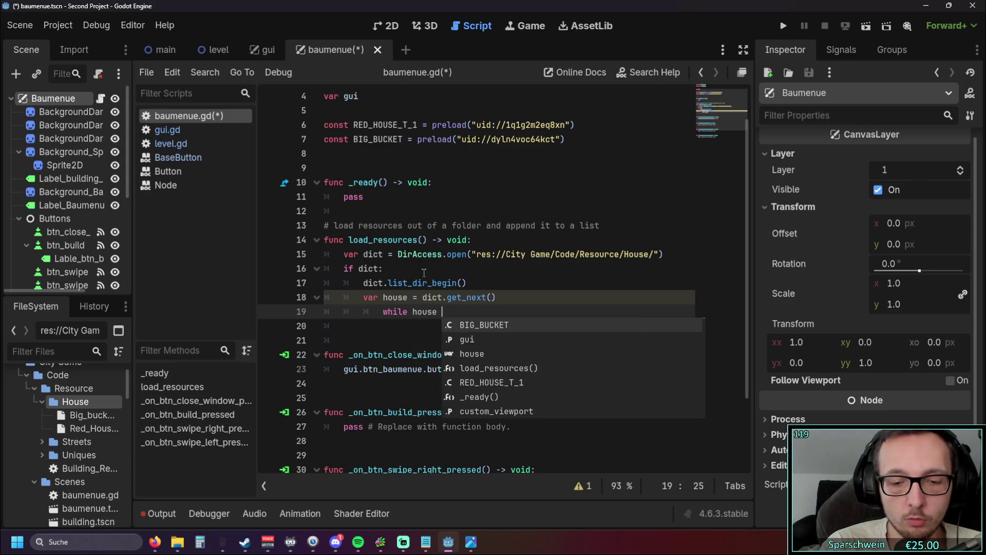
{"action": "type", "text": "!="}
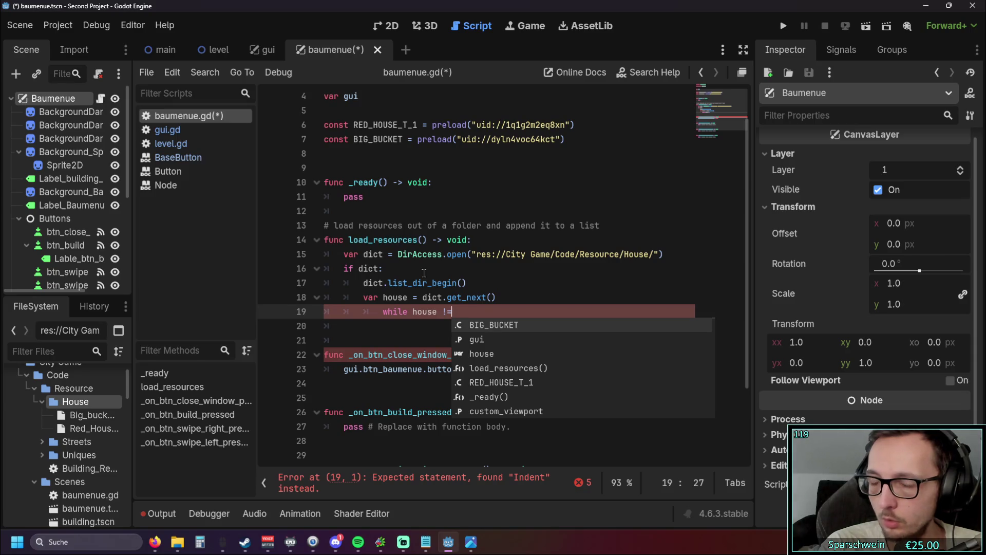
{"action": "type", "text": " \"\""}
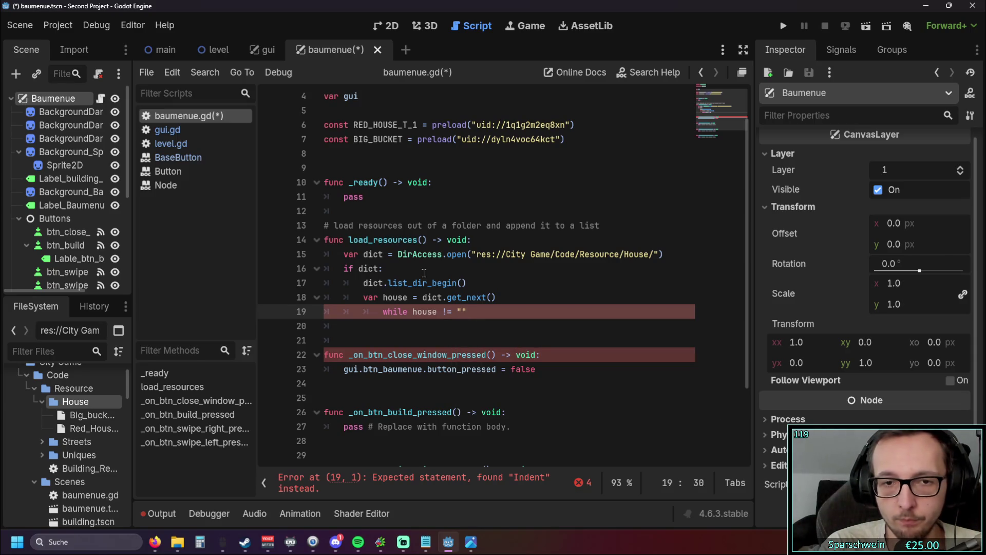
{"action": "type", "text": ":"}
{"action": "key", "text": "Return"}
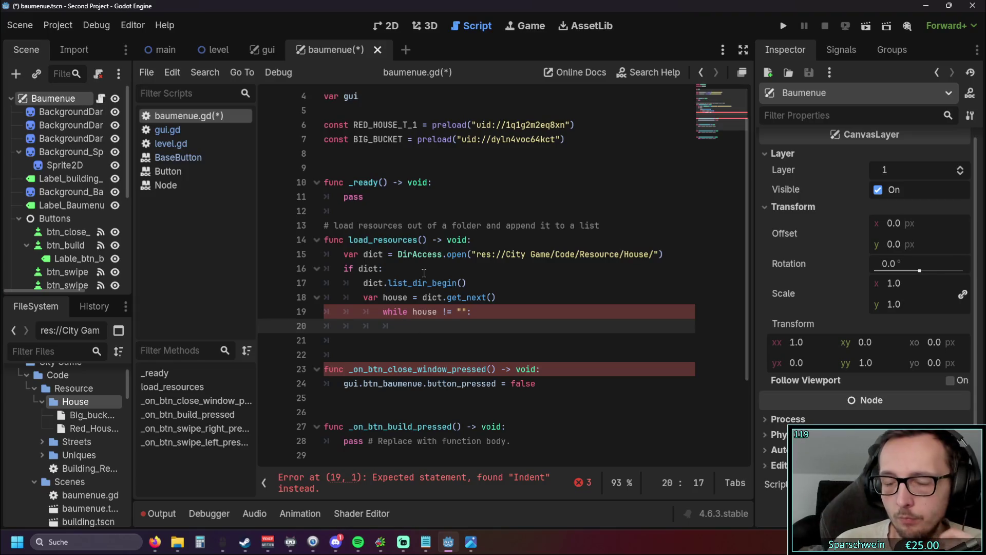
Inside the loop, check if not dict.current_is_dir():
{"action": "type", "text": "if not"}
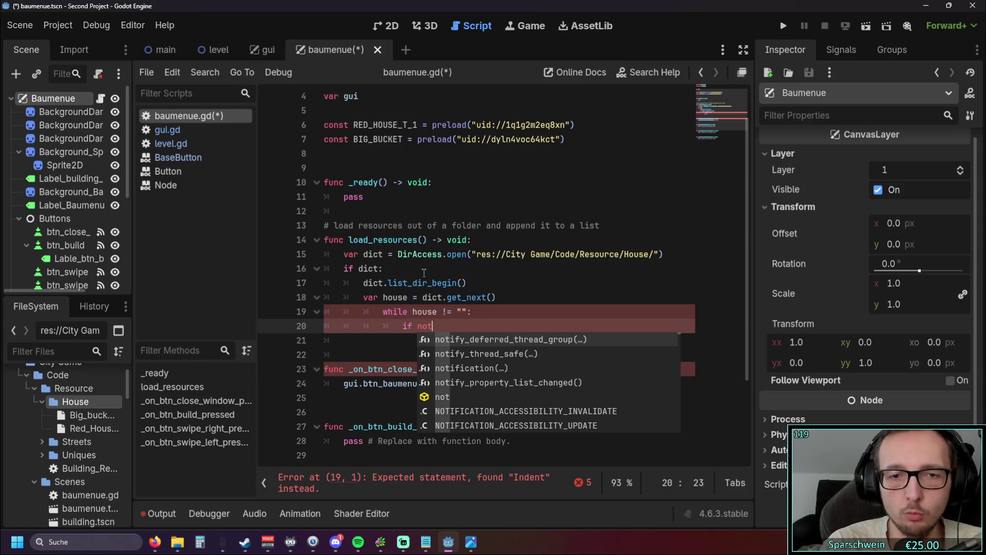
{"action": "left_click", "coordinate": [441, 269]}
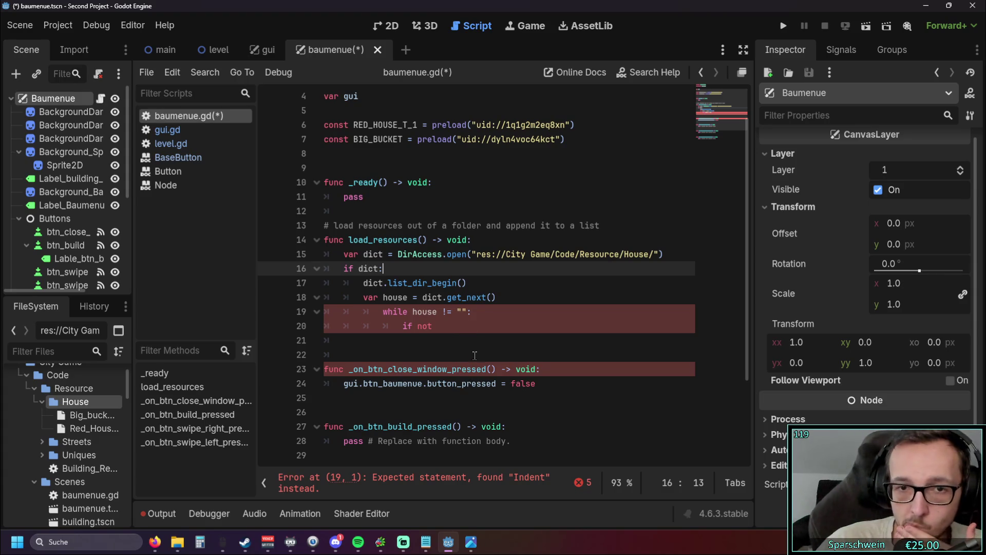
{"action": "left_click", "coordinate": [445, 326]}
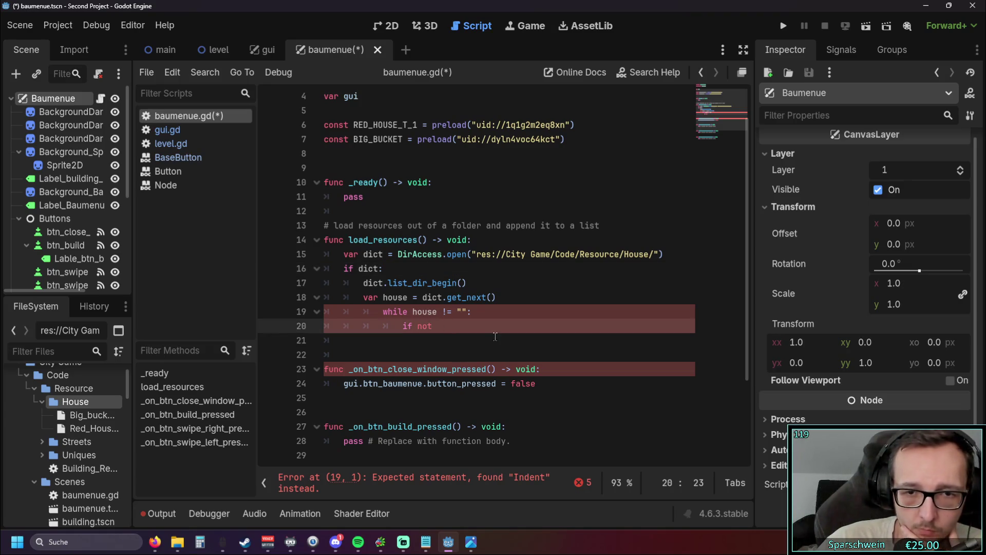
{"action": "scroll", "coordinate": [496, 337], "scroll_direction": "down", "scroll_amount": 2}
{"action": "scroll", "coordinate": [496, 336], "scroll_direction": "up", "scroll_amount": 1}
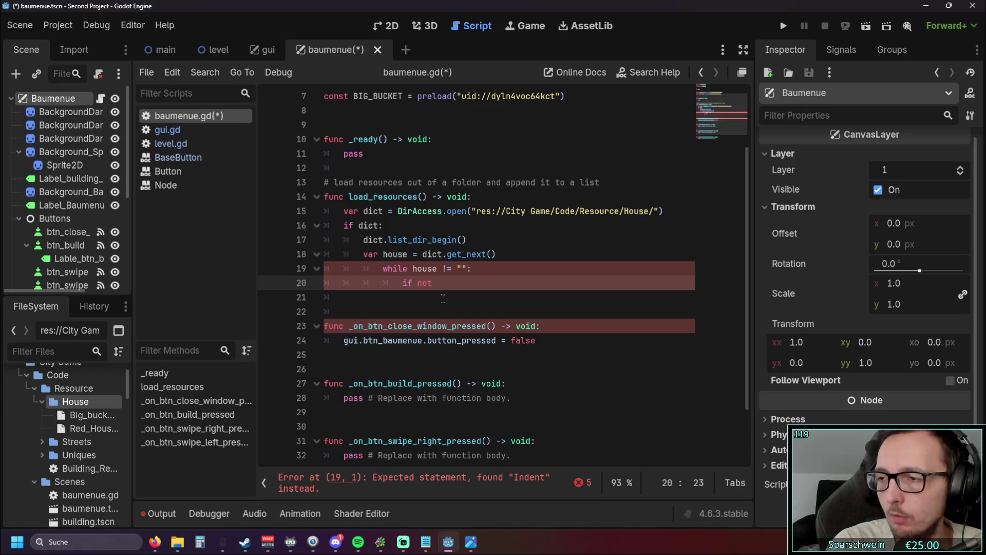
{"action": "type", "text": "dict"}
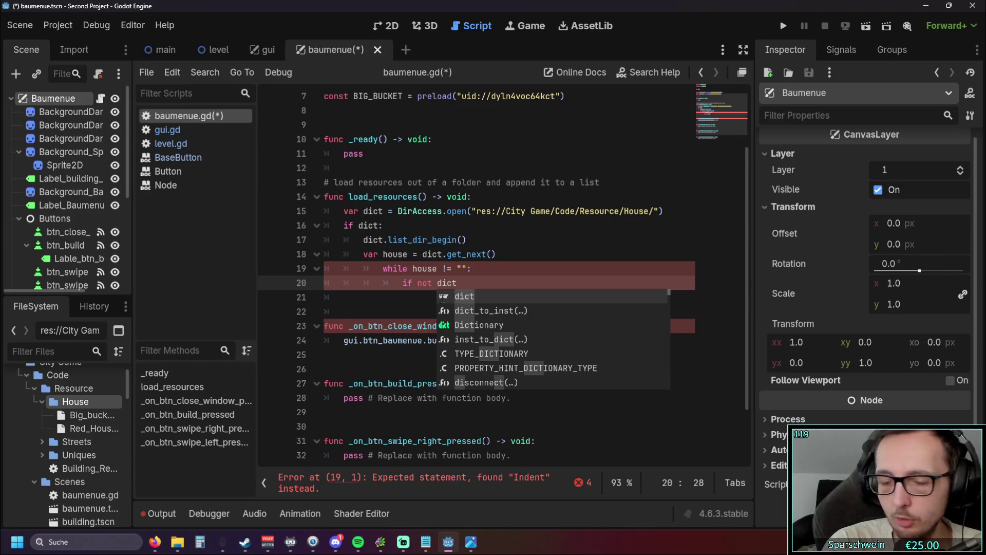
{"action": "type", "text": ".cur"}
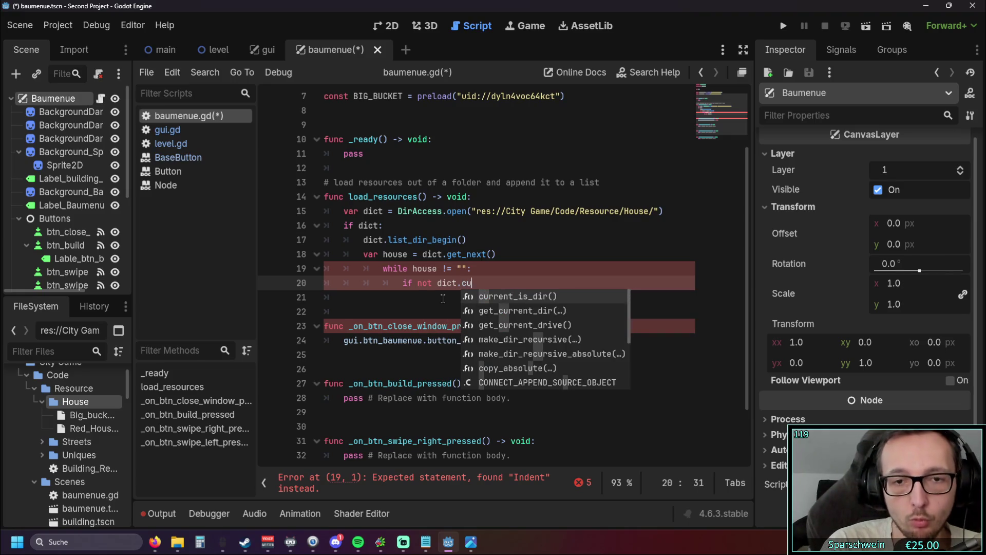
{"action": "key", "text": "Return"}
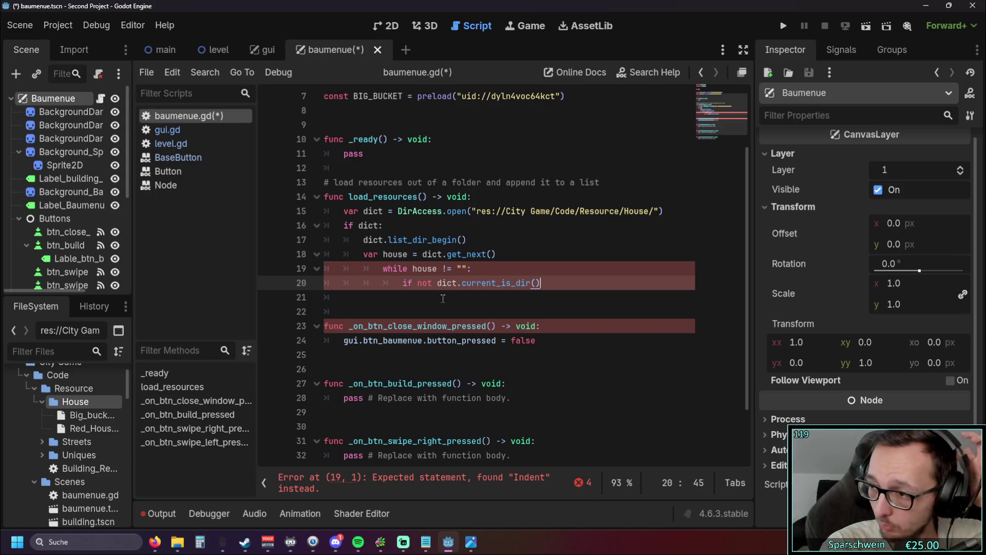
{"action": "type", "text": ":"}
{"action": "key", "text": "Return"}
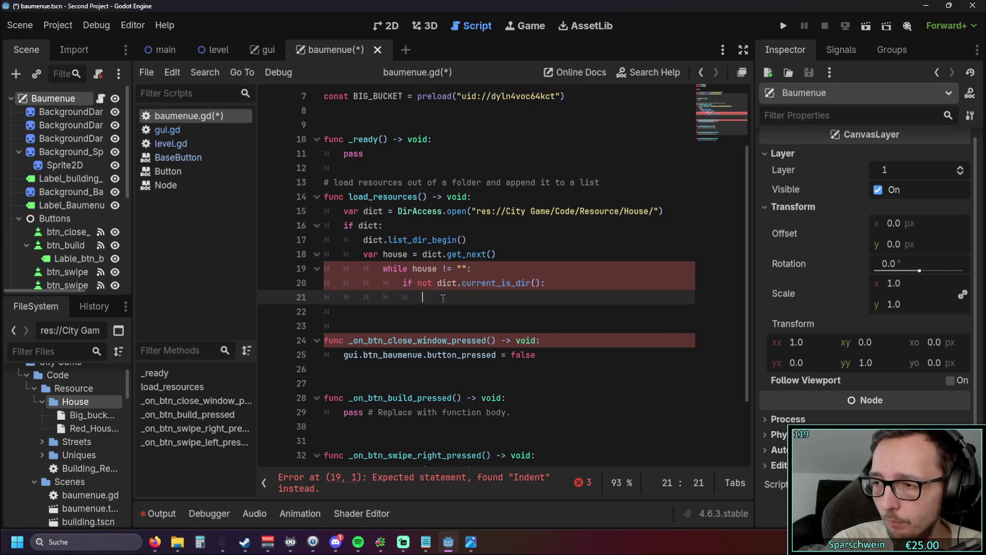
Print "found a house" in that check, add a blank line, and widen the scene dock
{"action": "type", "text": "print"}
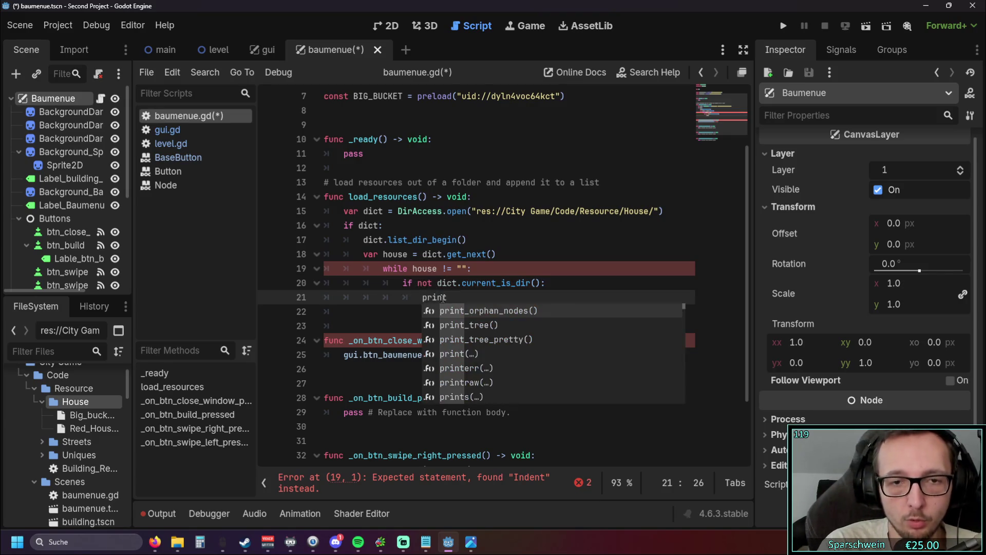
{"action": "type", "text": "("}
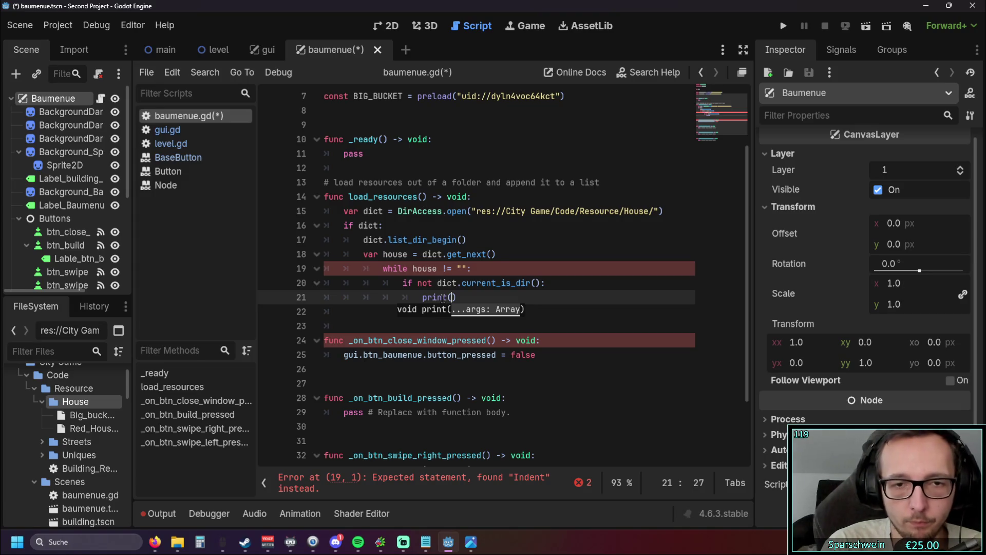
{"action": "type", "text": "\"house1"}
{"action": "key", "text": "BackSpace"}
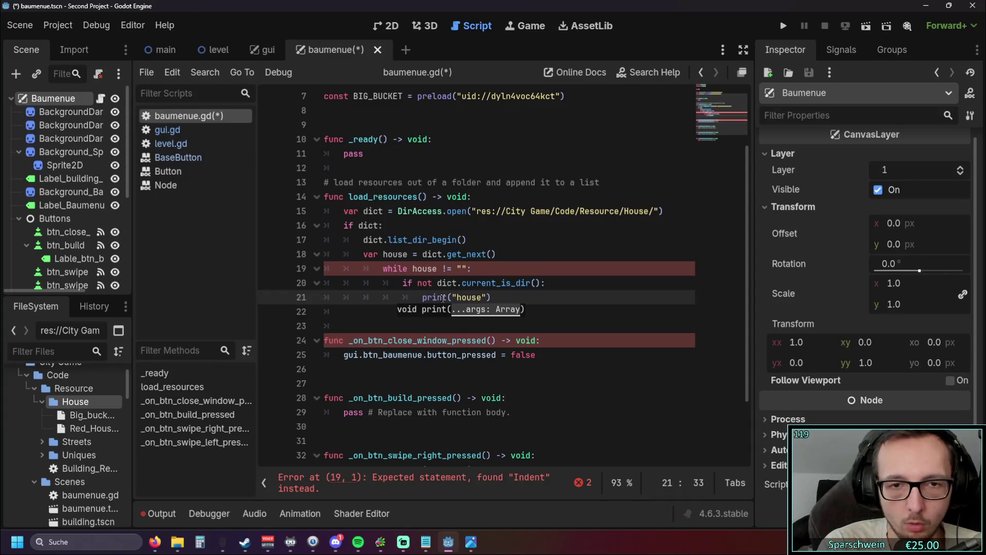
{"action": "key", "text": "BackSpace"}
{"action": "key", "text": "BackSpace"}
{"action": "key", "text": "BackSpace"}
{"action": "type", "text": "found "}
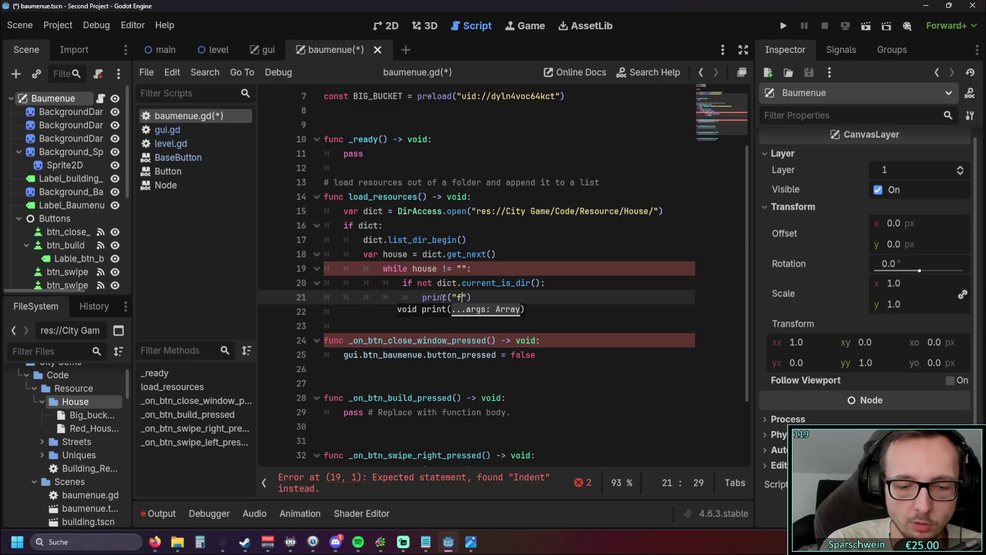
{"action": "type", "text": "a hou"}
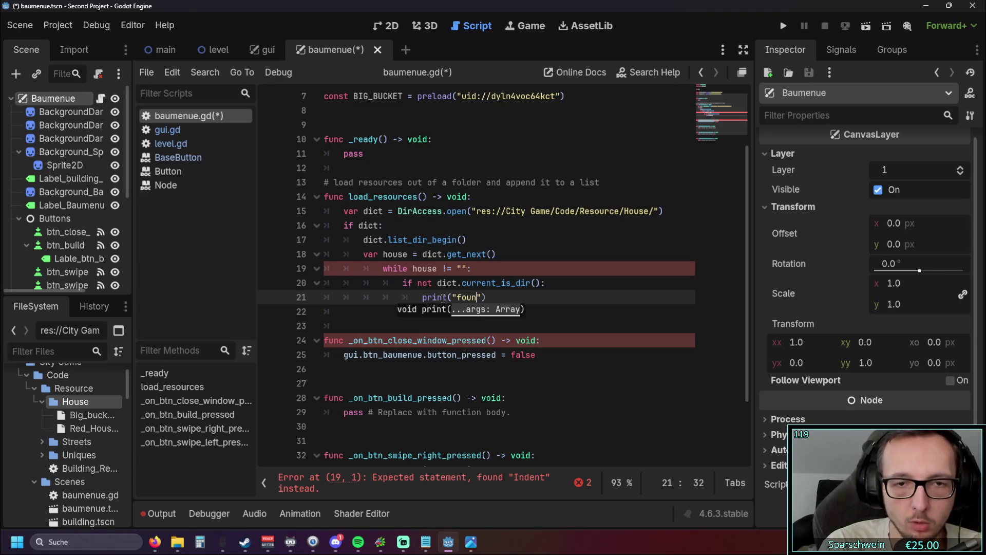
{"action": "type", "text": "se"}
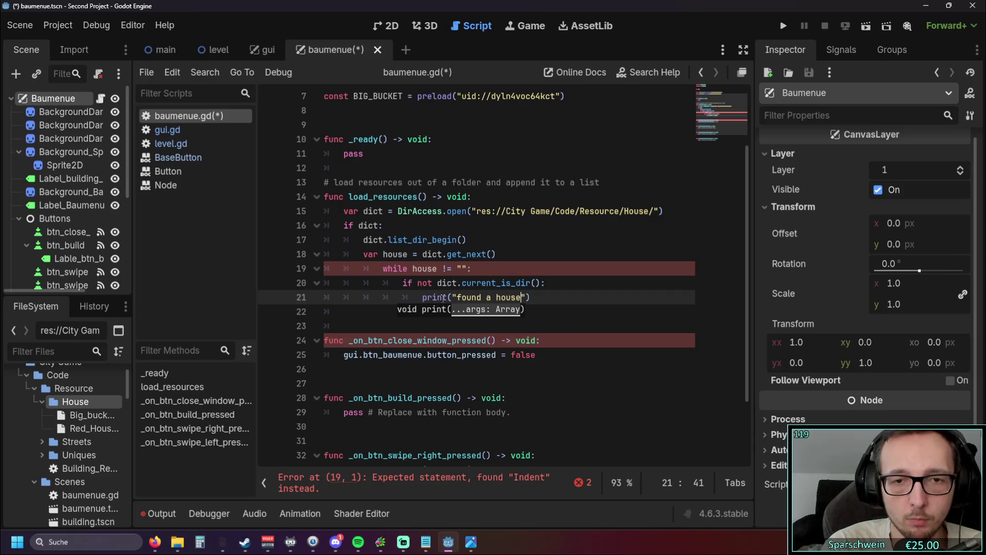
{"action": "scroll", "coordinate": [550, 206], "scroll_direction": "down", "scroll_amount": 2}
{"action": "key", "text": "End"}
{"action": "key", "text": "Return"}
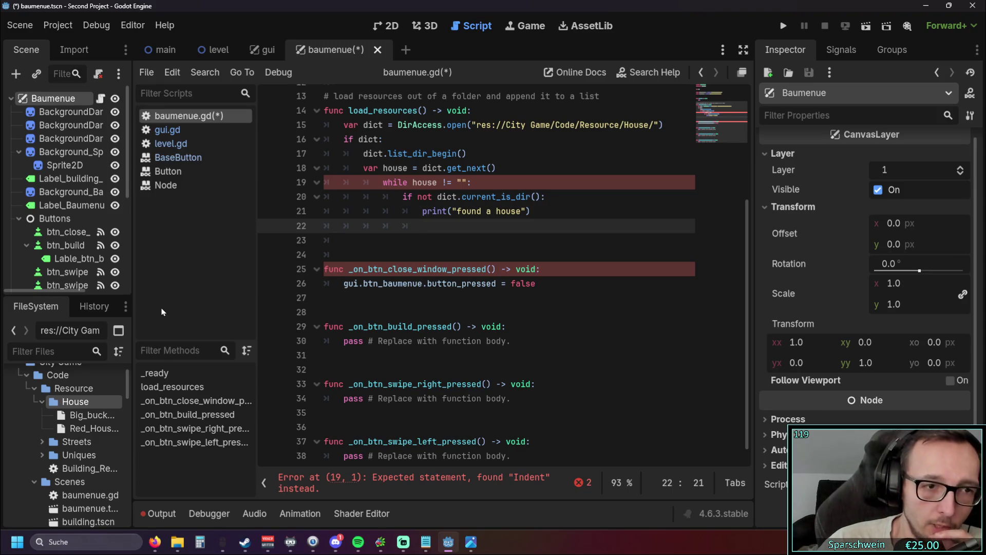
{"action": "mouse_move", "coordinate": [132, 309]}
{"action": "left_mouse_down"}
{"action": "mouse_move", "coordinate": [220, 309]}
{"action": "mouse_move", "coordinate": [142, 319]}
{"action": "left_mouse_up"}
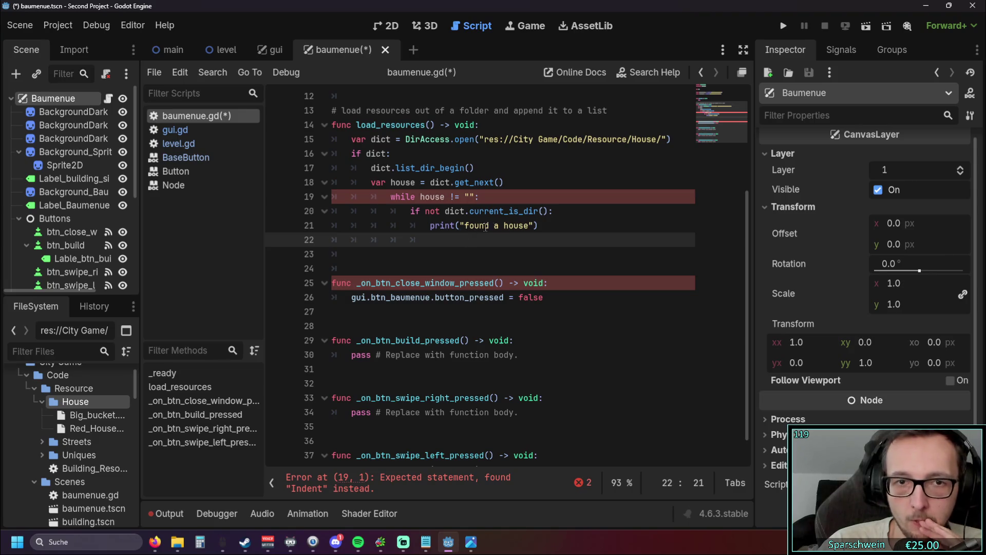
{"action": "left_click", "coordinate": [575, 211]}
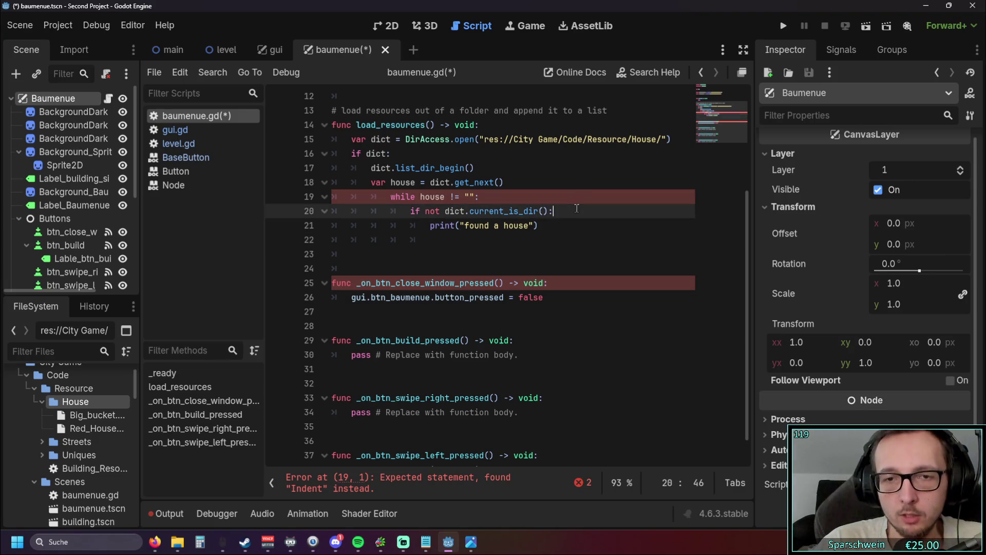
Add the comment '# Check if .tres' above the print statement
{"action": "key", "text": "Return"}
{"action": "type", "text": "#"}
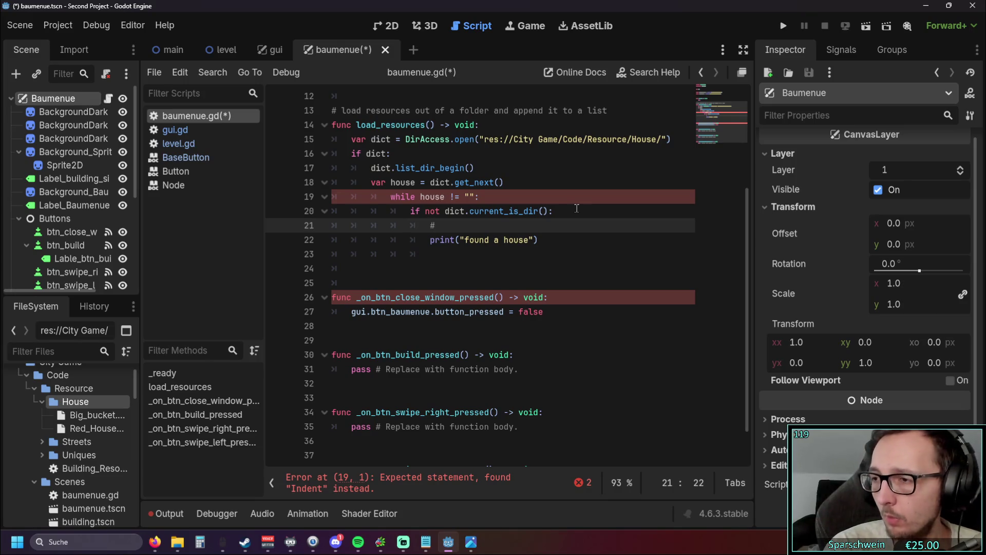
{"action": "type", "text": " Check of t"}
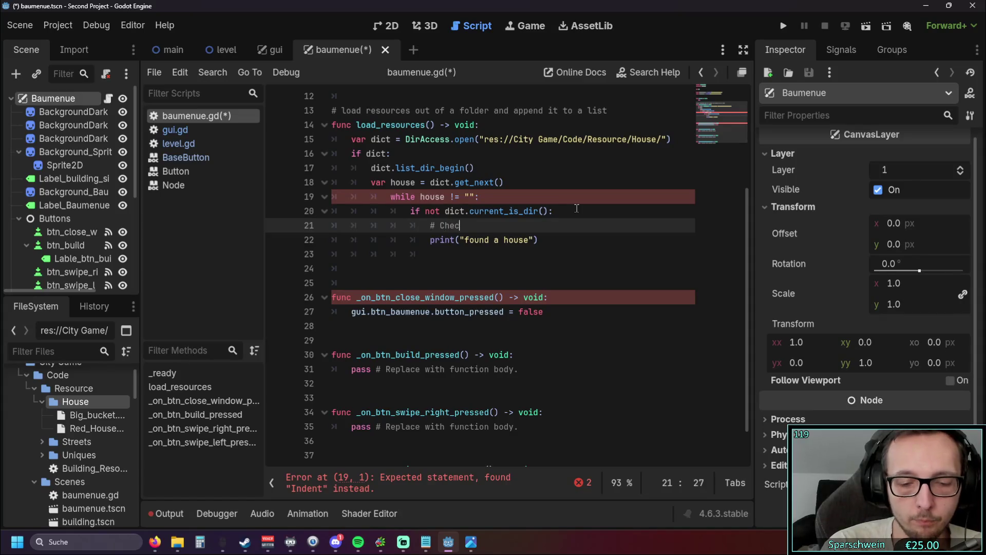
{"action": "type", "text": "he"}
{"action": "key", "text": "BackSpace"}
{"action": "key", "text": "BackSpace"}
{"action": "key", "text": "BackSpace"}
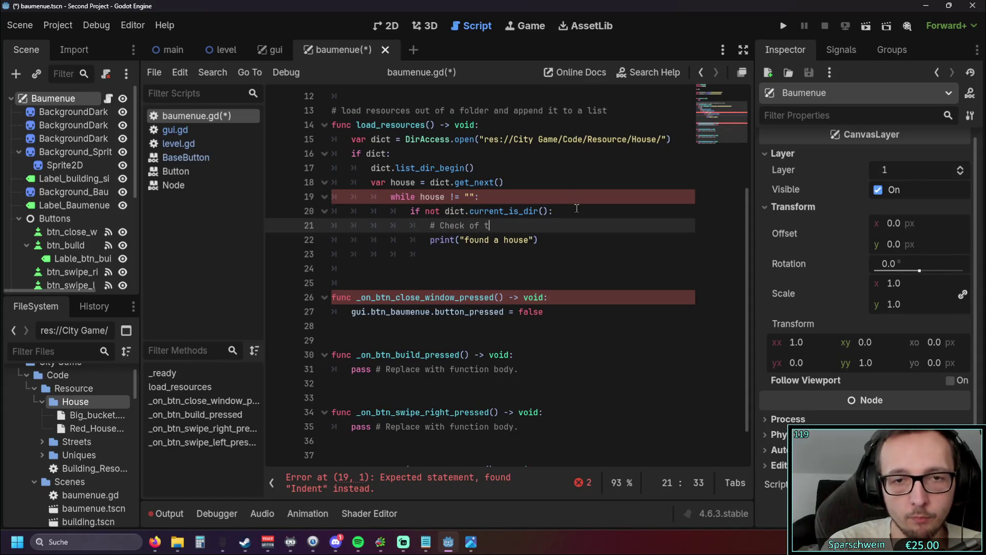
{"action": "key", "text": "BackSpace"}
{"action": "key", "text": "BackSpace"}
{"action": "key", "text": "BackSpace"}
{"action": "type", "text": "if . tres"}
{"action": "key", "text": "BackSpace"}
{"action": "key", "text": "BackSpace"}
{"action": "key", "text": "BackSpace"}
{"action": "type", "text": "tres"}
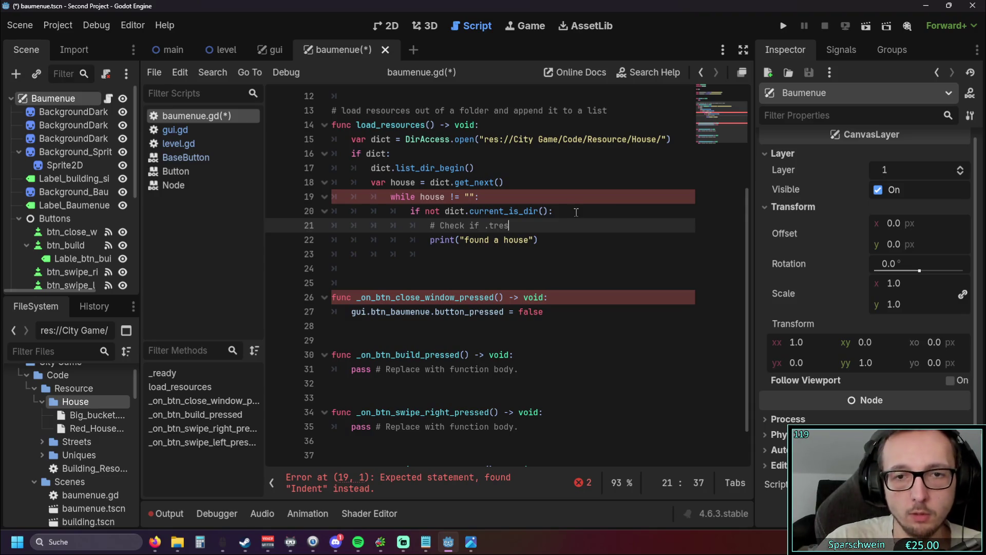
{"action": "key", "text": "Return"}
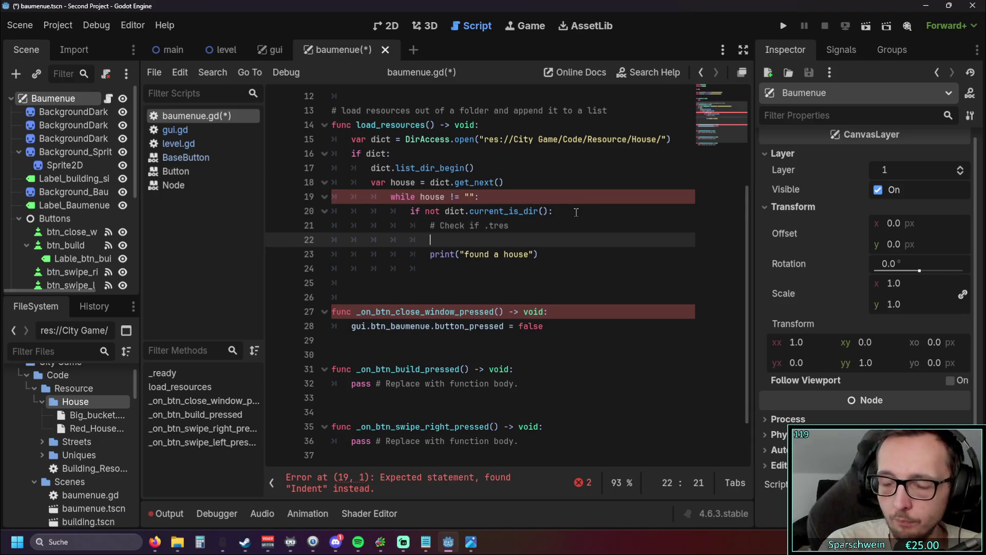
Write the condition if house.get_file().ends_with(".tres"): below the comment
{"action": "type", "text": "if ho"}
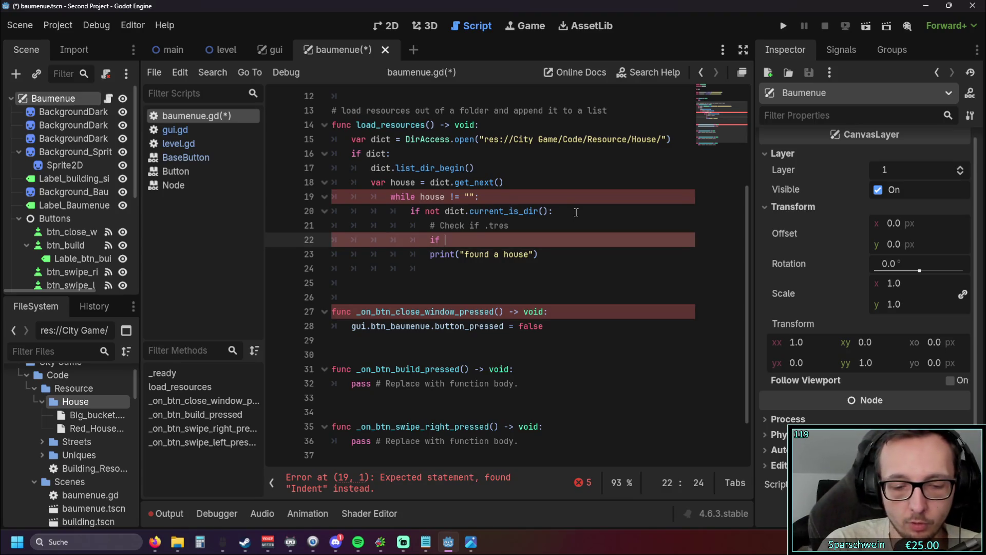
{"action": "type", "text": "use"}
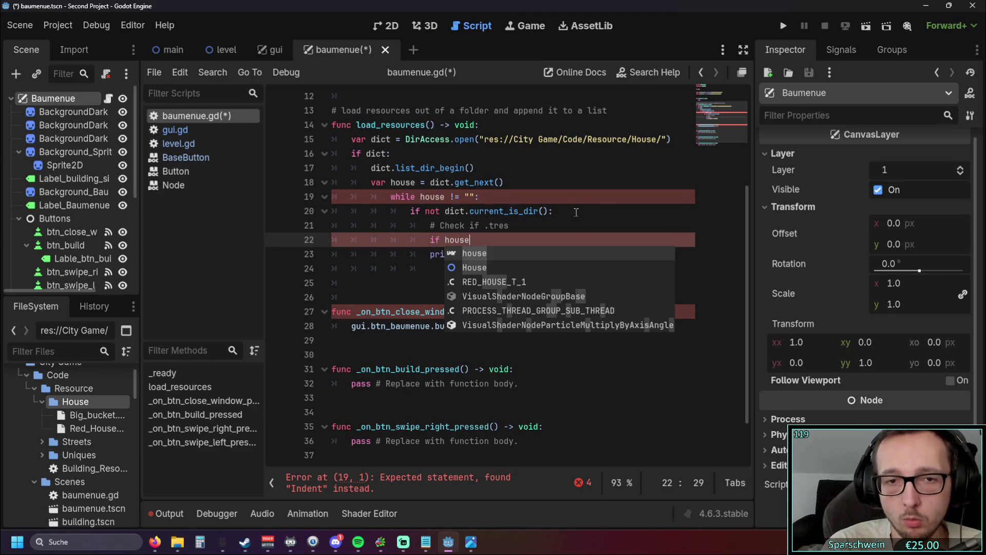
{"action": "key", "text": "Escape"}
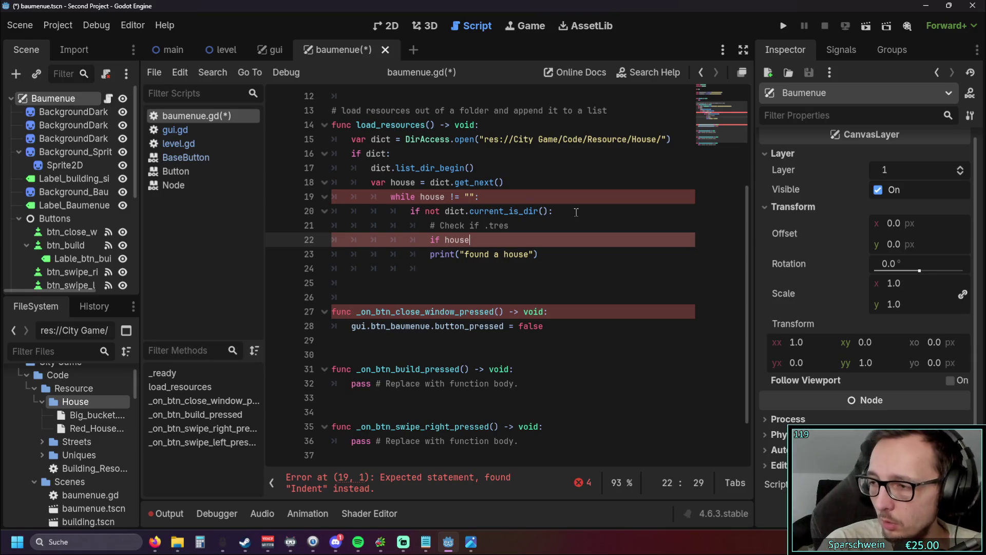
{"action": "type", "text": ".get"}
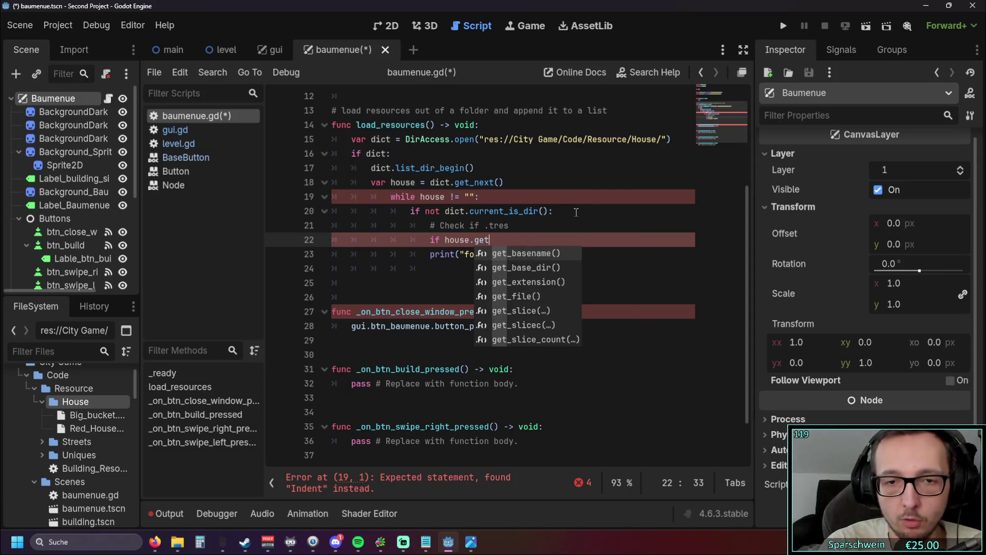
{"action": "key", "text": "Down"}
{"action": "key", "text": "Down"}
{"action": "key", "text": "Down"}
{"action": "key", "text": "Return"}
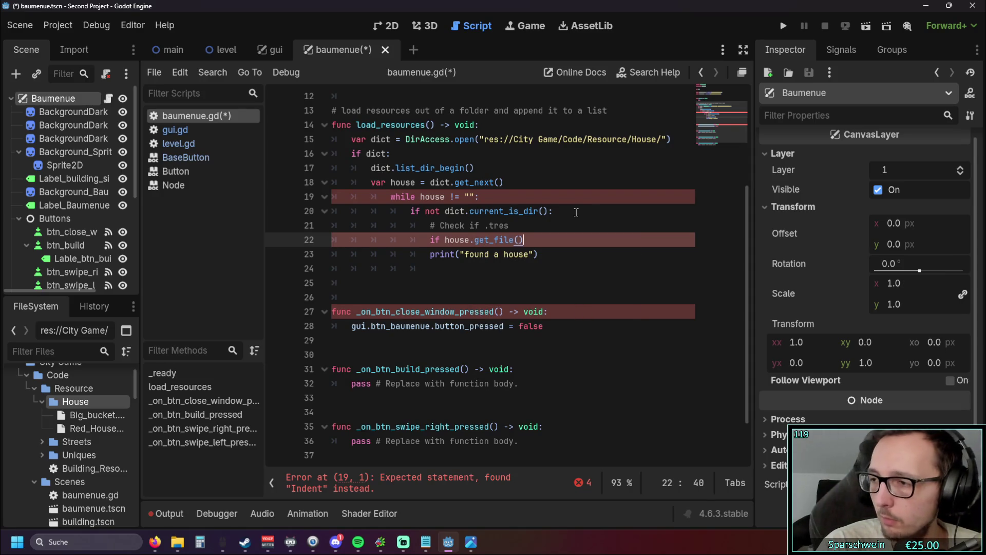
{"action": "type", "text": ".end"}
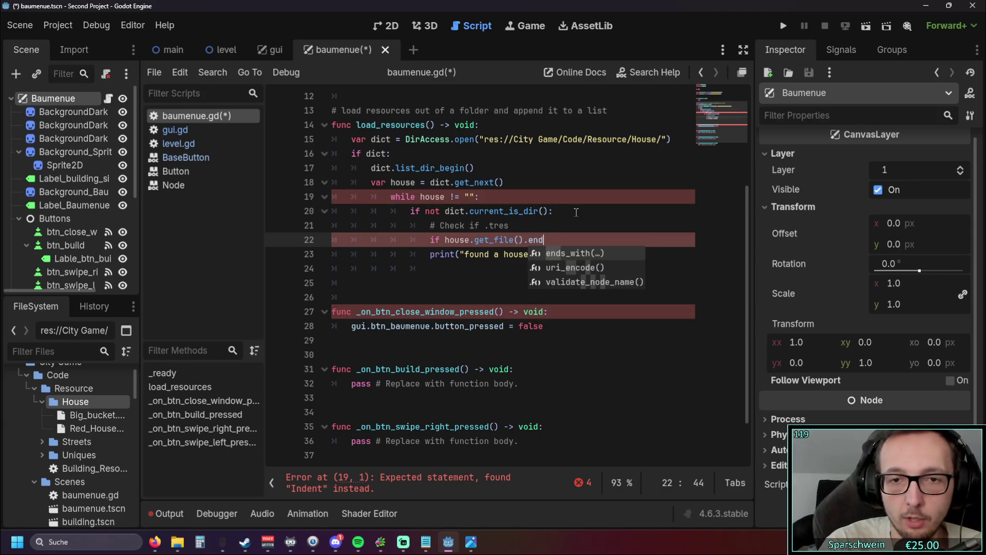
{"action": "key", "text": "Return"}
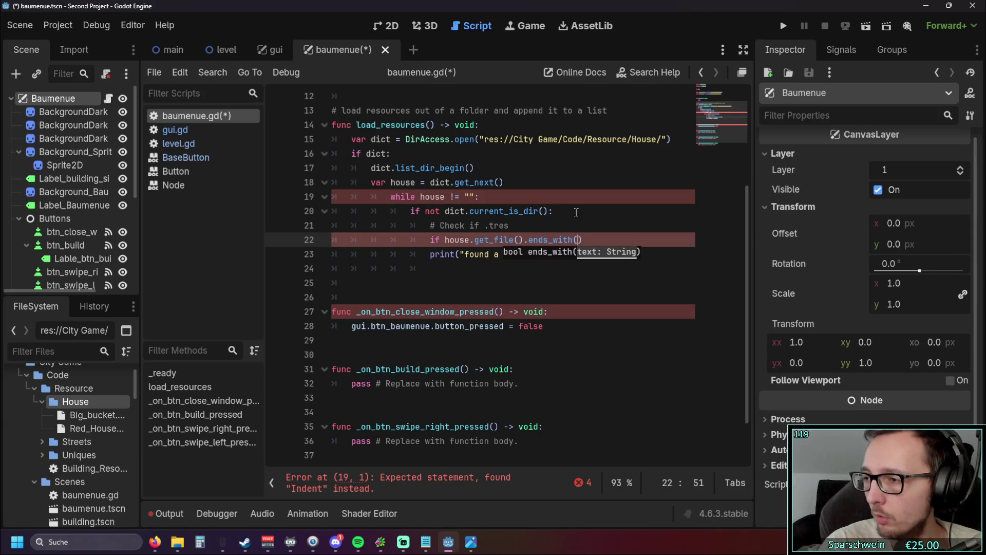
{"action": "type", "text": "\"."}
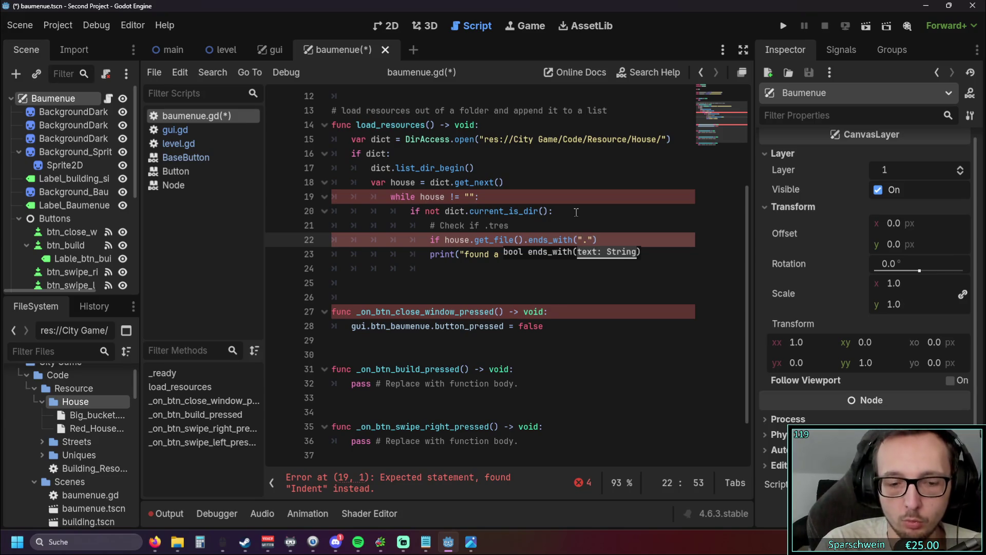
{"action": "type", "text": "tres"}
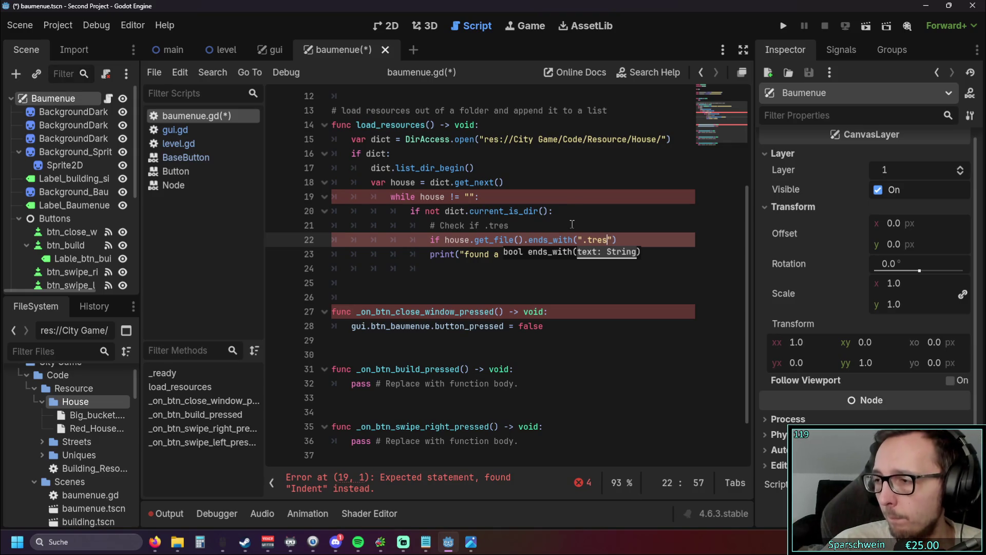
{"action": "left_click", "coordinate": [621, 240]}
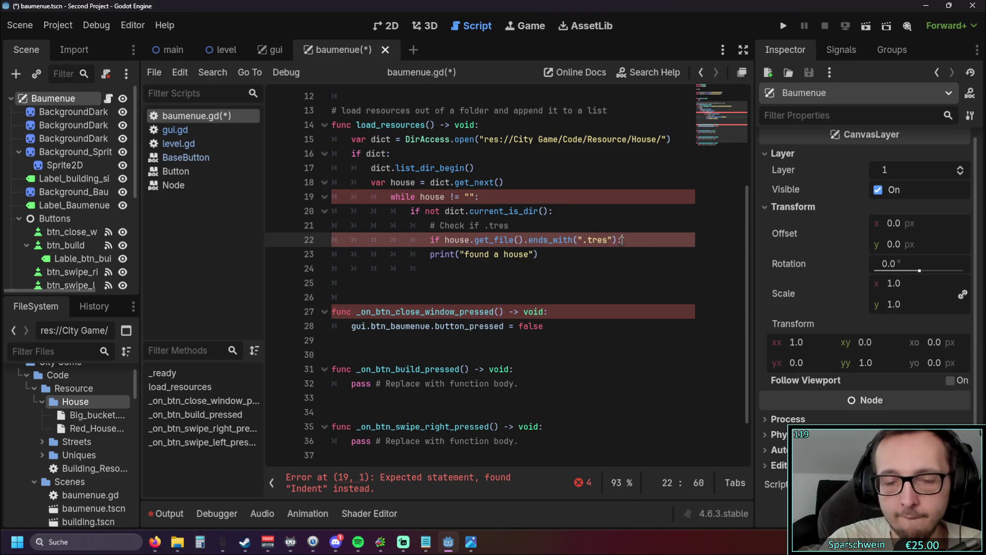
{"action": "key", "text": "Return"}
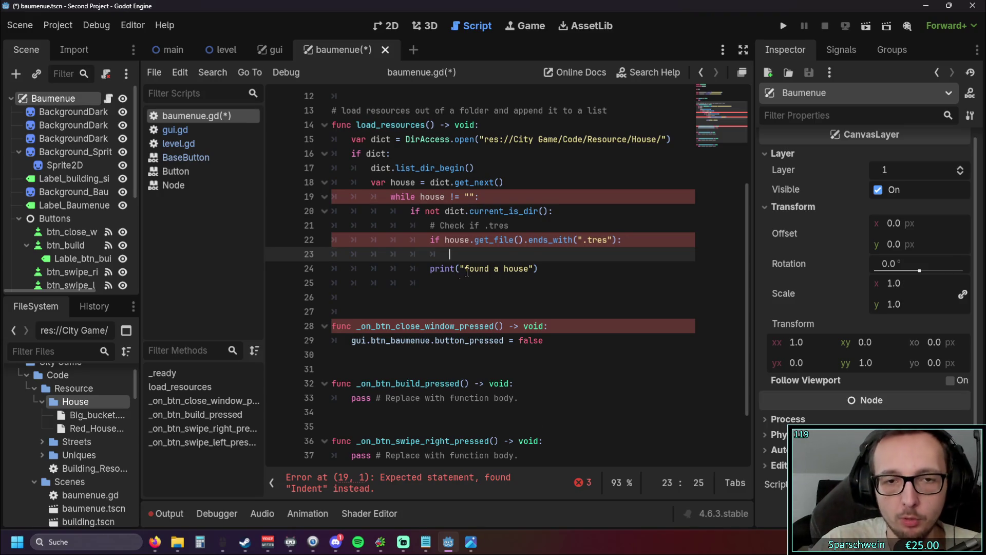
Indent the "found a house" print under the .tres check and remove the leftover empty line
{"action": "left_click", "coordinate": [432, 269]}
{"action": "key", "text": "Tab"}
{"action": "key", "text": "Up"}
{"action": "key", "text": "BackSpace"}
{"action": "key", "text": "BackSpace"}
{"action": "key", "text": "BackSpace"}
{"action": "key", "text": "BackSpace"}
{"action": "key", "text": "Down"}
{"action": "key", "text": "Down"}
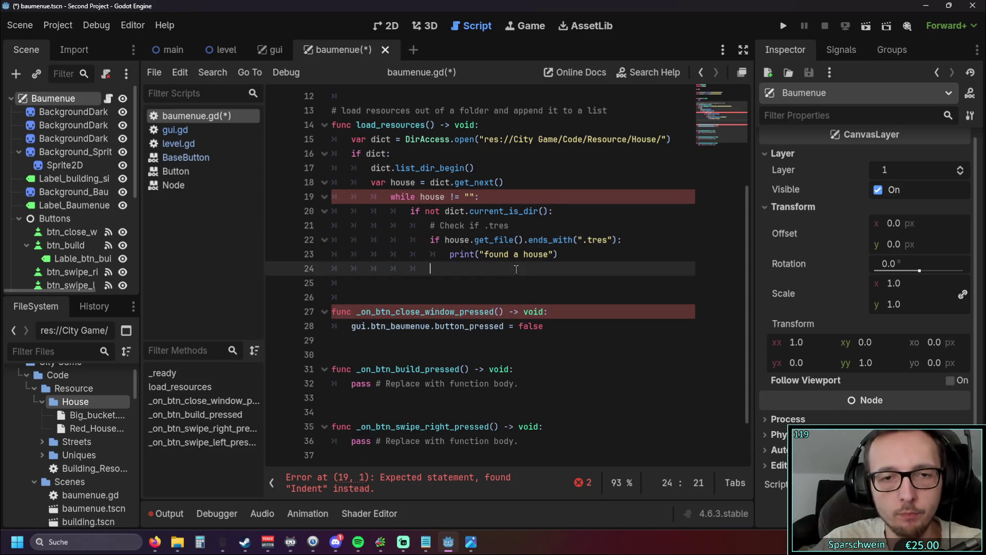
Add the comment '# Add house to array' inside the .tres if block of load_resources
{"action": "key", "text": "Tab"}
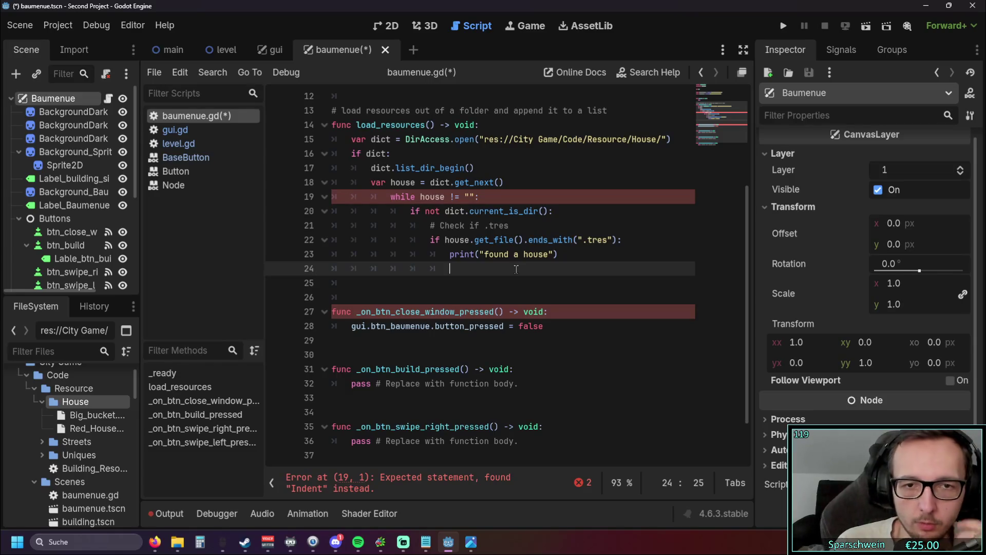
{"action": "type", "text": "# Add h"}
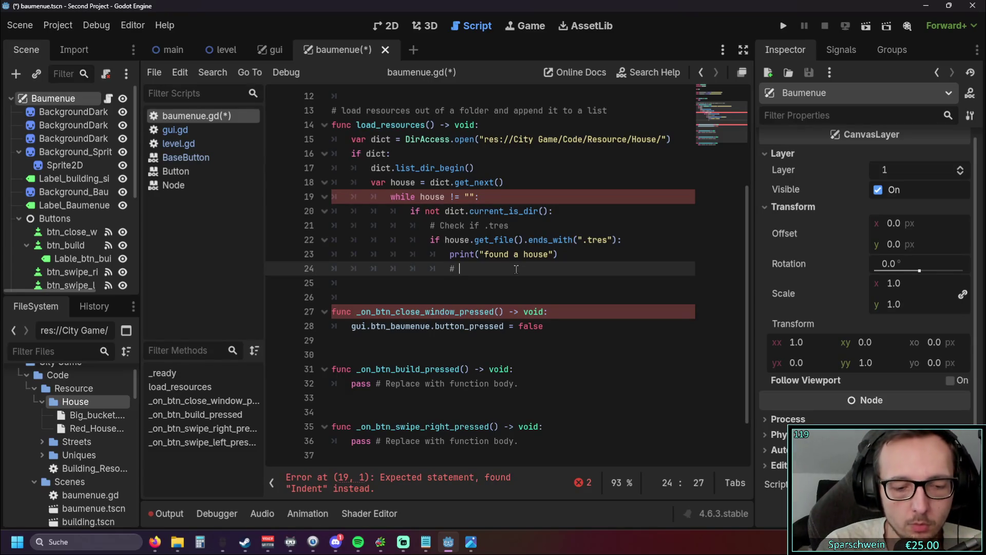
{"action": "type", "text": "ouse "}
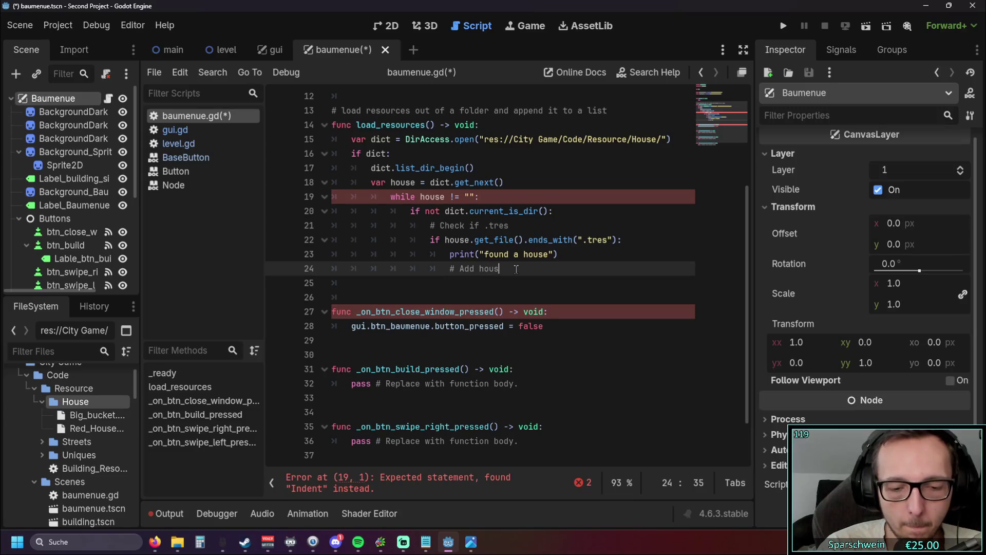
{"action": "type", "text": "to array"}
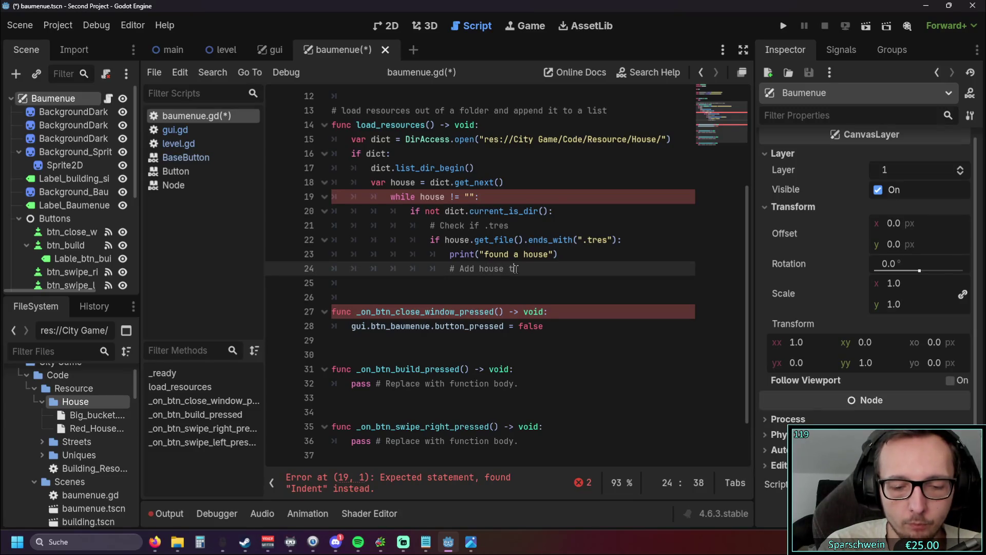
{"action": "scroll", "coordinate": [516, 269], "scroll_direction": "up", "scroll_amount": 2}
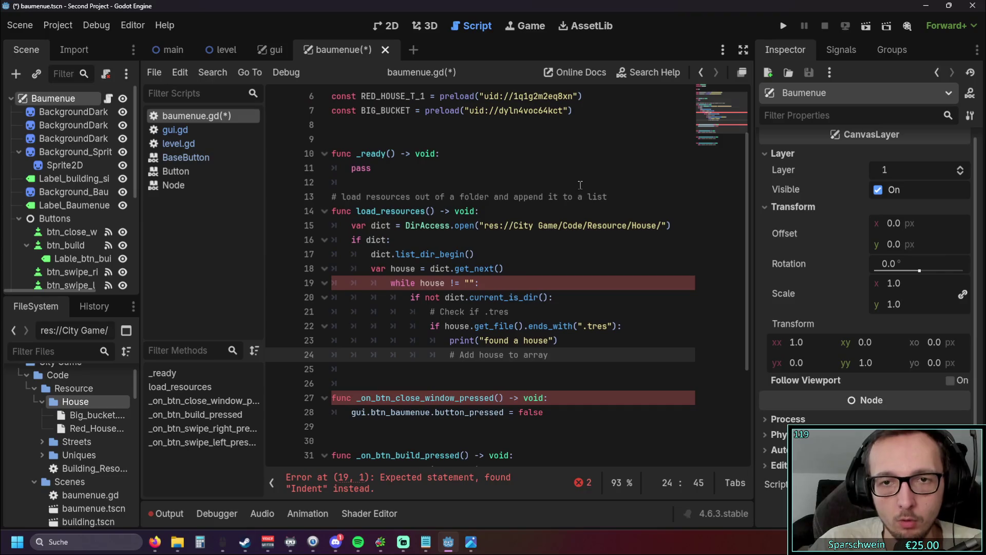
{"action": "double_click", "coordinate": [599, 197]}
{"action": "type", "text": "array"}
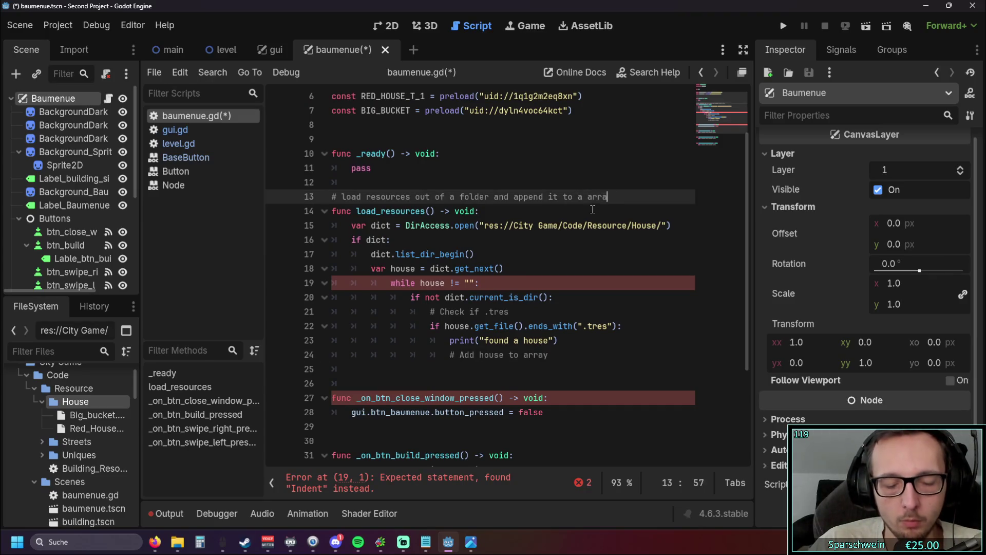
{"action": "key", "text": "Down"}
{"action": "key", "text": "Down"}
{"action": "key", "text": "Down"}
{"action": "scroll", "coordinate": [480, 240], "scroll_direction": "down", "scroll_amount": 2}
{"action": "scroll", "coordinate": [479, 240], "scroll_direction": "up", "scroll_amount": 3}
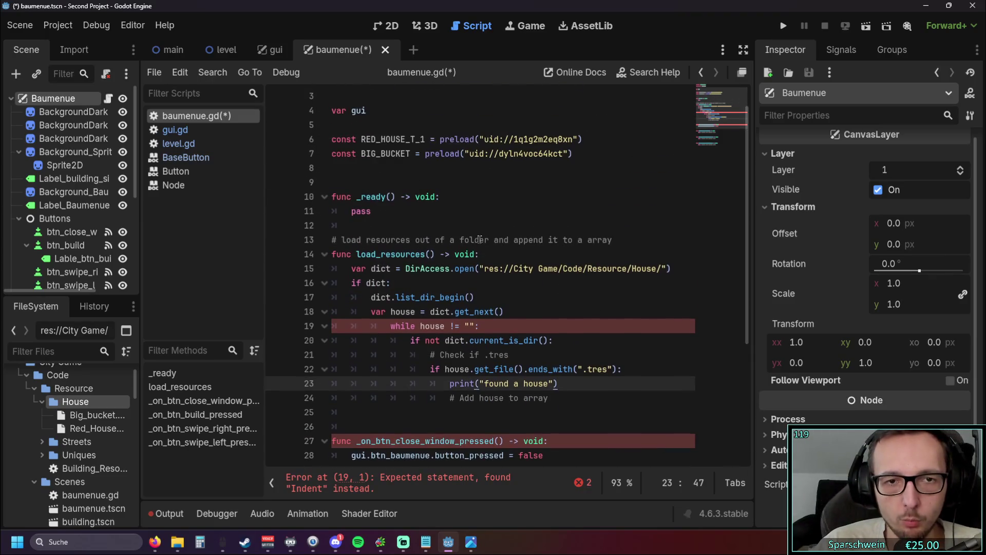
{"action": "left_click", "coordinate": [450, 172]}
{"action": "scroll", "coordinate": [450, 175], "scroll_direction": "up", "scroll_amount": 1}
{"action": "key", "text": "Return"}
{"action": "key", "text": "Return"}
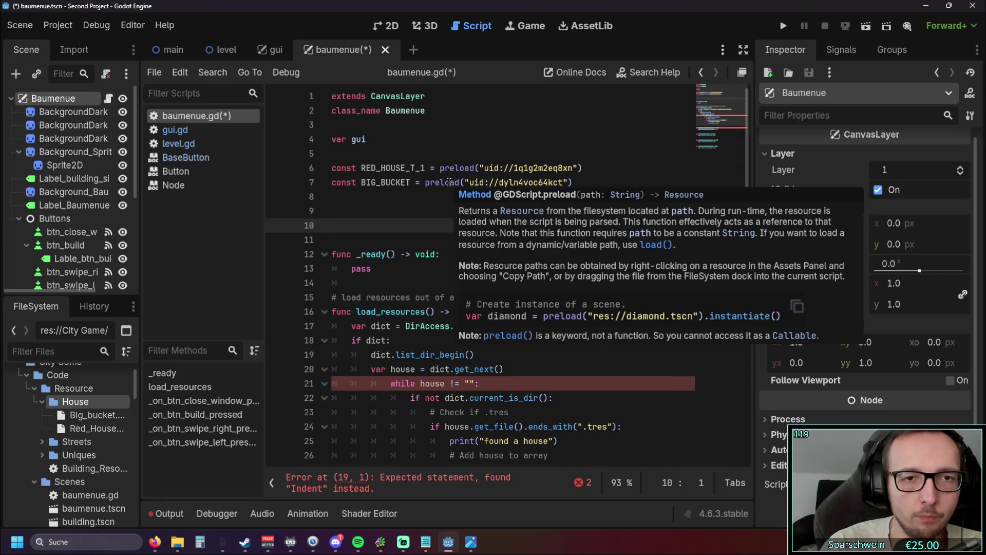
{"action": "key", "text": "Up"}
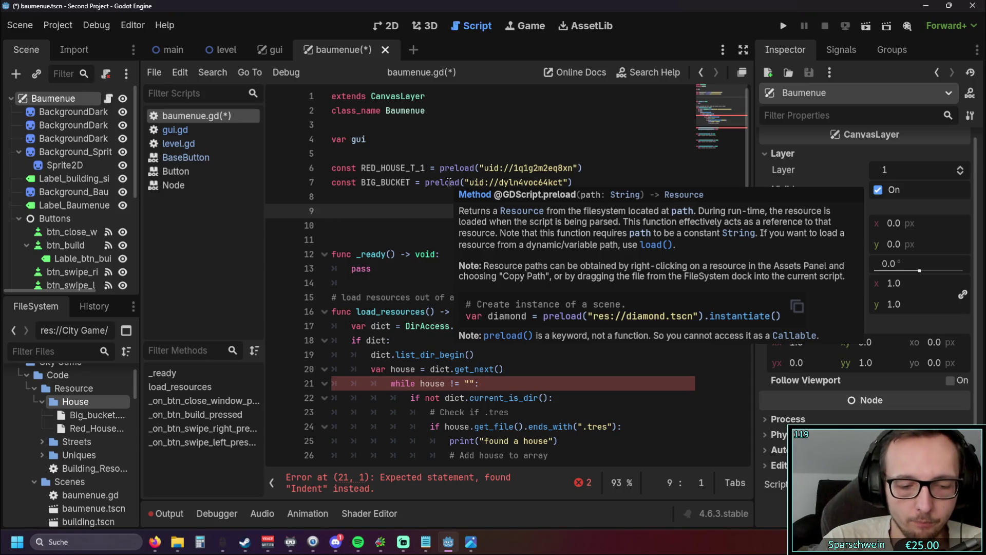
{"action": "type", "text": "@on"}
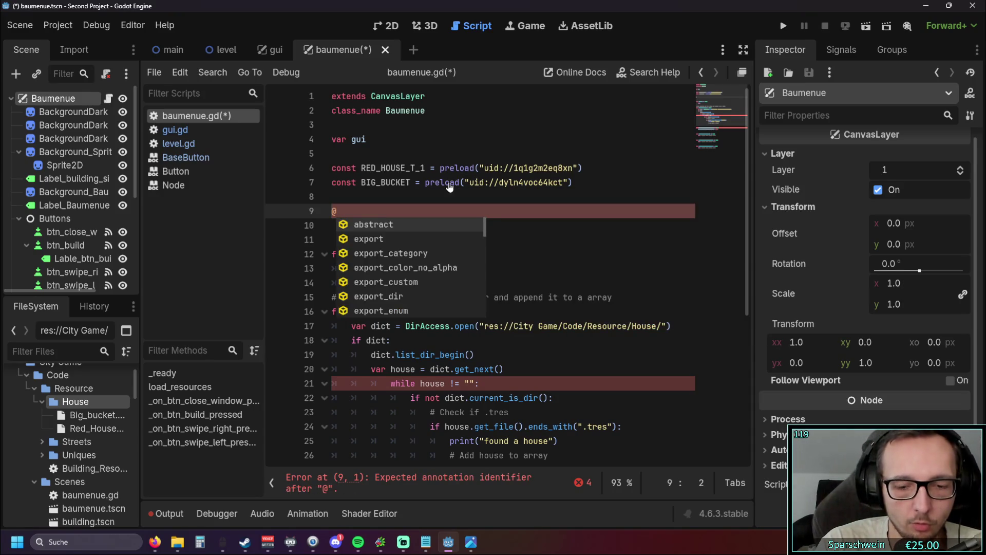
{"action": "key", "text": "Return"}
{"action": "type", "text": "var "}
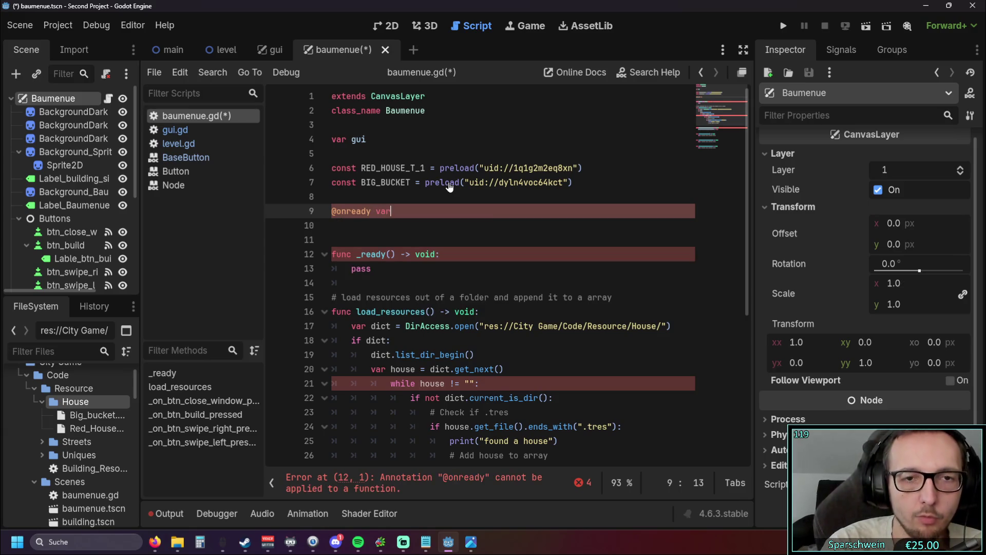
{"action": "type", "text": "House"}
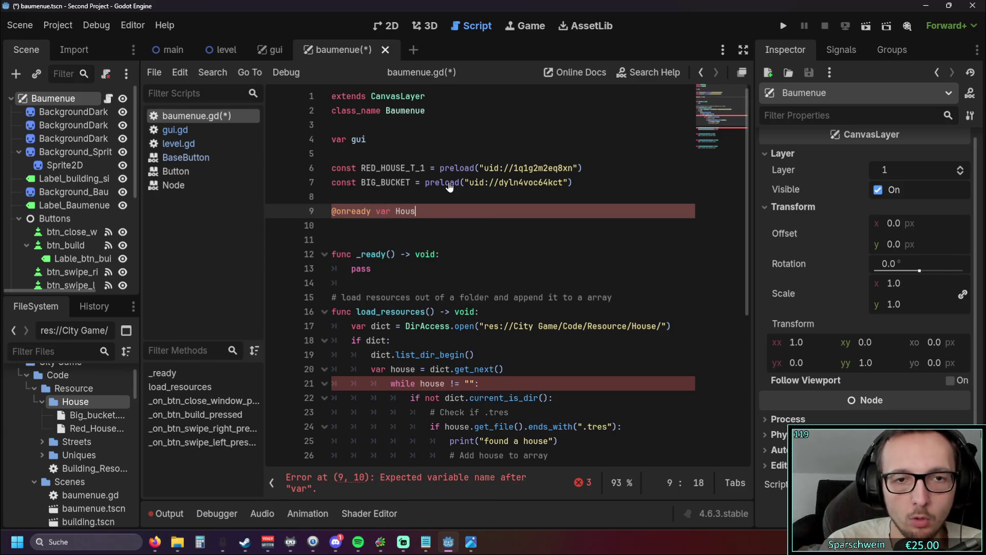
{"action": "key", "text": "BackSpace"}
{"action": "key", "text": "BackSpace"}
{"action": "key", "text": "BackSpace"}
{"action": "key", "text": "BackSpace"}
{"action": "key", "text": "BackSpace"}
{"action": "type", "text": "house"}
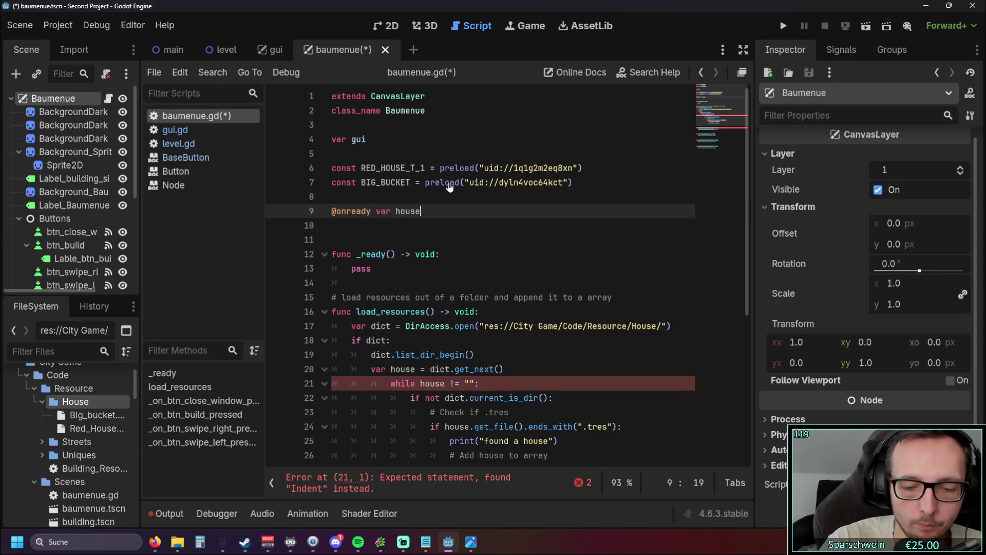
{"action": "type", "text": "_"}
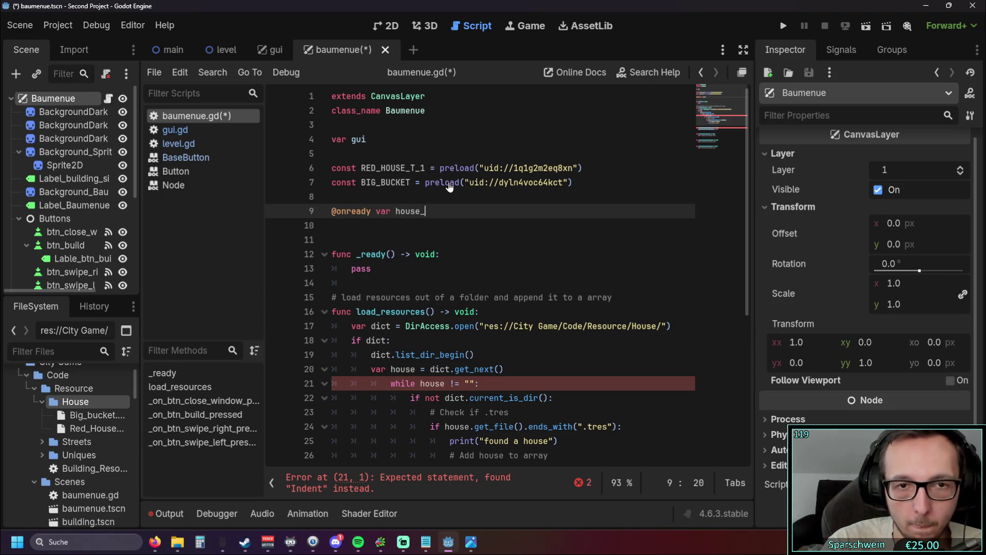
{"action": "type", "text": "list"}
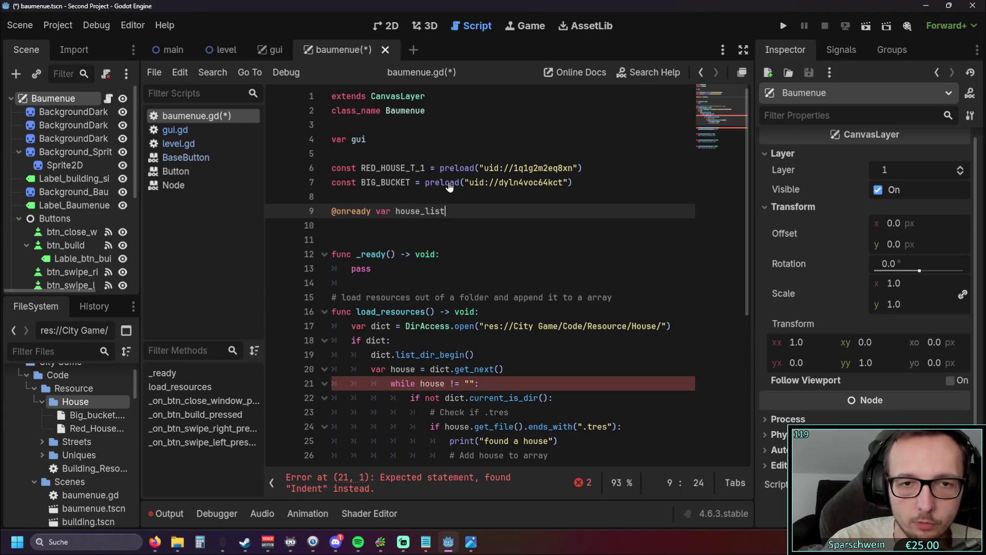
{"action": "type", "text": ": Arr"}
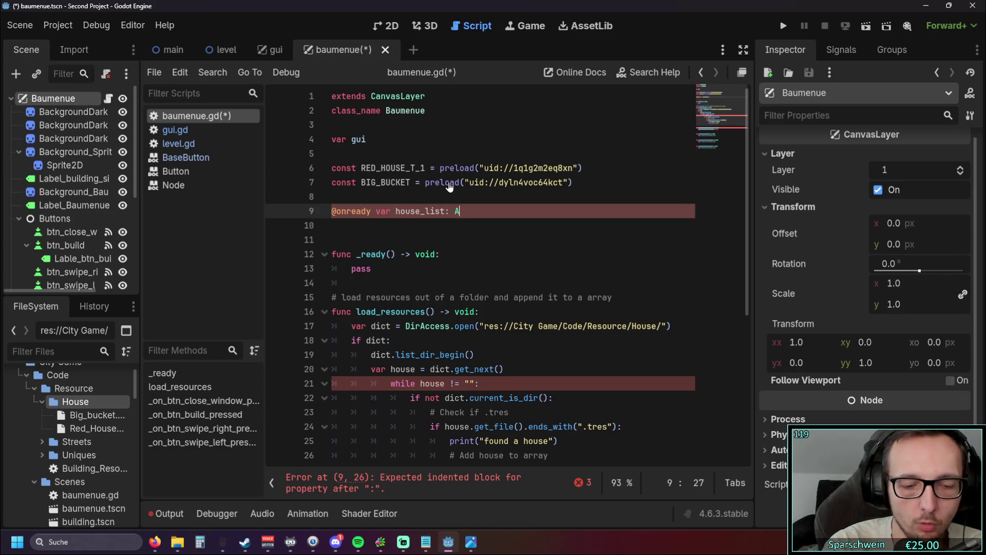
{"action": "key", "text": "Return"}
{"action": "type", "text": "= ("}
{"action": "key", "text": "BackSpace"}
{"action": "key", "text": "BackSpace"}
Complete the empty [] array value and remove the stray space inside line 21's quotes
{"action": "type", "text": "["}
{"action": "left_click", "coordinate": [512, 254]}
{"action": "scroll", "coordinate": [513, 262], "scroll_direction": "down", "scroll_amount": 3}
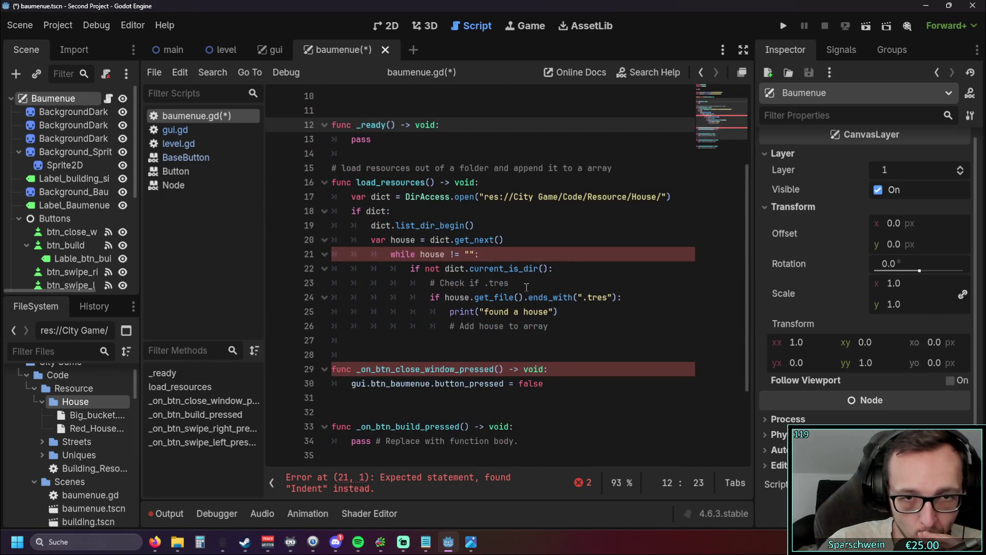
{"action": "left_click", "coordinate": [564, 329]}
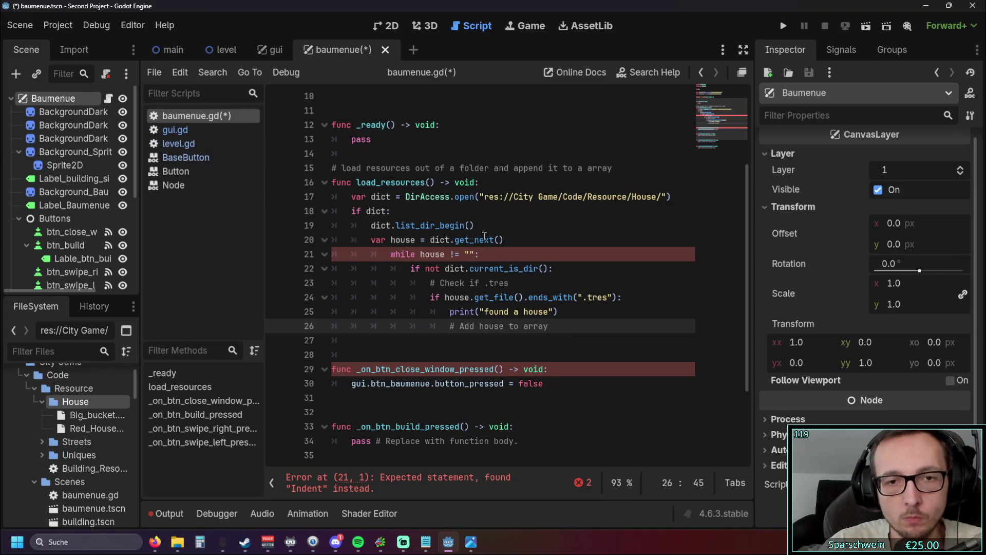
{"action": "left_click", "coordinate": [471, 254]}
{"action": "key", "text": "BackSpace"}
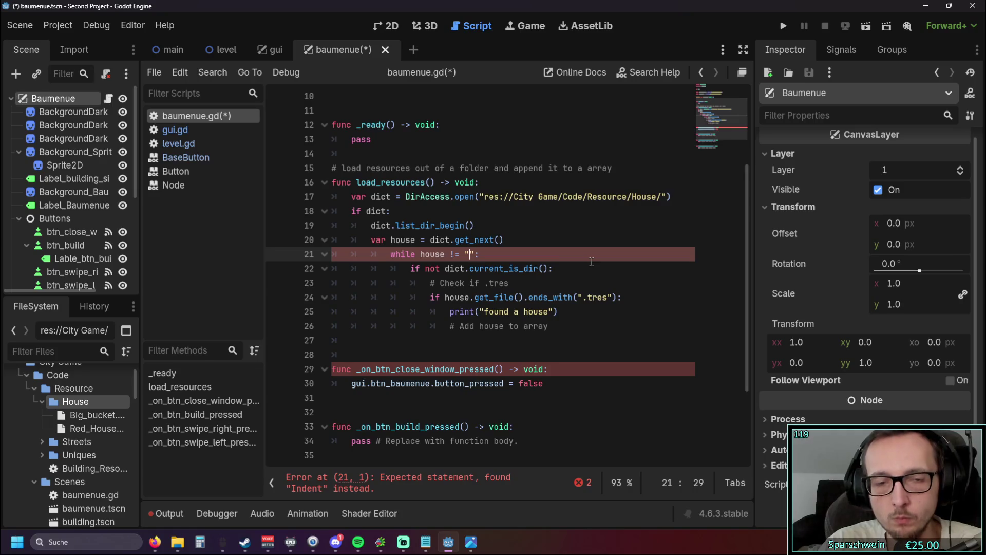
Under '# Add house to array', add house_list.append(dict.get_current_dir())
{"action": "left_click", "coordinate": [600, 297]}
{"action": "left_click", "coordinate": [612, 326]}
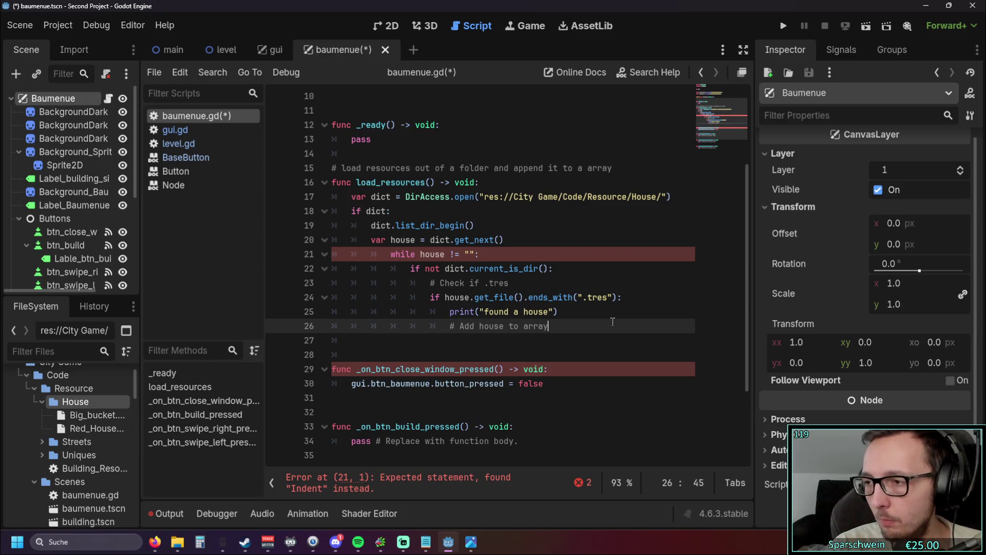
{"action": "key", "text": "Return"}
{"action": "type", "text": "house"}
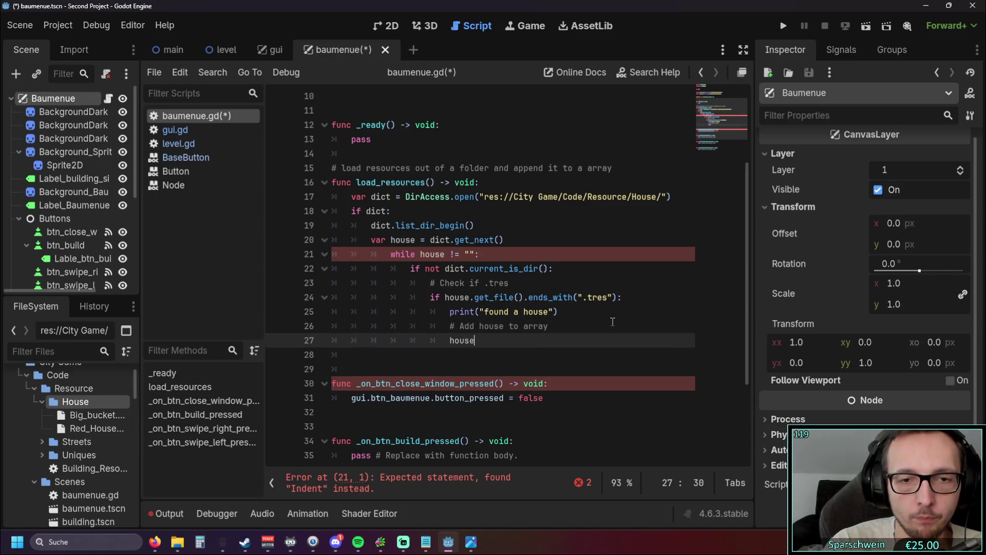
{"action": "key", "text": "Delete"}
{"action": "key", "text": "Return"}
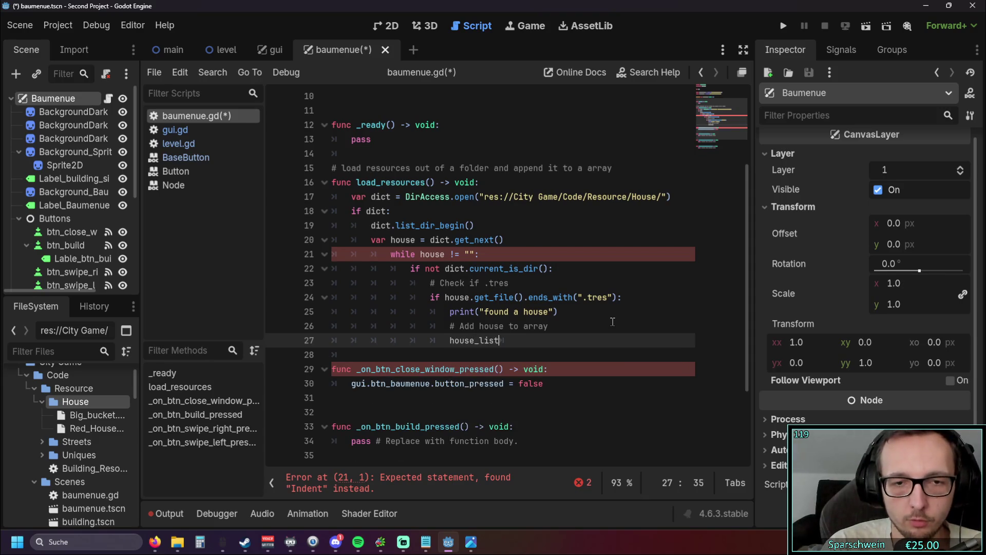
{"action": "type", "text": ".append"}
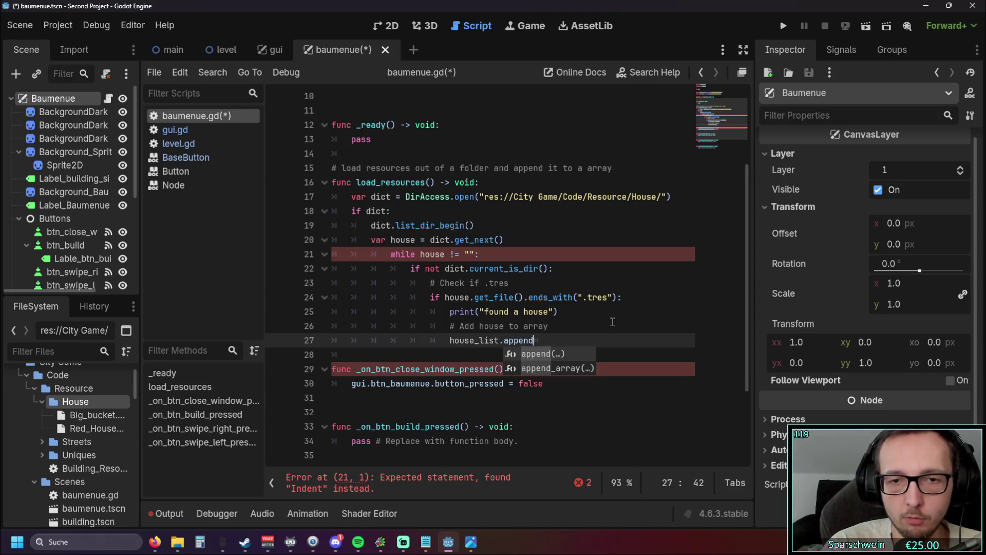
{"action": "type", "text": "("}
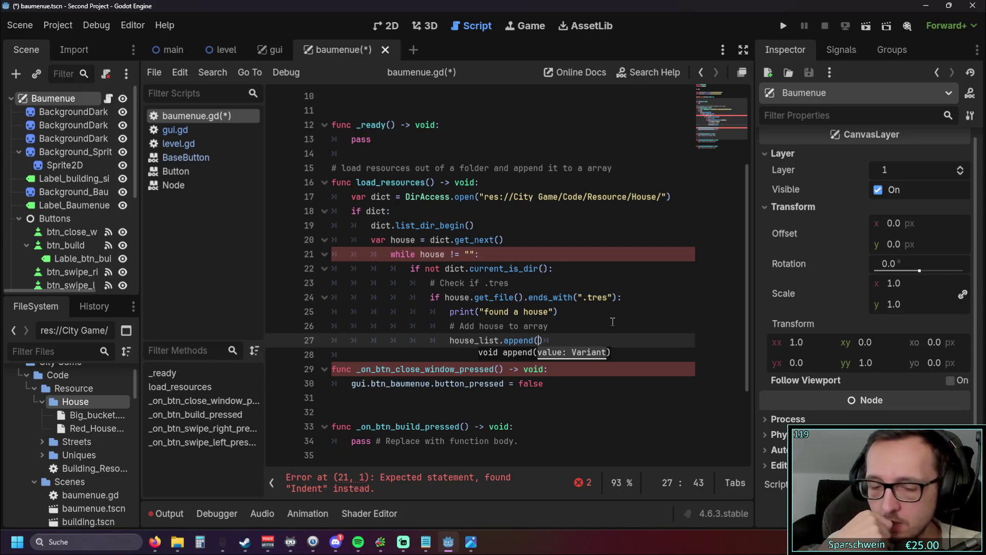
{"action": "type", "text": "dict"}
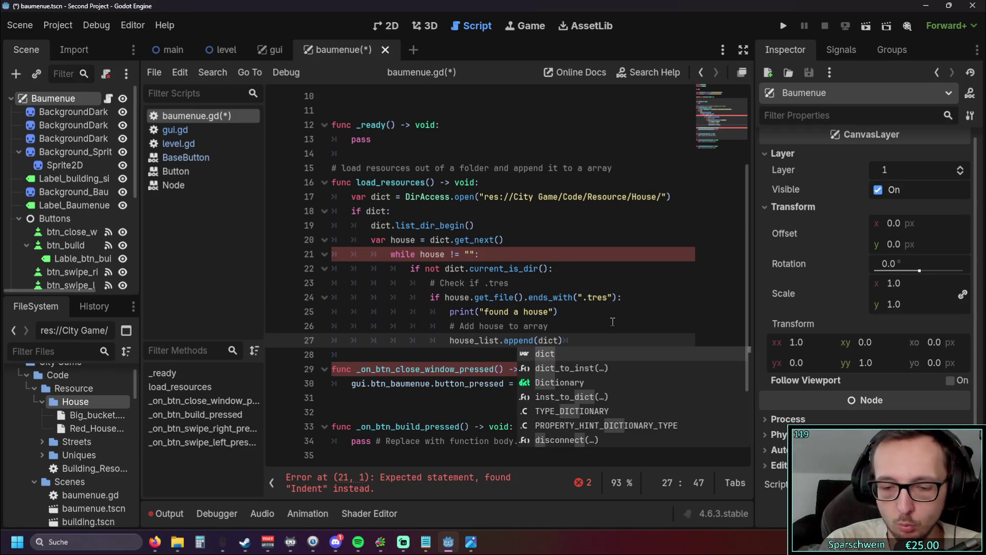
{"action": "type", "text": ".get"}
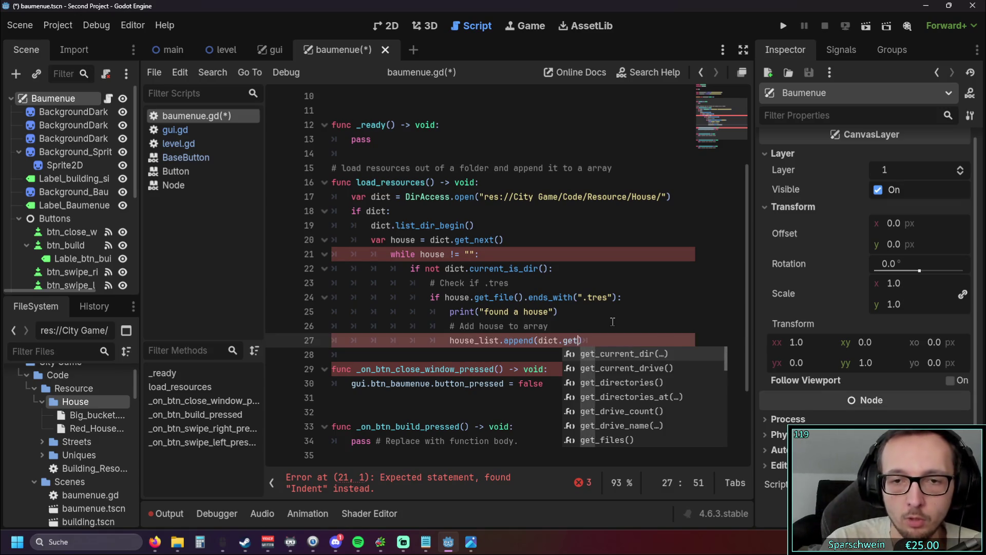
{"action": "key", "text": "Return"}
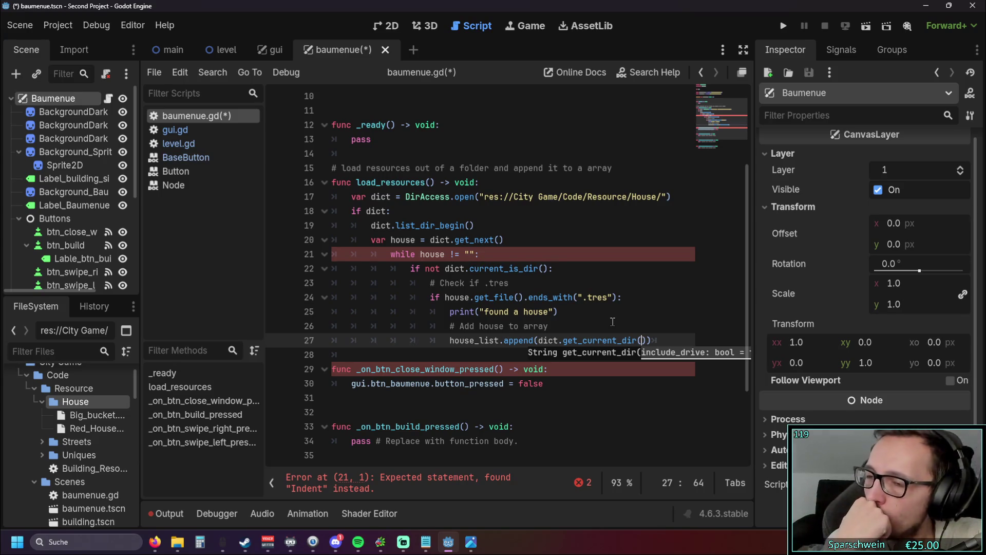
{"action": "left_click", "coordinate": [605, 313]}
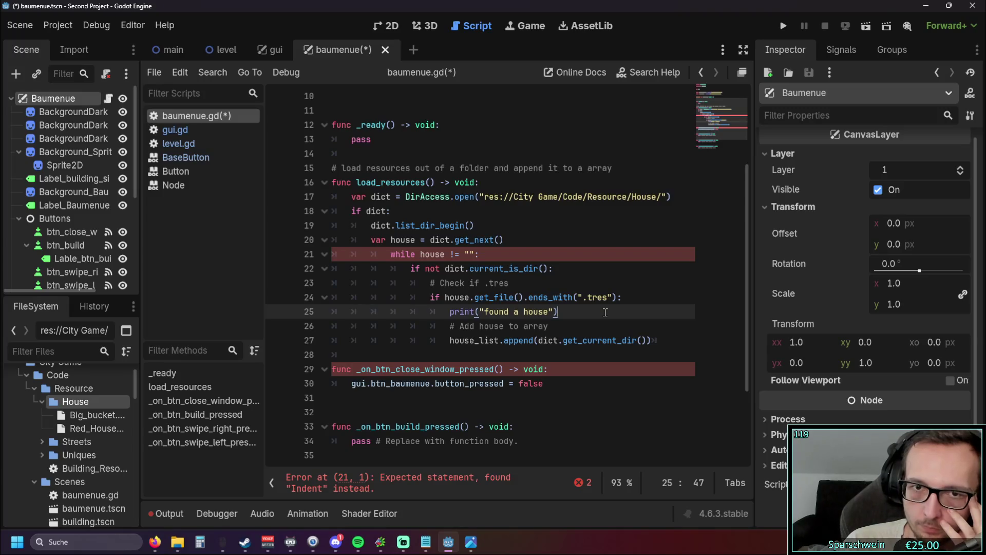
{"action": "scroll", "coordinate": [591, 306], "scroll_direction": "up", "scroll_amount": 3}
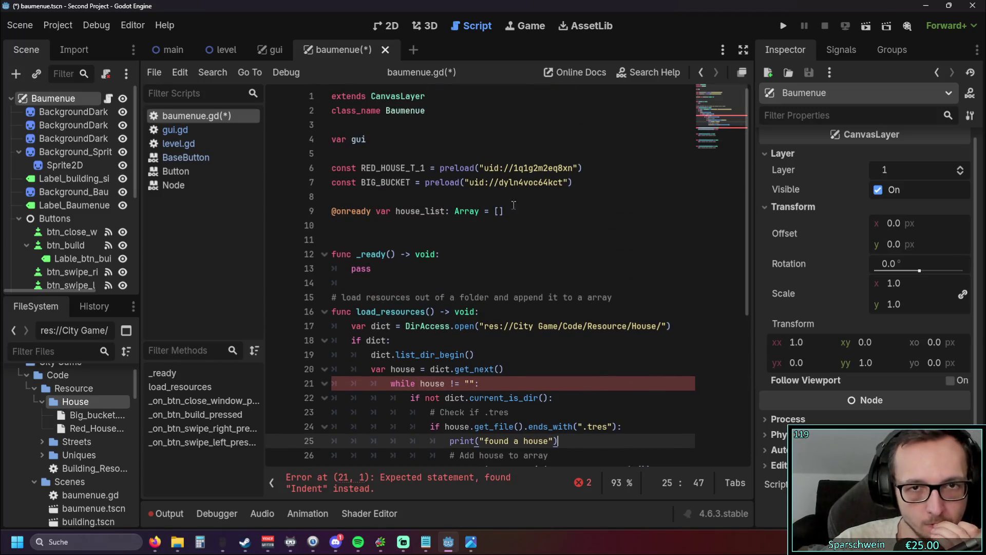
{"action": "mouse_move", "coordinate": [509, 183]}
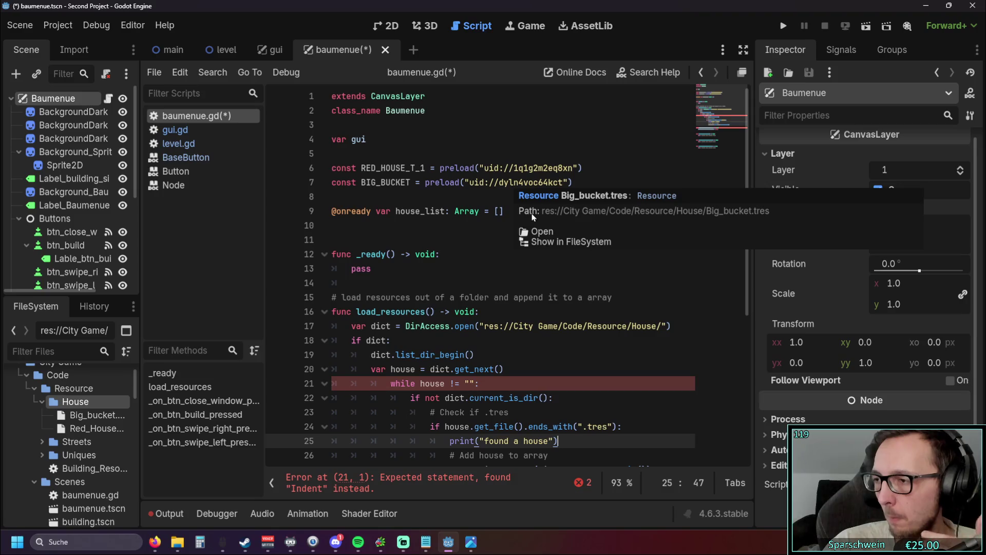
{"action": "scroll", "coordinate": [591, 257], "scroll_direction": "down", "scroll_amount": 3}
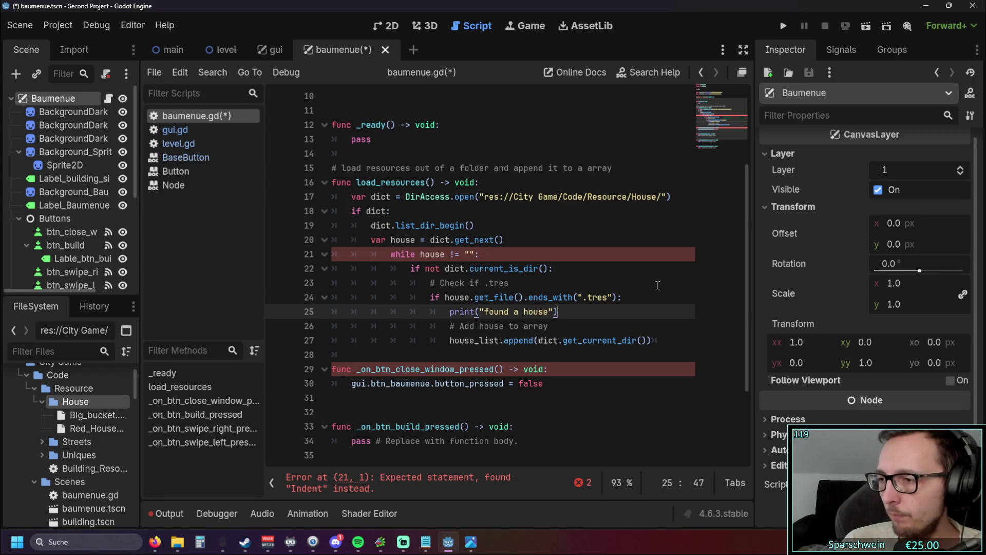
End the while loop with 'house = dict.get_next()' on line 28, then save and run
{"action": "left_click", "coordinate": [659, 339]}
{"action": "key", "text": "Return"}
{"action": "key", "text": "BackSpace"}
{"action": "key", "text": "BackSpace"}
{"action": "key", "text": "BackSpace"}
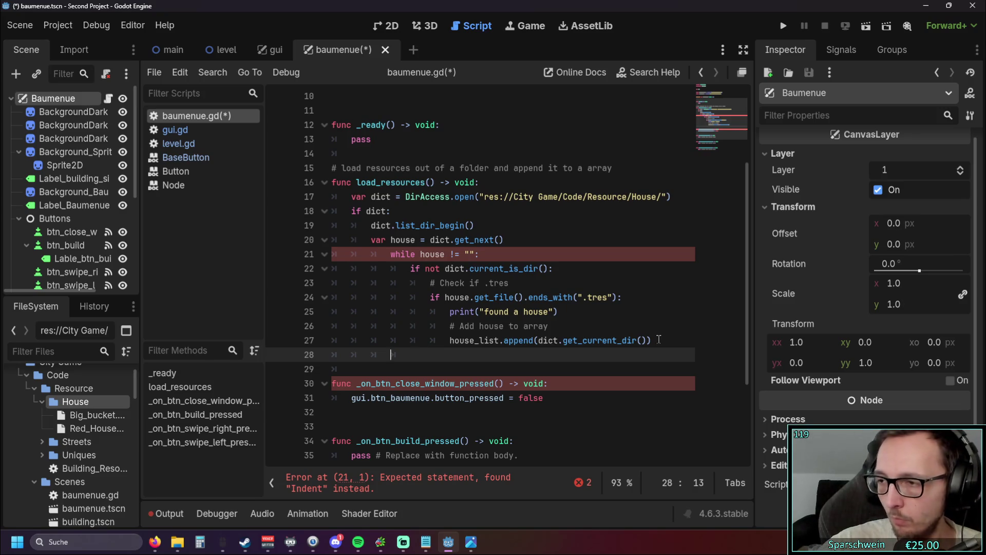
{"action": "key", "text": "Tab"}
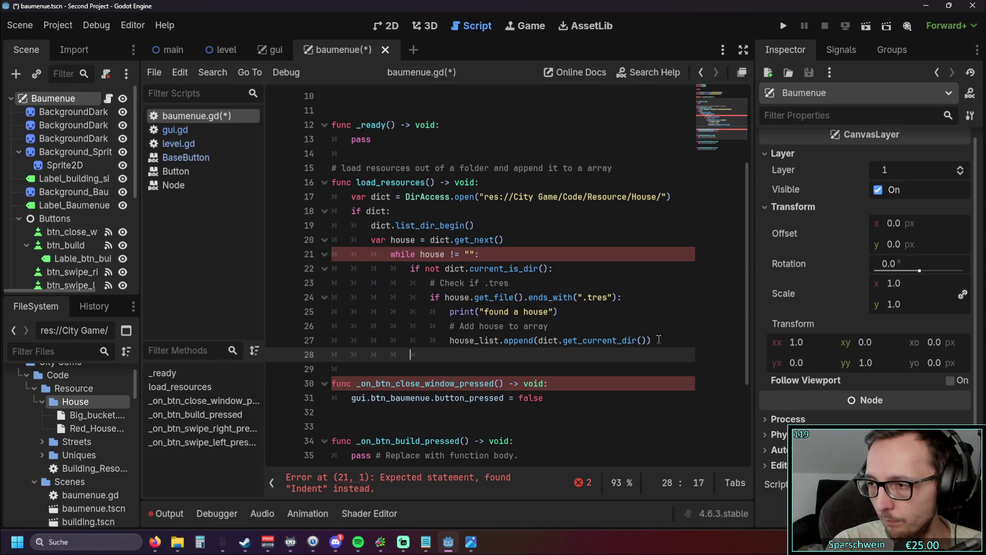
{"action": "type", "text": "house"}
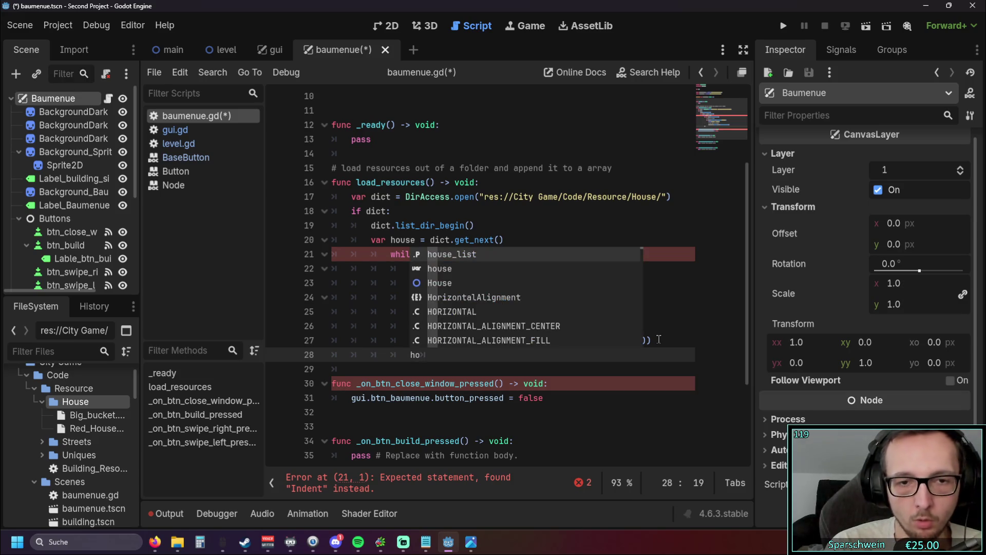
{"action": "key", "text": "Down"}
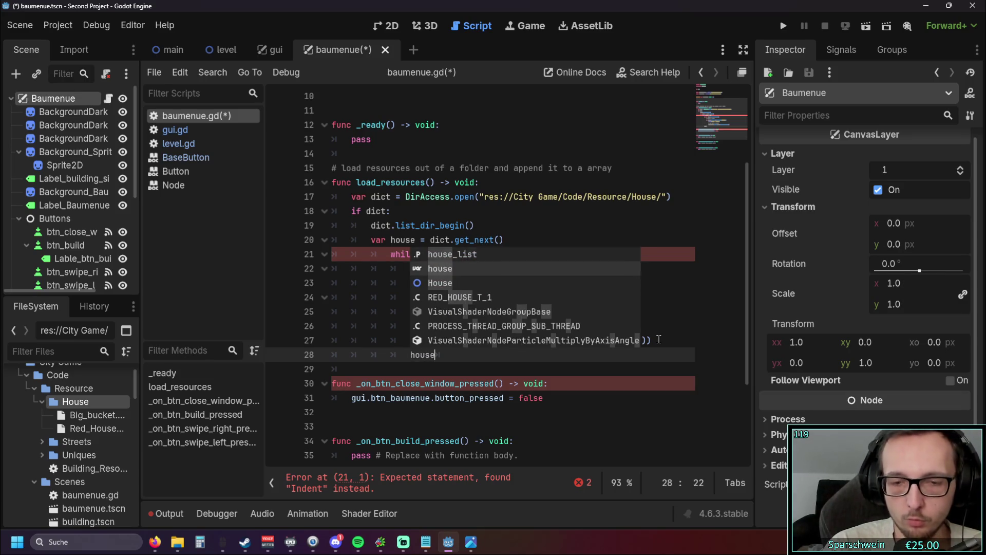
{"action": "key", "text": "Return"}
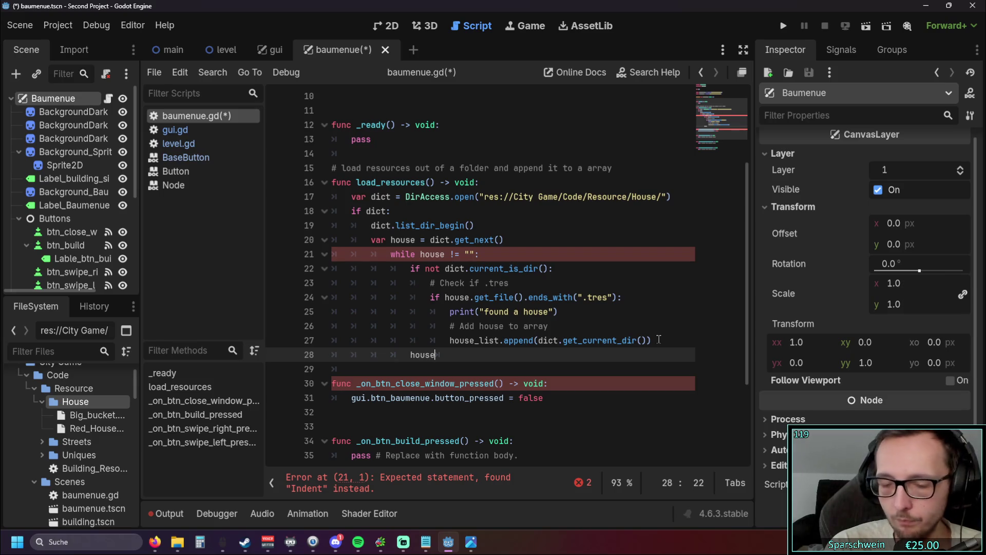
{"action": "key", "text": "BackSpace"}
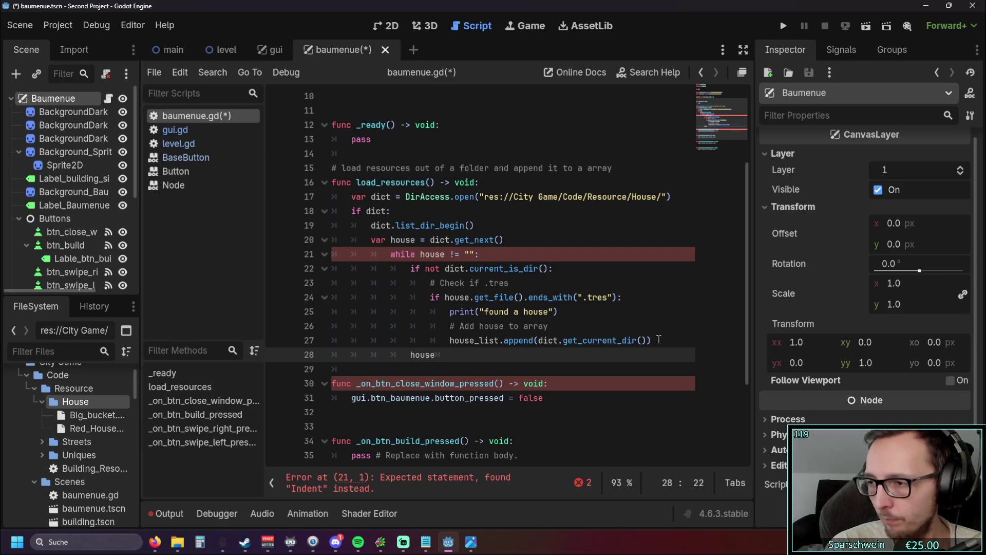
{"action": "type", "text": "= "}
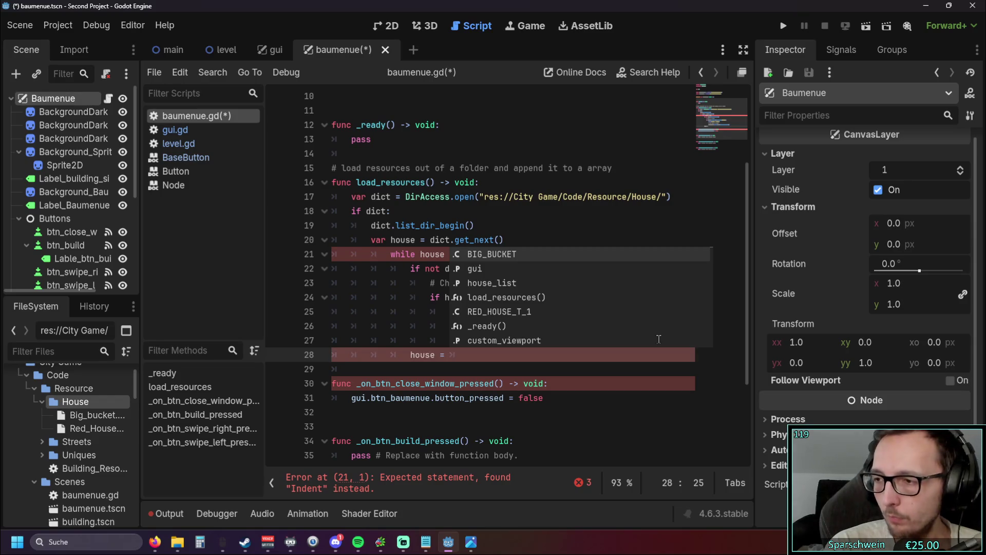
{"action": "type", "text": "dict"}
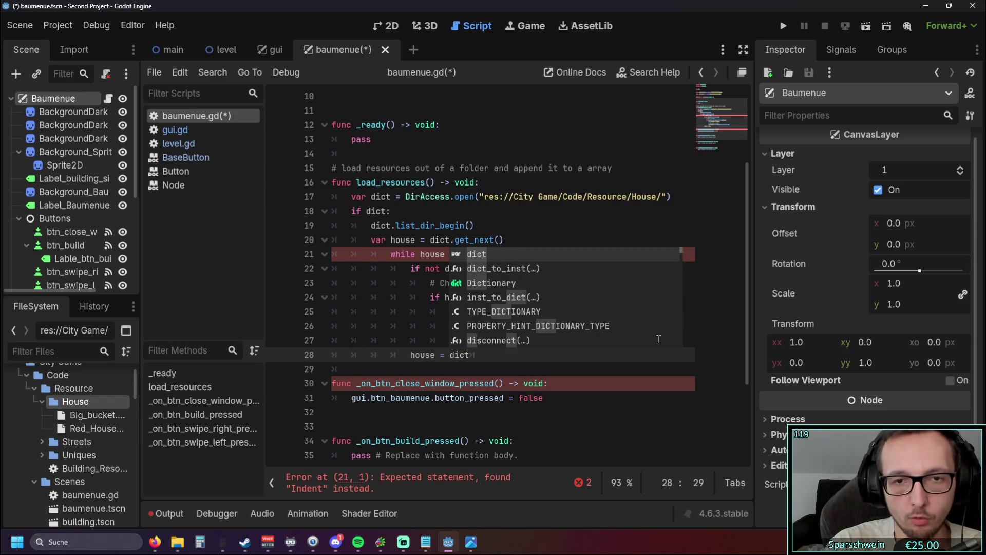
{"action": "key", "text": "Escape"}
{"action": "type", "text": "."}
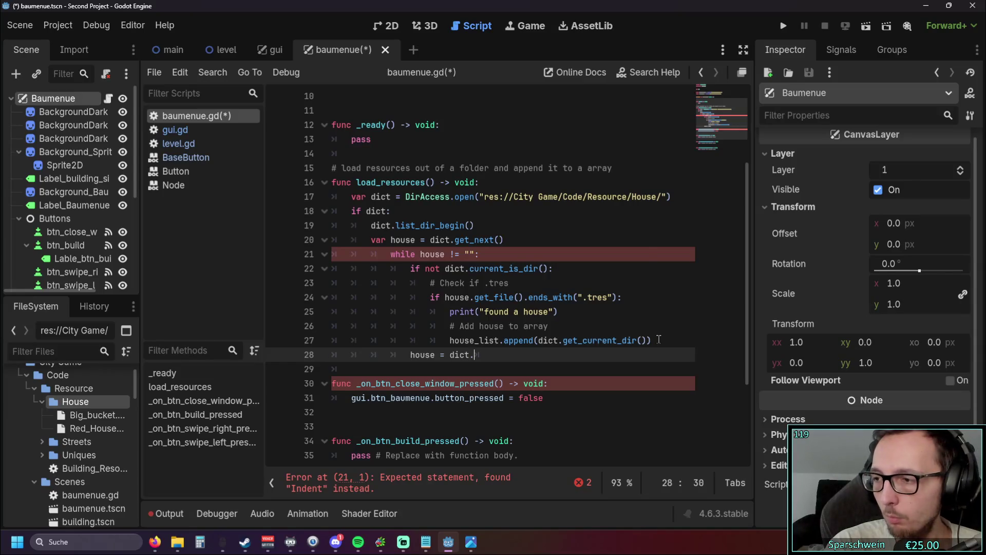
{"action": "type", "text": "get"}
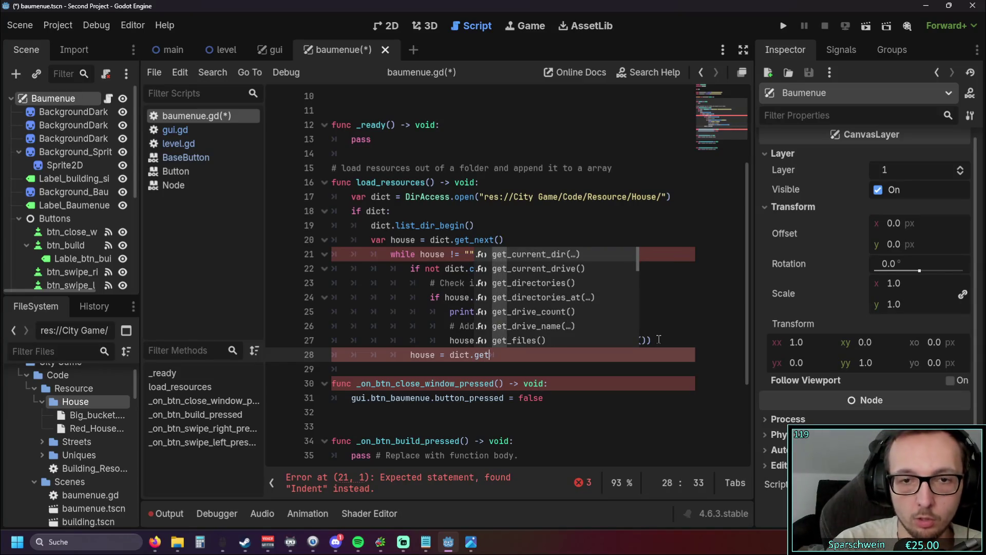
{"action": "type", "text": "_n"}
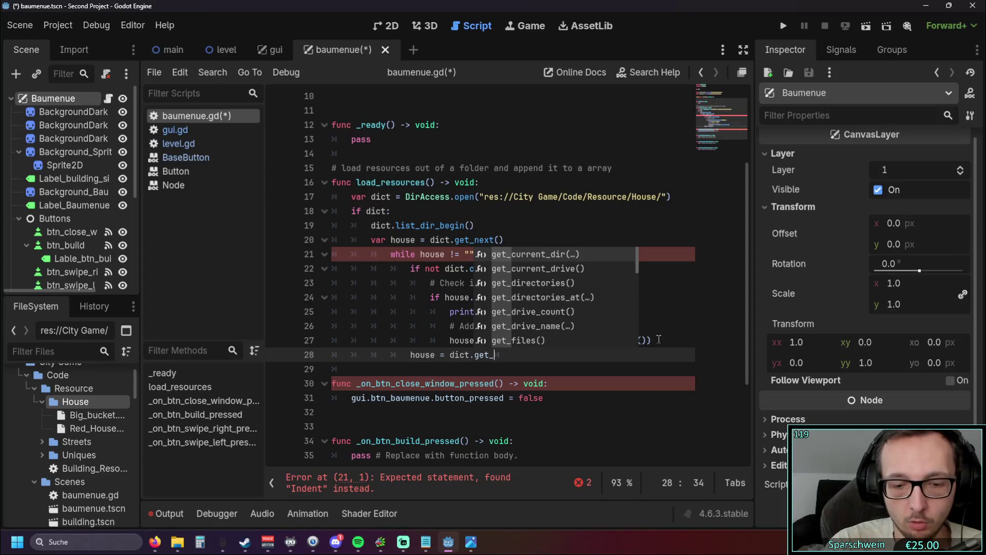
{"action": "key", "text": "Return"}
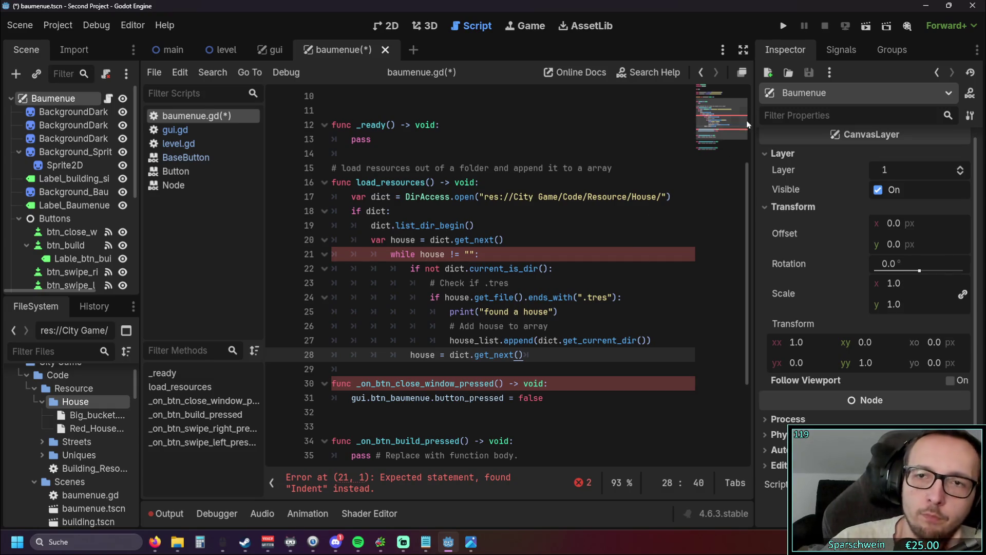
{"action": "left_click", "coordinate": [788, 28]}
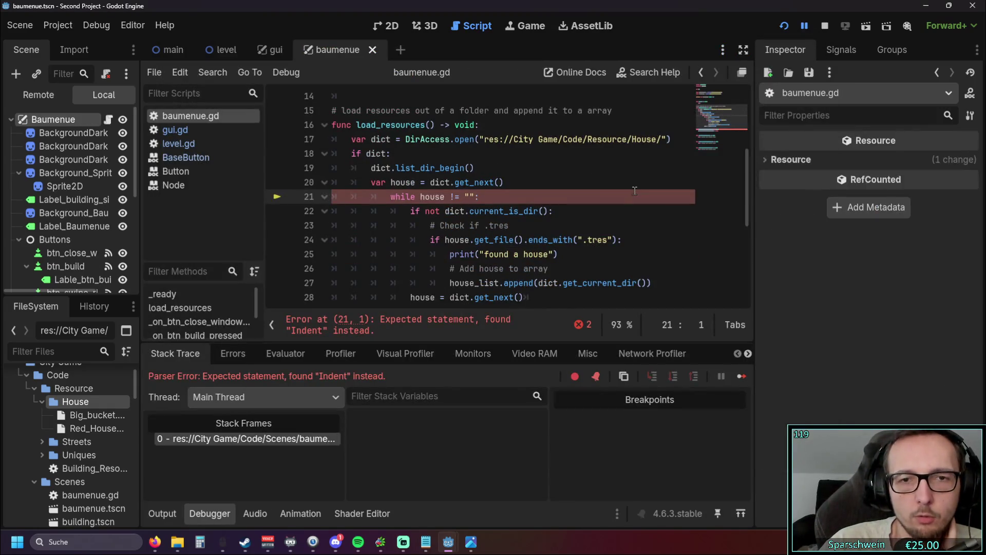
Try 'hi' in line 21's empty quotes, revert it, and select the while loop block (lines 21–28)
{"action": "scroll", "coordinate": [531, 224], "scroll_direction": "down", "scroll_amount": 2}
{"action": "left_click", "coordinate": [607, 196]}
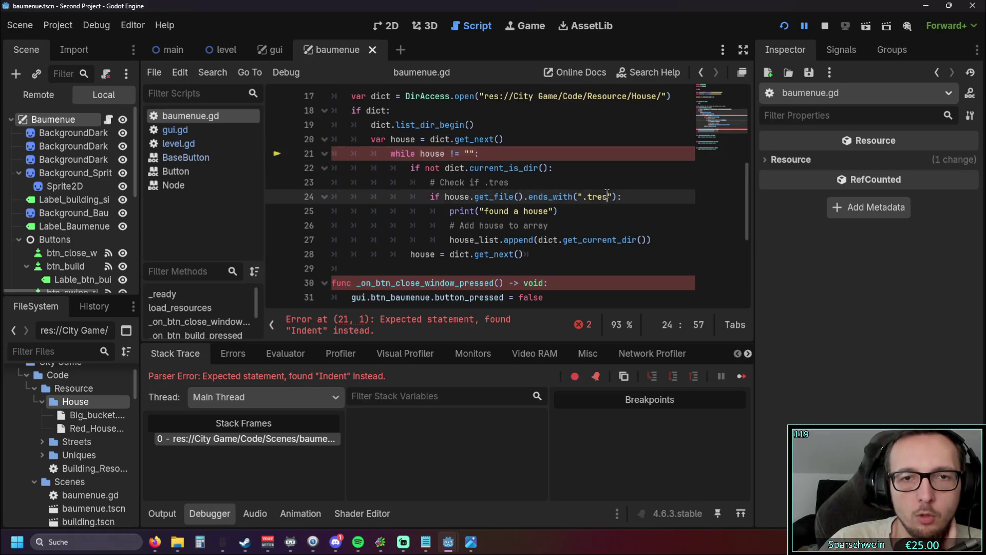
{"action": "scroll", "coordinate": [606, 194], "scroll_direction": "up", "scroll_amount": 1}
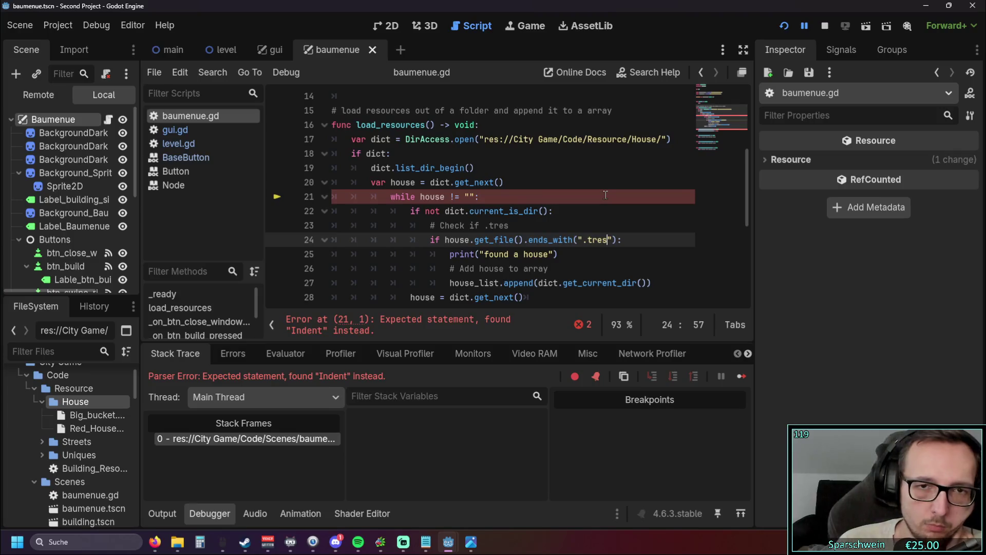
{"action": "left_click", "coordinate": [471, 197]}
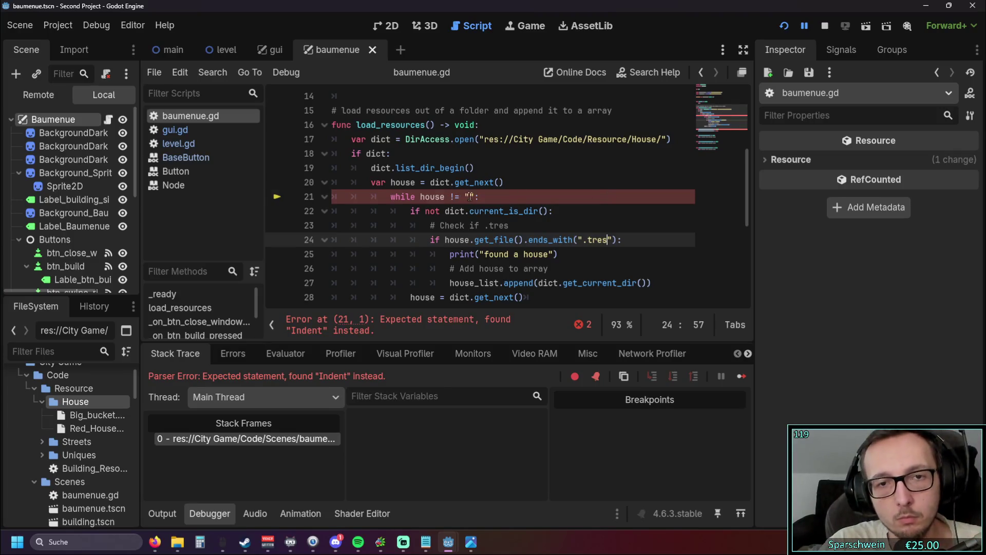
{"action": "type", "text": "hi"}
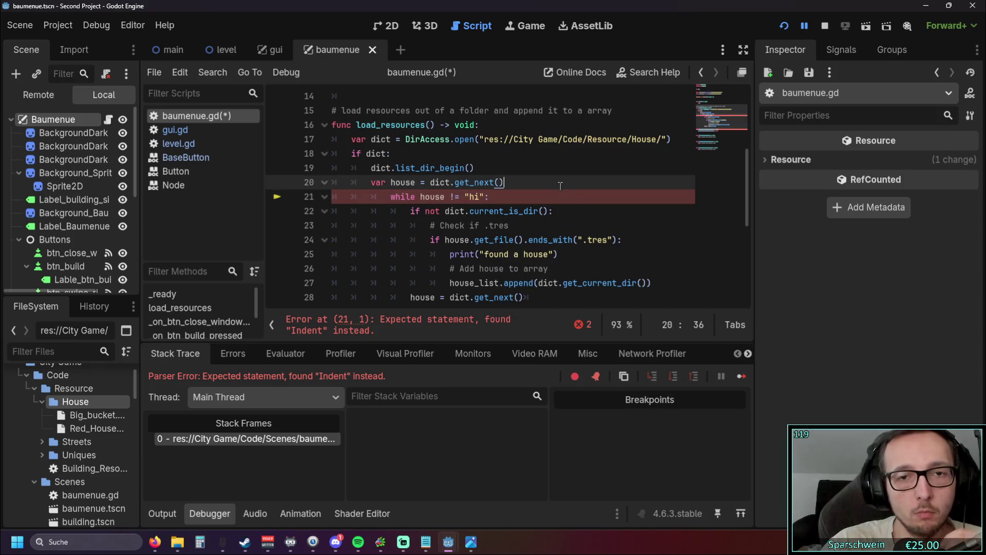
{"action": "left_click", "coordinate": [577, 210]}
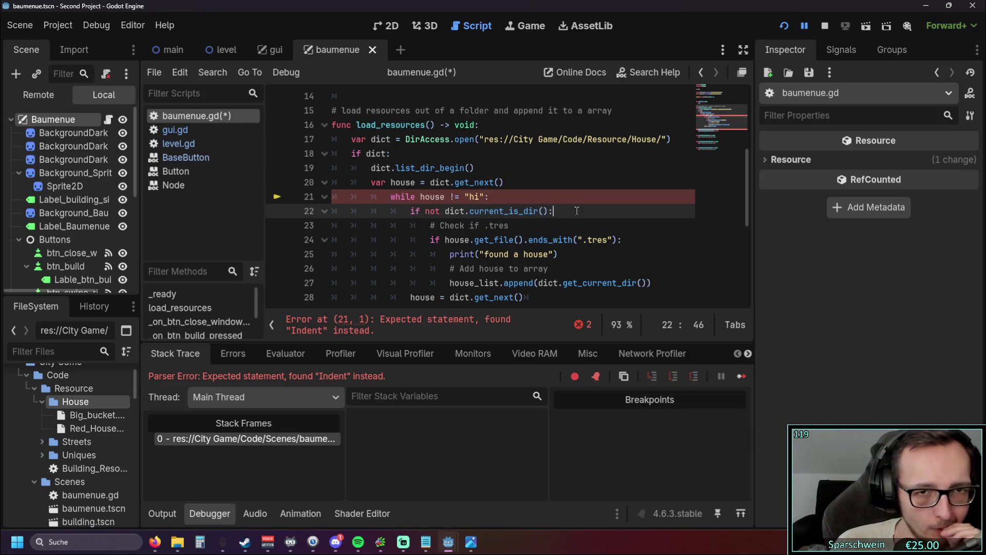
{"action": "left_click", "coordinate": [479, 196]}
{"action": "key", "text": "BackSpace"}
{"action": "key", "text": "BackSpace"}
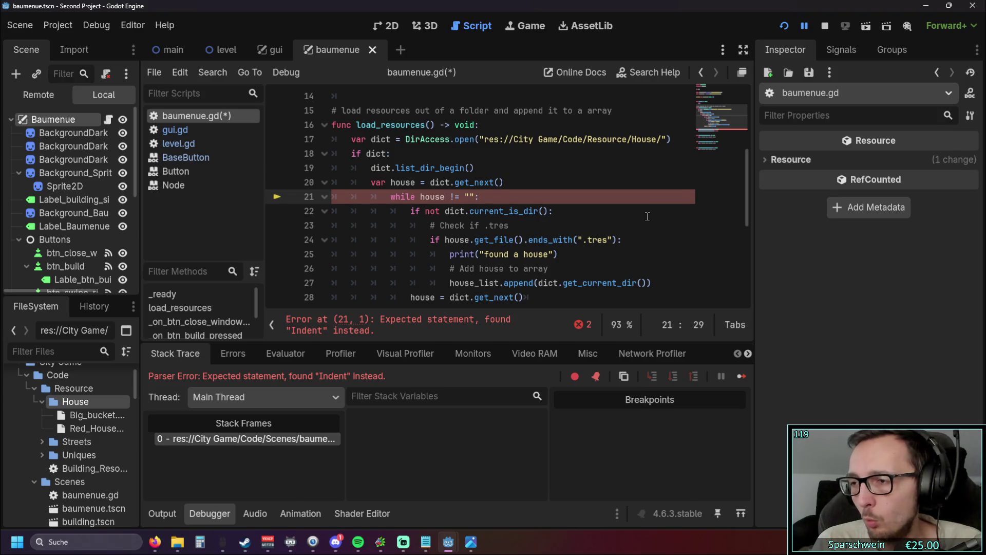
{"action": "left_click_drag", "start_coordinate": [546, 298], "coordinate": [314, 197]}
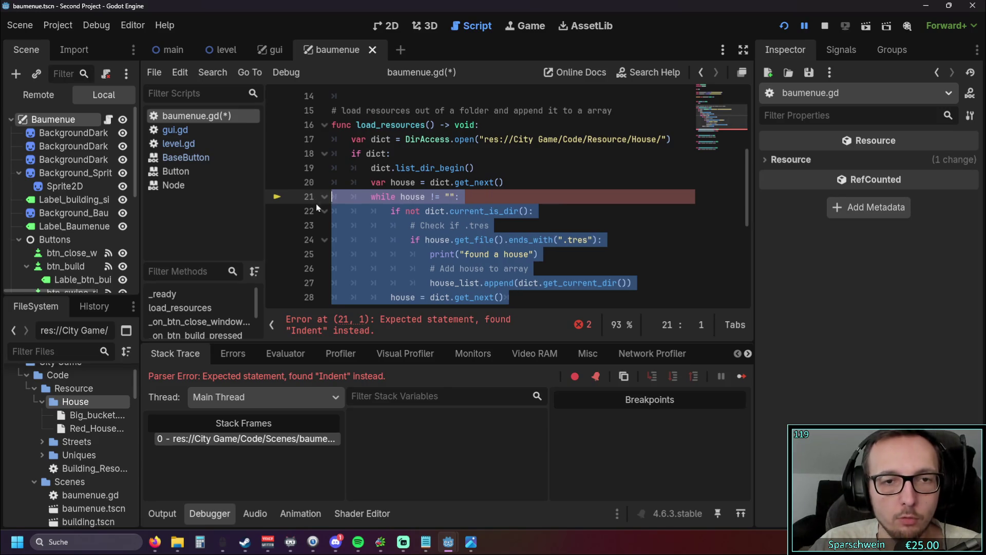
Unindent the selected while loop (lines 21–28) one level with Shift+Tab
{"action": "key", "text": "shift+Tab"}
{"action": "left_click", "coordinate": [372, 225]}
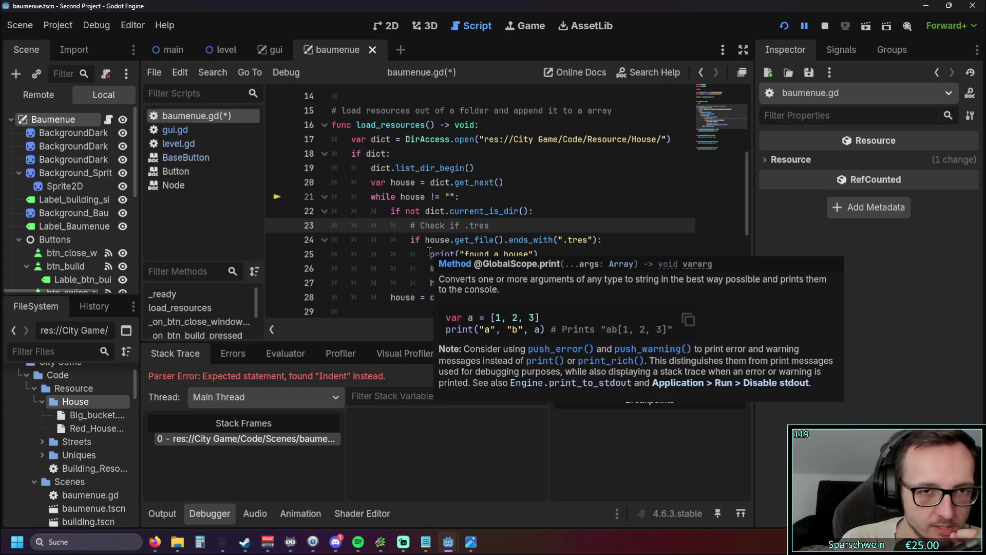
{"action": "left_click", "coordinate": [538, 199]}
{"action": "scroll", "coordinate": [538, 199], "scroll_direction": "down", "scroll_amount": 2}
{"action": "scroll", "coordinate": [538, 199], "scroll_direction": "up", "scroll_amount": 5}
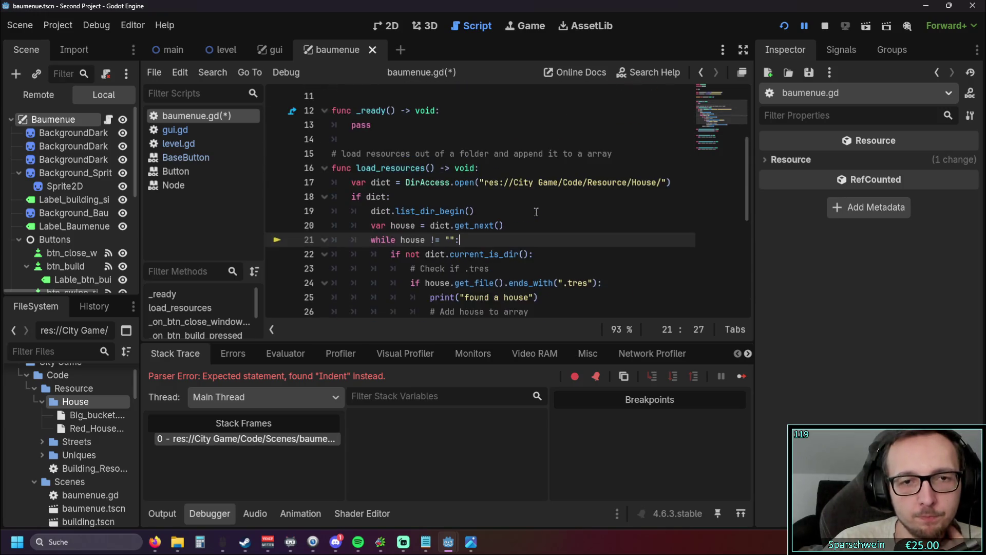
{"action": "scroll", "coordinate": [537, 199], "scroll_direction": "down", "scroll_amount": 3}
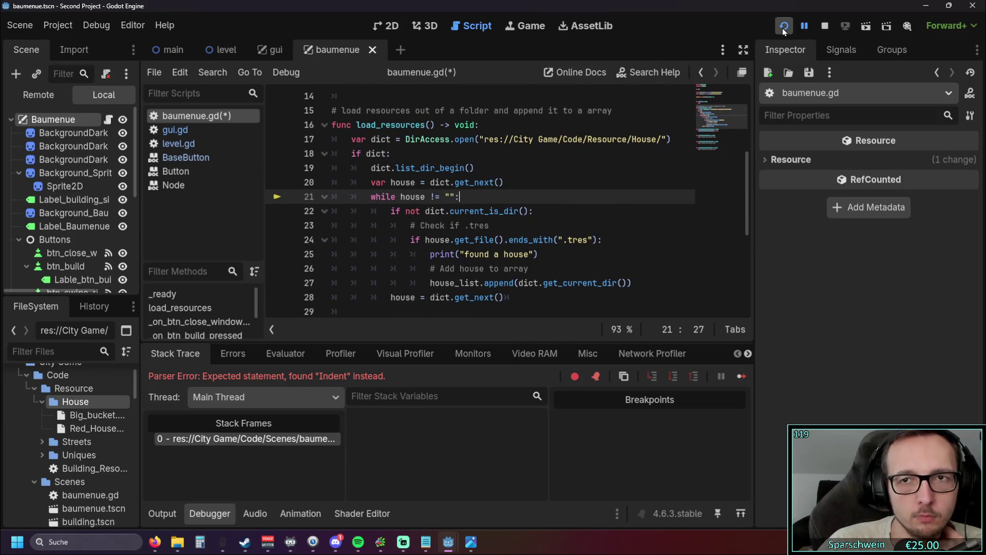
Insert a load_resources() call on line 13 inside _ready(), just above pass
{"action": "scroll", "coordinate": [565, 166], "scroll_direction": "up", "scroll_amount": 3}
{"action": "scroll", "coordinate": [565, 165], "scroll_direction": "down", "scroll_amount": 3}
{"action": "scroll", "coordinate": [565, 166], "scroll_direction": "up", "scroll_amount": 1}
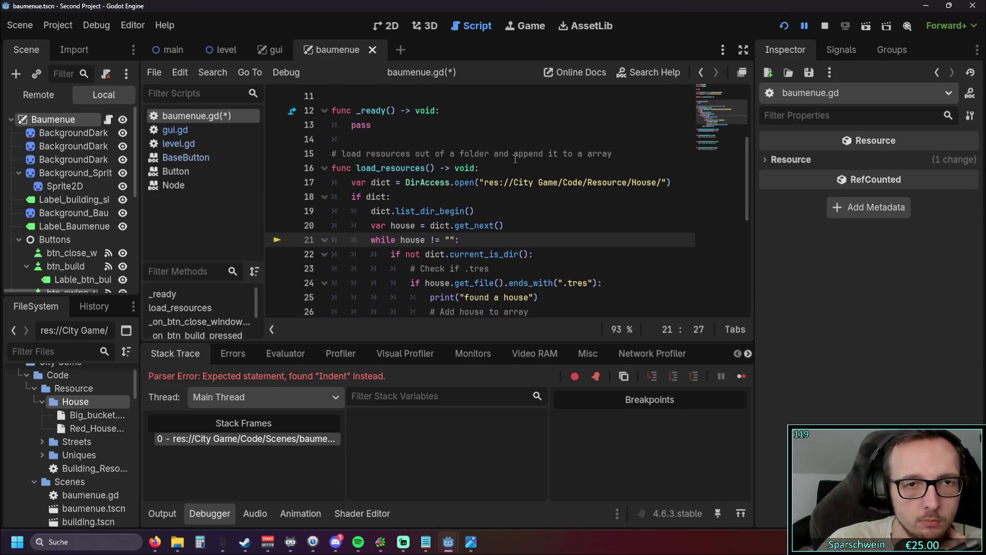
{"action": "double_click", "coordinate": [361, 124]}
{"action": "left_click", "coordinate": [445, 114]}
{"action": "key", "text": "Return"}
{"action": "type", "text": "load"}
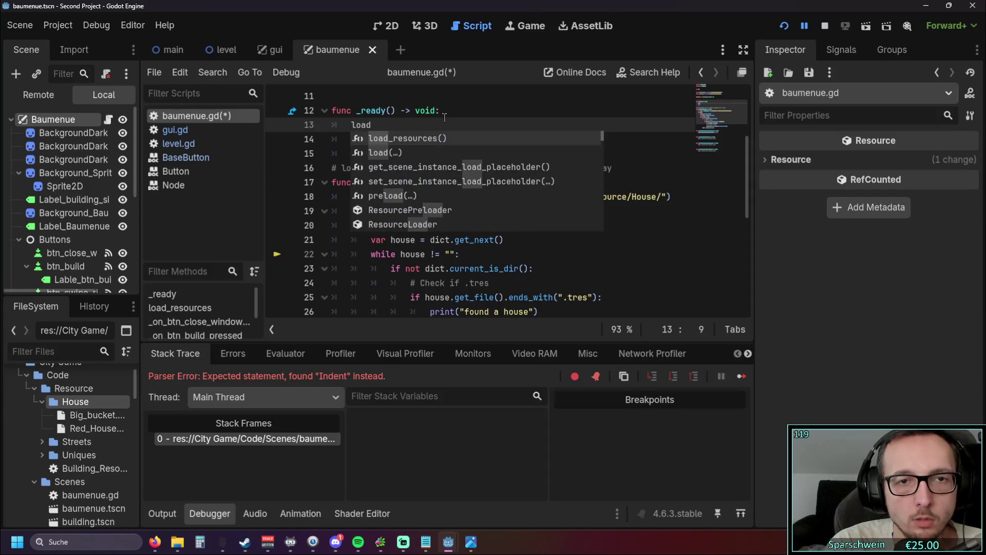
{"action": "left_click", "coordinate": [424, 137]}
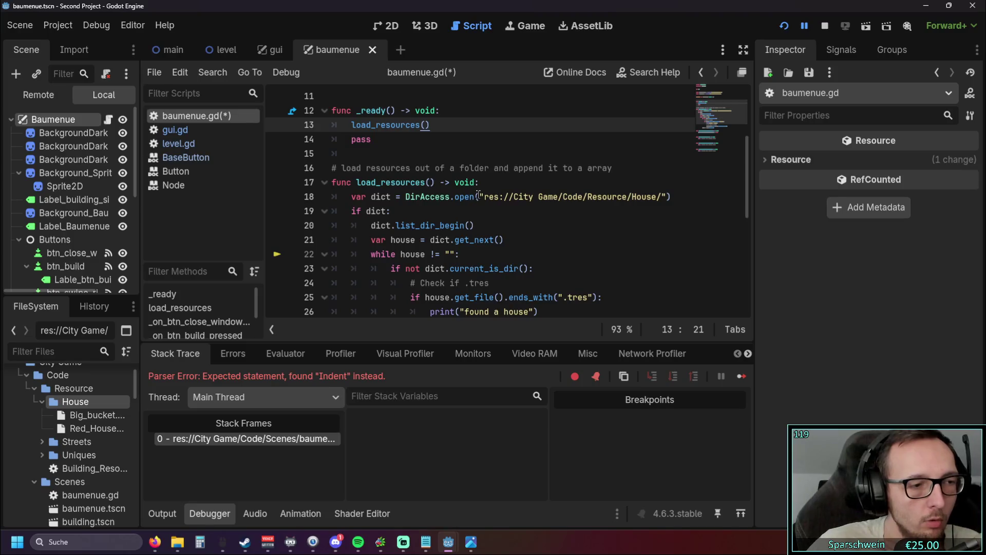
{"action": "scroll", "coordinate": [477, 195], "scroll_direction": "down", "scroll_amount": 3}
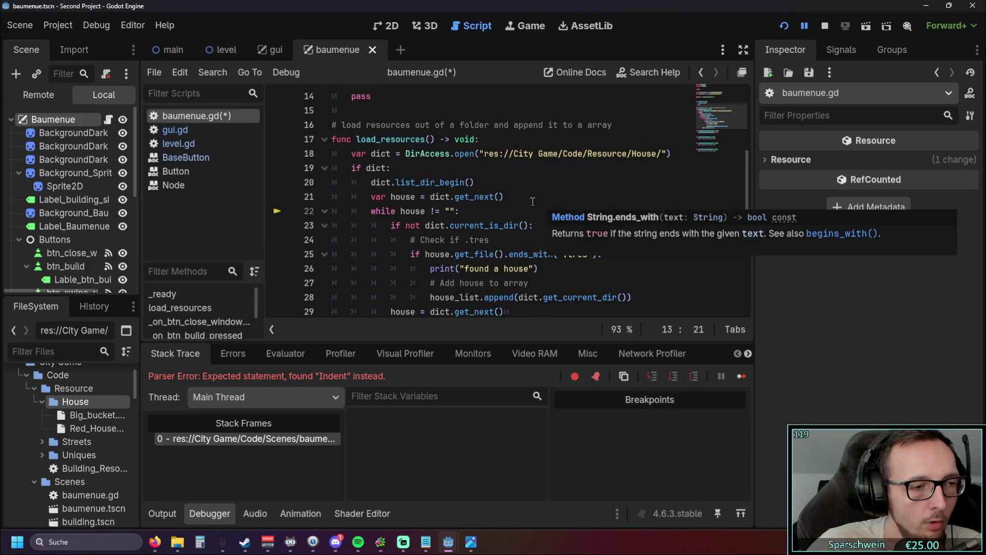
Run the game, open Baumenue with the house button, confirm 'found a house' prints twice, then stop
{"action": "left_click", "coordinate": [782, 26]}
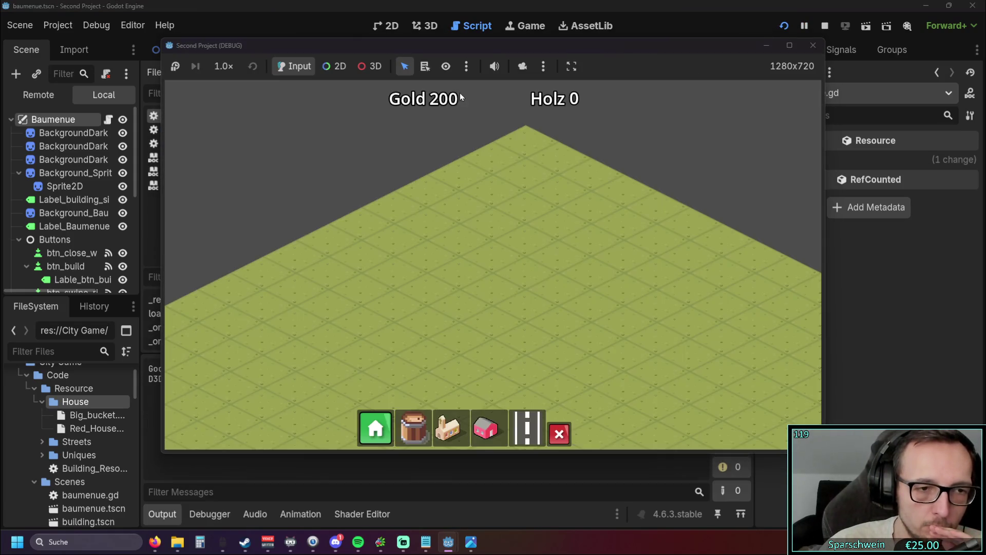
{"action": "left_click_drag", "start_coordinate": [381, 49], "coordinate": [607, 50]}
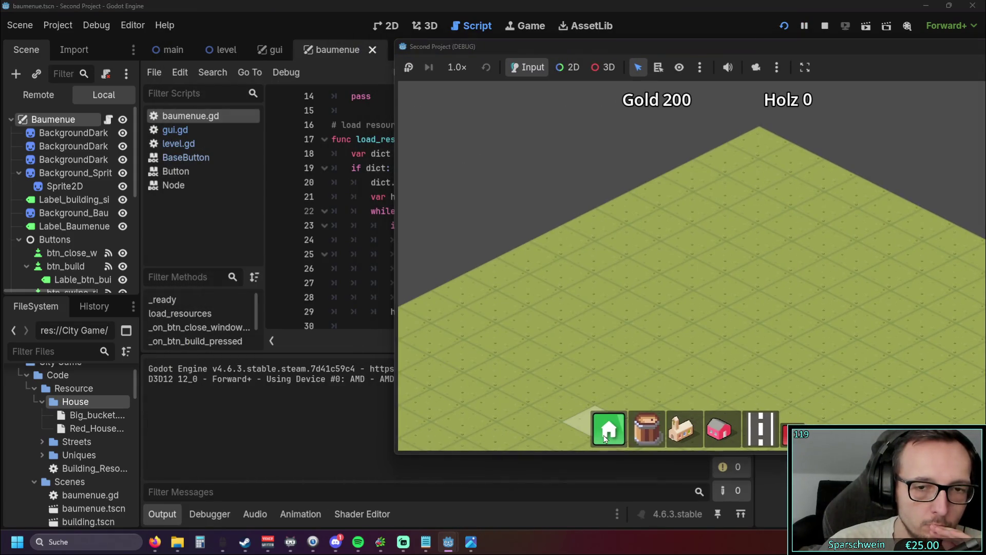
{"action": "left_click", "coordinate": [606, 436]}
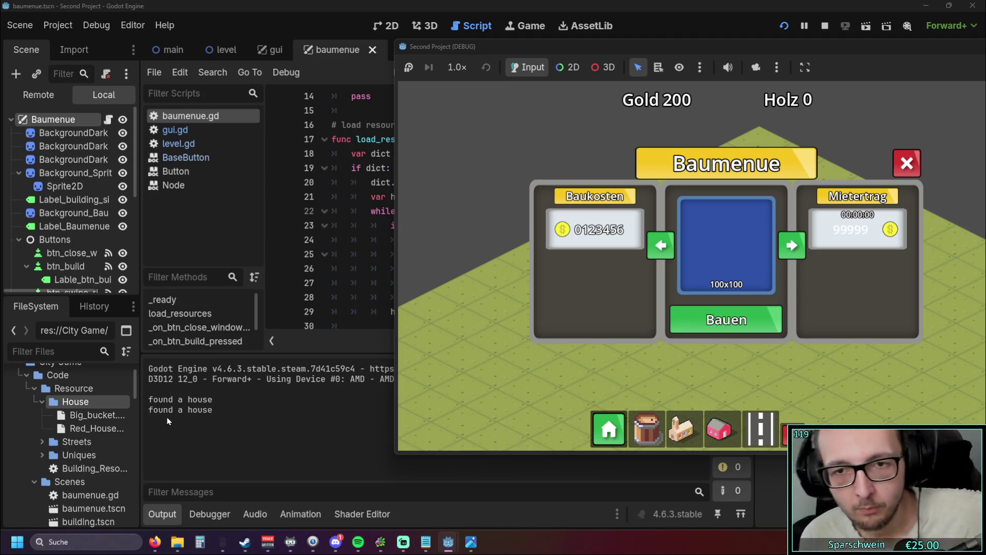
{"action": "left_click_drag", "start_coordinate": [749, 49], "coordinate": [568, 37]}
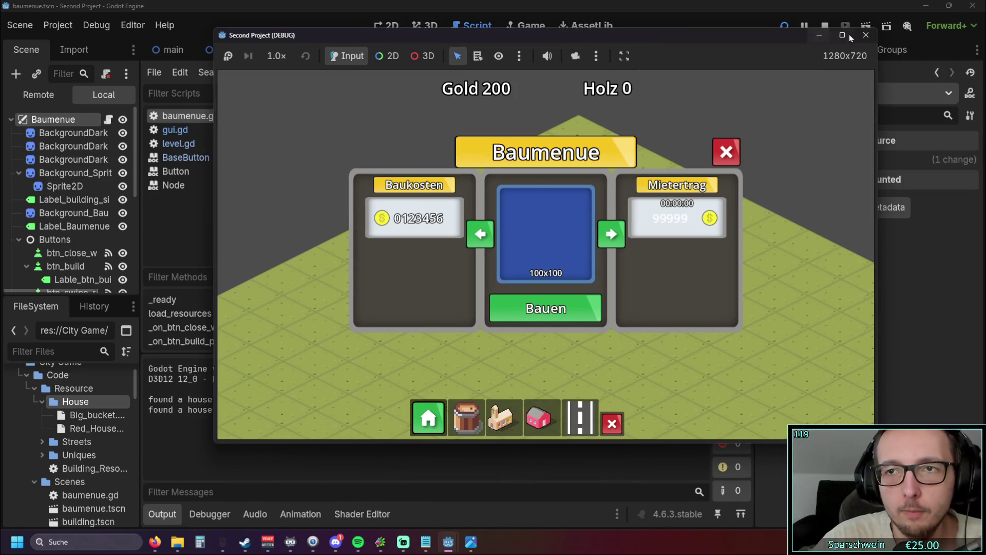
{"action": "left_click", "coordinate": [866, 35]}
{"action": "scroll", "coordinate": [498, 231], "scroll_direction": "down", "scroll_amount": 2}
{"action": "left_click", "coordinate": [498, 283]}
{"action": "scroll", "coordinate": [499, 285], "scroll_direction": "up", "scroll_amount": 1}
{"action": "scroll", "coordinate": [496, 284], "scroll_direction": "down", "scroll_amount": 1}
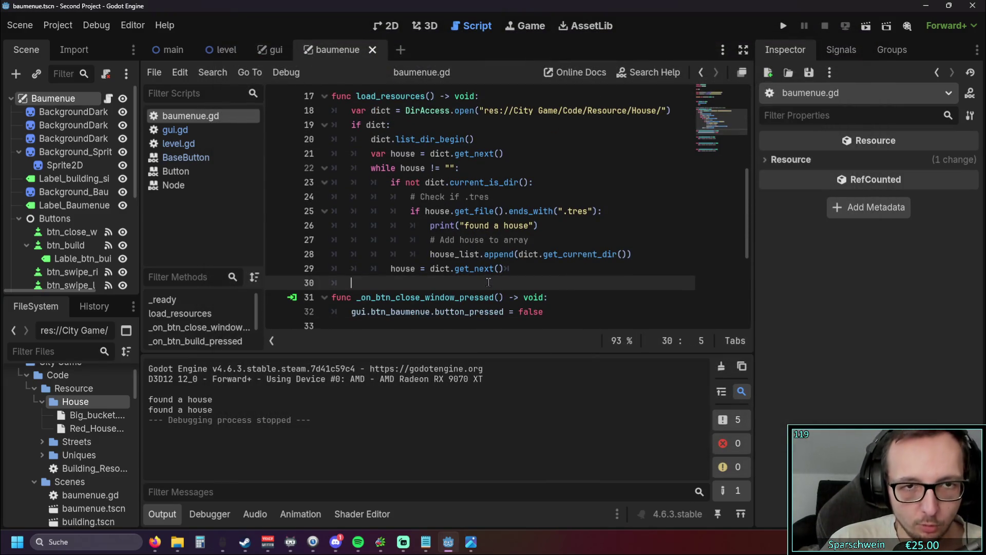
Add print(house_list) on line 30 after the while loop and launch the game
{"action": "key", "text": "Tab"}
{"action": "type", "text": "print"}
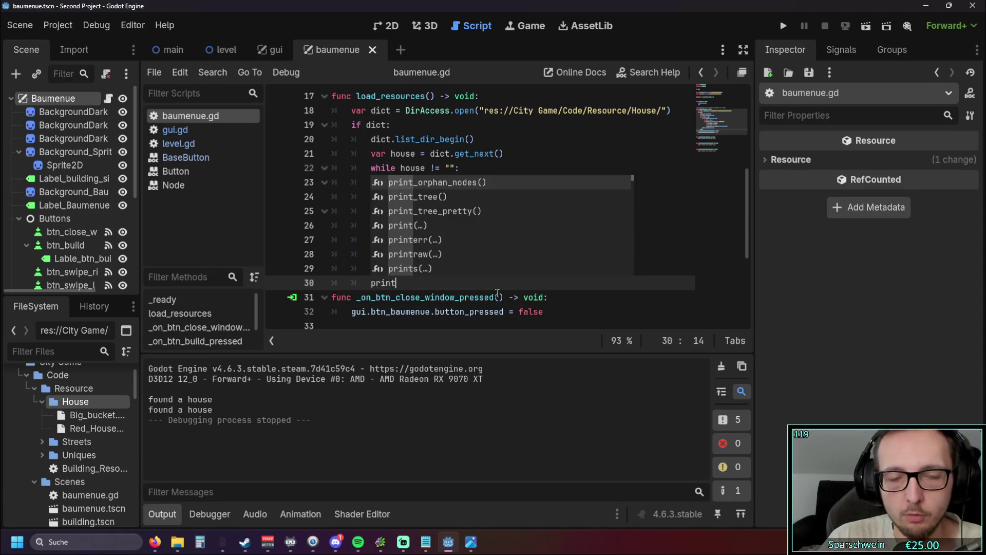
{"action": "key", "text": "Escape"}
{"action": "type", "text": "_"}
{"action": "key", "text": "BackSpace"}
{"action": "type", "text": "(hous"}
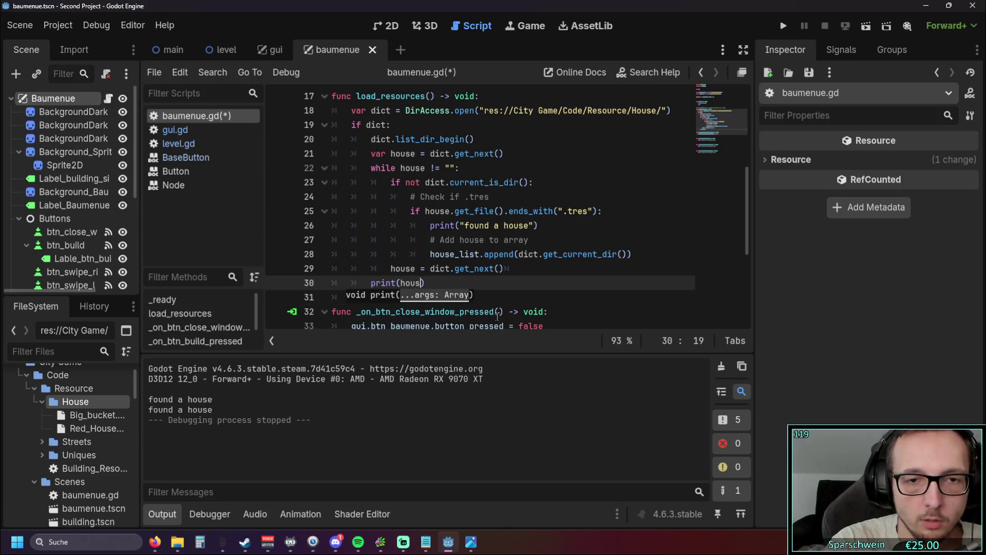
{"action": "type", "text": "e"}
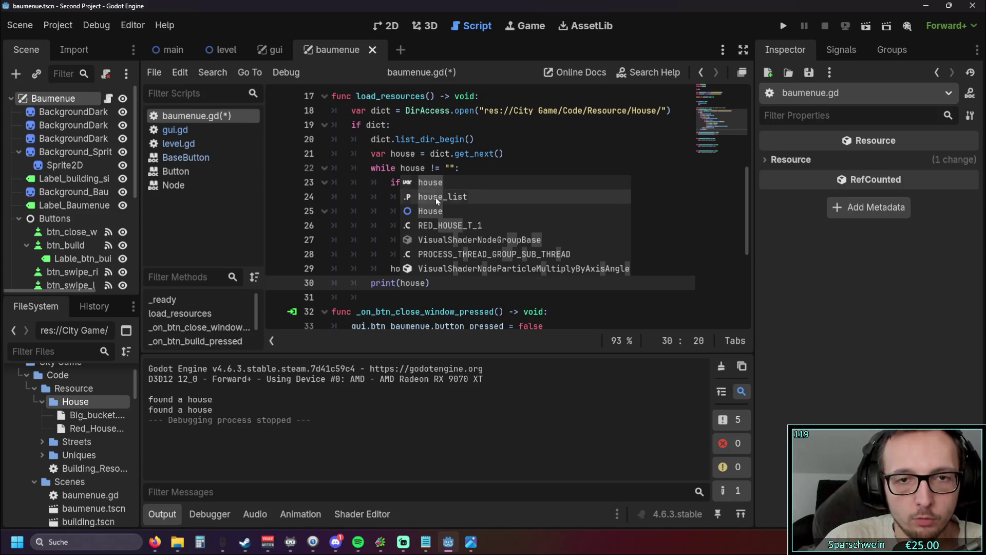
{"action": "left_click", "coordinate": [436, 197]}
{"action": "key", "text": "Down"}
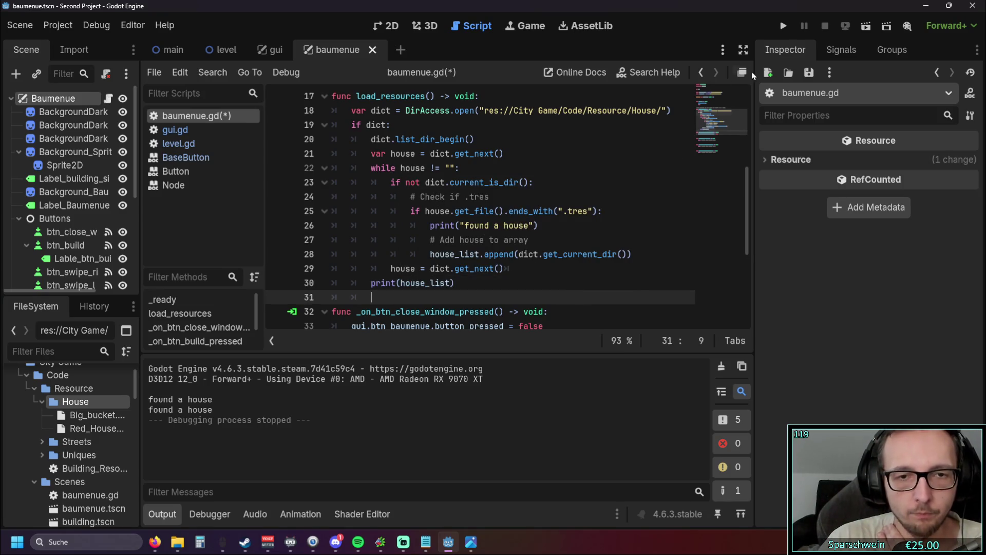
{"action": "left_click", "coordinate": [783, 26]}
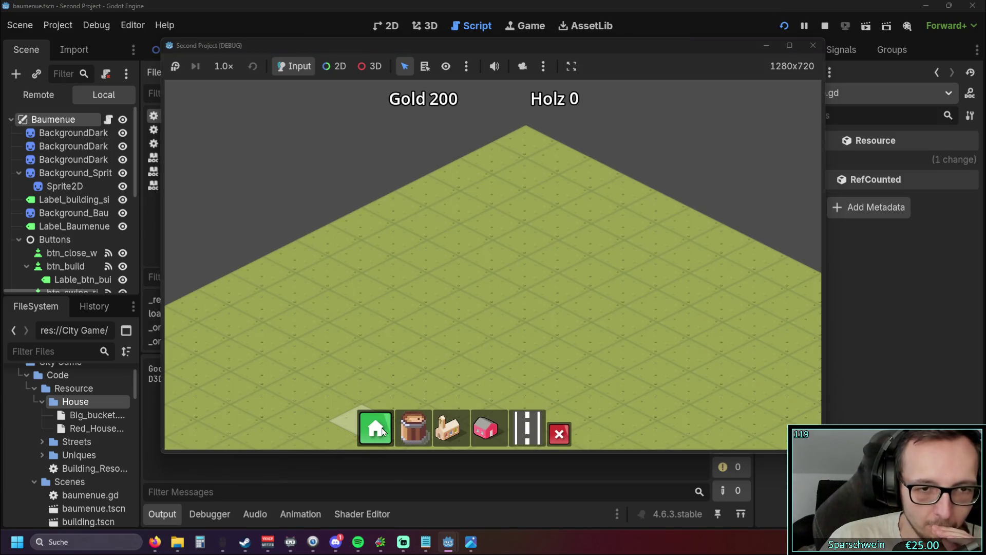
Open and close the Baumenue build panel in-game, check house_list in Output, then stop the game
{"action": "left_click", "coordinate": [383, 431]}
{"action": "mouse_move", "coordinate": [475, 46]}
{"action": "left_mouse_down"}
{"action": "mouse_move", "coordinate": [881, 61]}
{"action": "mouse_move", "coordinate": [920, 174]}
{"action": "mouse_move", "coordinate": [889, 69]}
{"action": "left_mouse_up"}
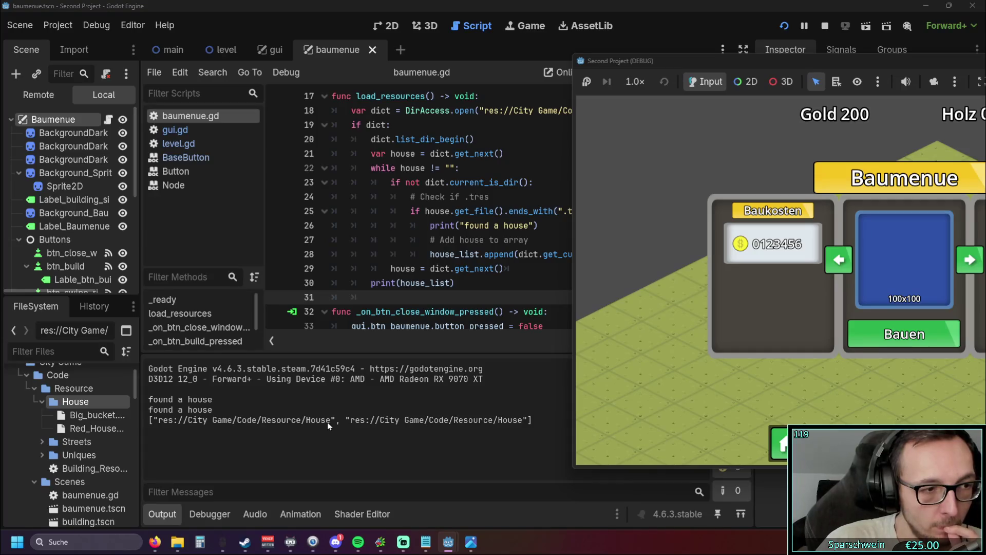
{"action": "mouse_move", "coordinate": [777, 64]}
{"action": "left_mouse_down"}
{"action": "mouse_move", "coordinate": [398, 62]}
{"action": "mouse_move", "coordinate": [353, 47]}
{"action": "left_mouse_up"}
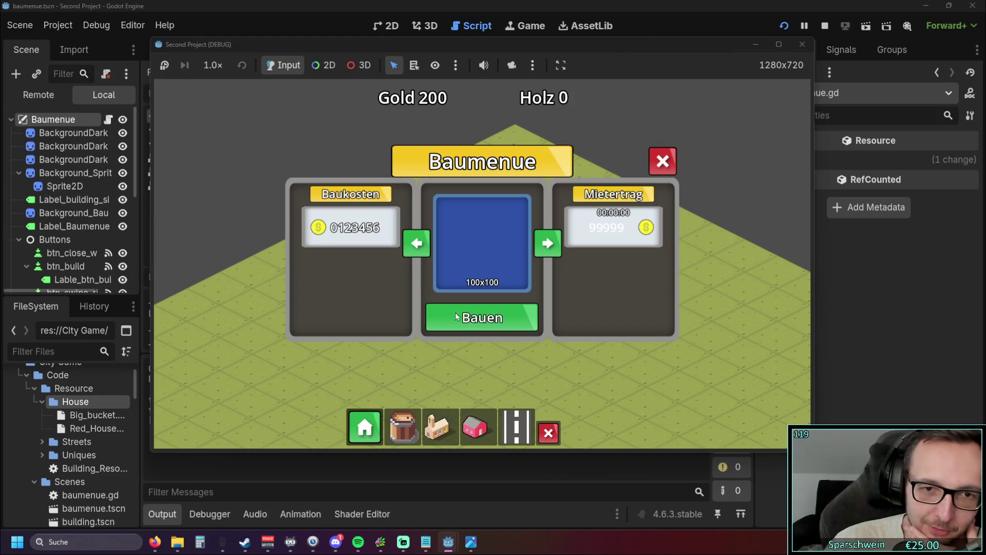
{"action": "left_click", "coordinate": [662, 159]}
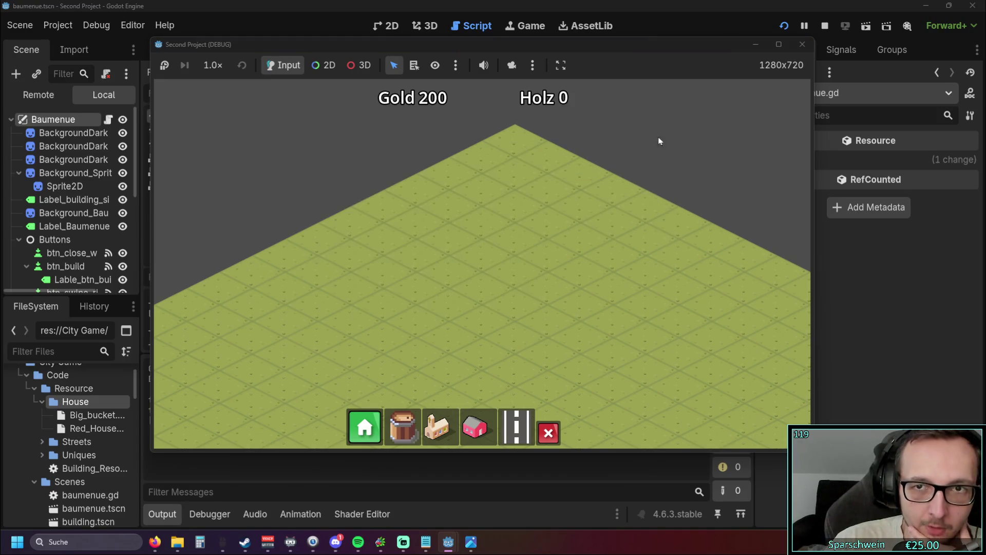
{"action": "left_click_drag", "start_coordinate": [574, 46], "coordinate": [974, 52]}
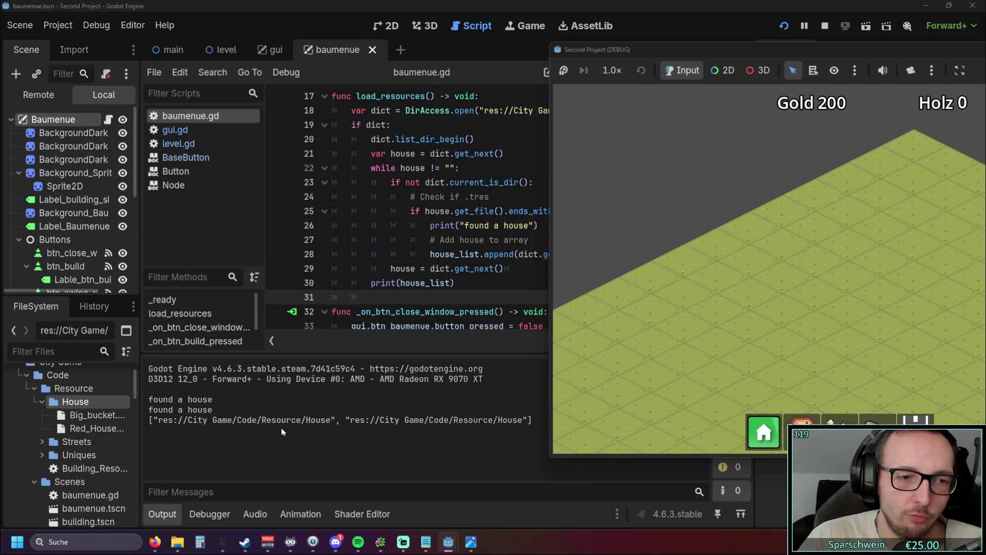
{"action": "mouse_move", "coordinate": [745, 51]}
{"action": "left_mouse_down"}
{"action": "mouse_move", "coordinate": [434, 48]}
{"action": "mouse_move", "coordinate": [793, 44]}
{"action": "left_mouse_up"}
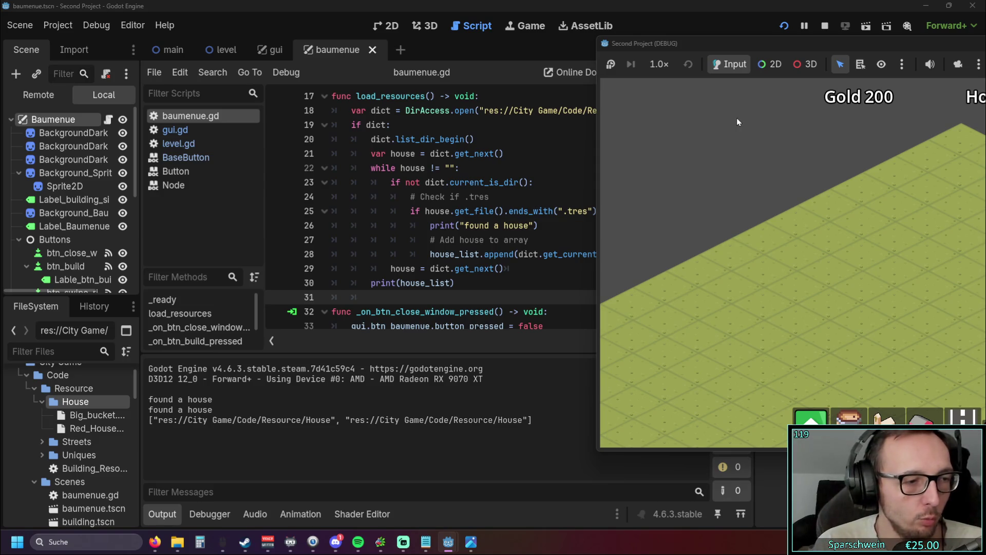
{"action": "left_click_drag", "start_coordinate": [827, 43], "coordinate": [443, 40]}
{"action": "left_click", "coordinate": [857, 44]}
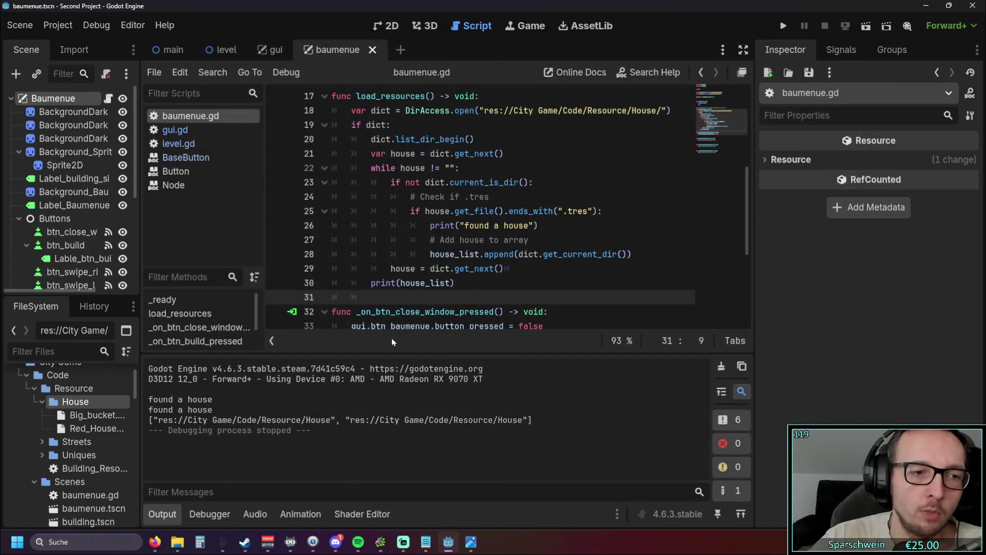
Highlight the House folder path on line 18 of baumenue.gd
{"action": "scroll", "coordinate": [630, 174], "scroll_direction": "up", "scroll_amount": 2}
{"action": "scroll", "coordinate": [630, 173], "scroll_direction": "down", "scroll_amount": 1}
{"action": "left_click_drag", "start_coordinate": [667, 154], "coordinate": [480, 154]}
{"action": "left_click", "coordinate": [553, 182]}
{"action": "left_click", "coordinate": [659, 154]}
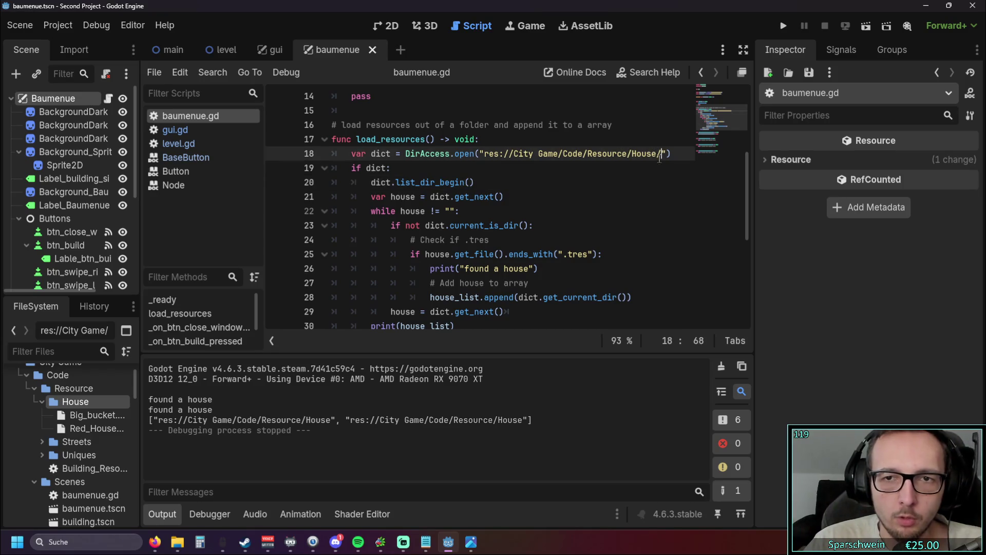
Widen the left dock and inspect Red_House_t1.tres: name Red House, 5 permits, Gold cost 10
{"action": "mouse_move", "coordinate": [139, 406]}
{"action": "left_mouse_down"}
{"action": "mouse_move", "coordinate": [270, 406]}
{"action": "mouse_move", "coordinate": [248, 406]}
{"action": "left_mouse_up"}
{"action": "left_click", "coordinate": [118, 415]}
{"action": "left_click", "coordinate": [126, 431]}
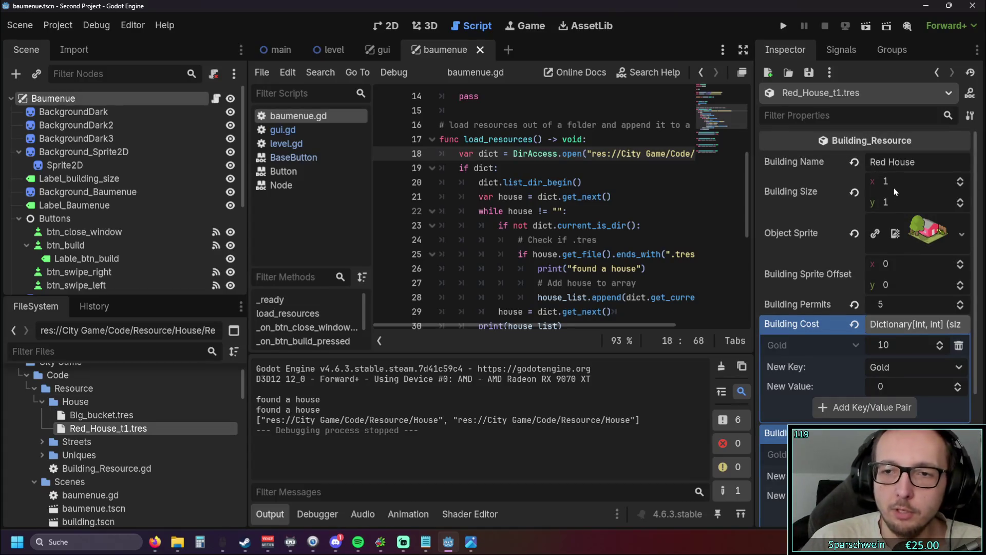
{"action": "scroll", "coordinate": [894, 188], "scroll_direction": "down", "scroll_amount": 1}
{"action": "scroll", "coordinate": [894, 189], "scroll_direction": "up", "scroll_amount": 1}
{"action": "scroll", "coordinate": [919, 225], "scroll_direction": "down", "scroll_amount": 1}
{"action": "scroll", "coordinate": [919, 226], "scroll_direction": "down", "scroll_amount": 2}
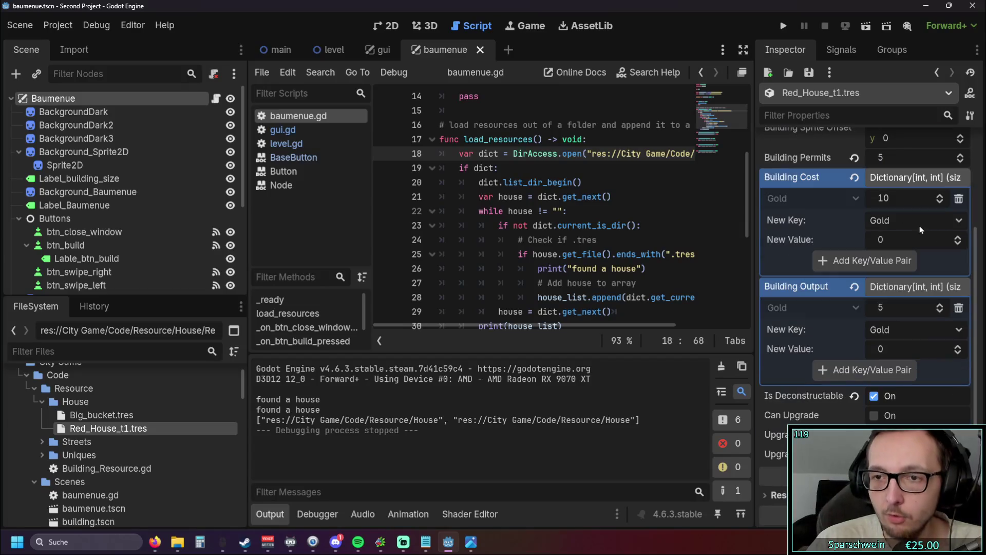
{"action": "scroll", "coordinate": [907, 309], "scroll_direction": "down", "scroll_amount": 1}
{"action": "scroll", "coordinate": [887, 402], "scroll_direction": "up", "scroll_amount": 1}
{"action": "scroll", "coordinate": [889, 198], "scroll_direction": "up", "scroll_amount": 3}
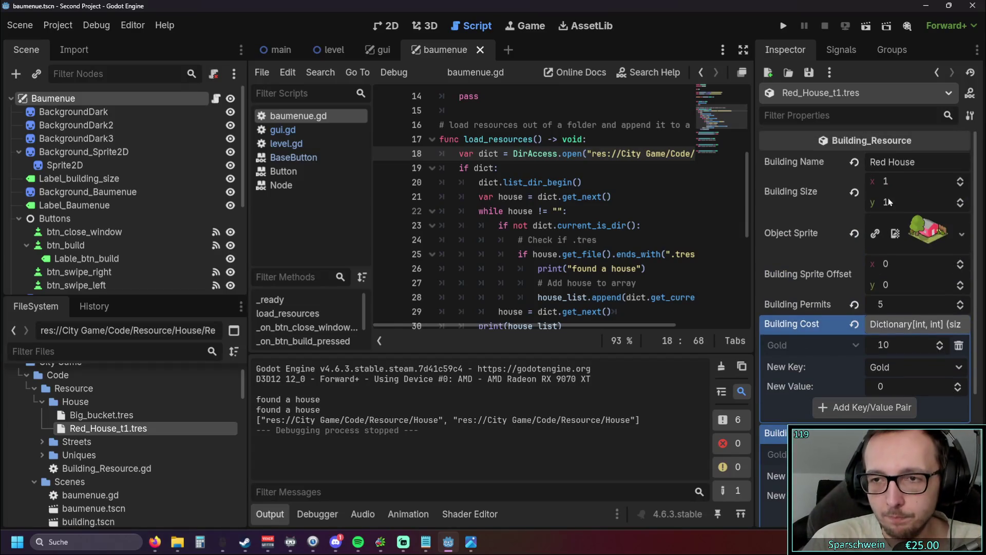
{"action": "scroll", "coordinate": [904, 194], "scroll_direction": "down", "scroll_amount": 3}
{"action": "scroll", "coordinate": [904, 369], "scroll_direction": "up", "scroll_amount": 3}
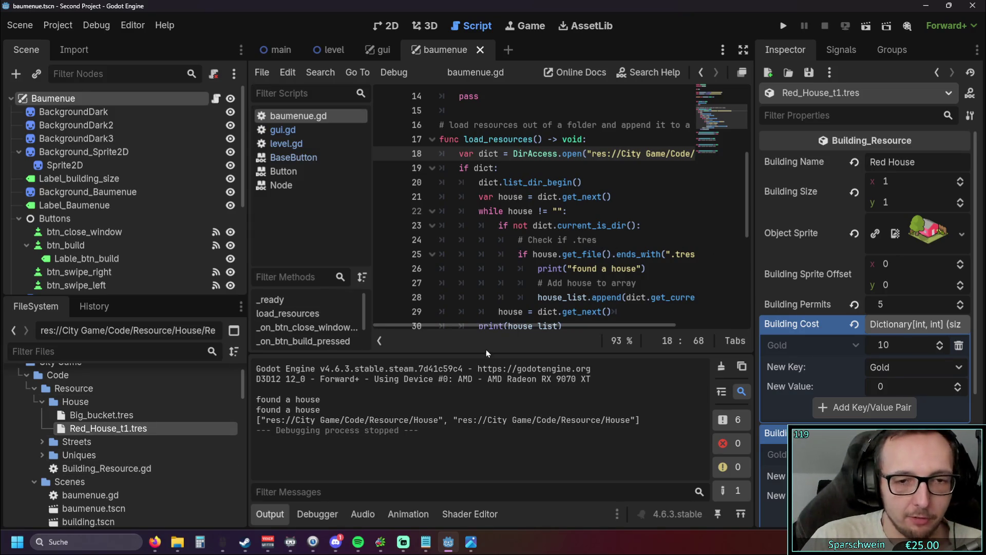
{"action": "scroll", "coordinate": [657, 259], "scroll_direction": "down", "scroll_amount": 1}
{"action": "scroll", "coordinate": [657, 260], "scroll_direction": "up", "scroll_amount": 1}
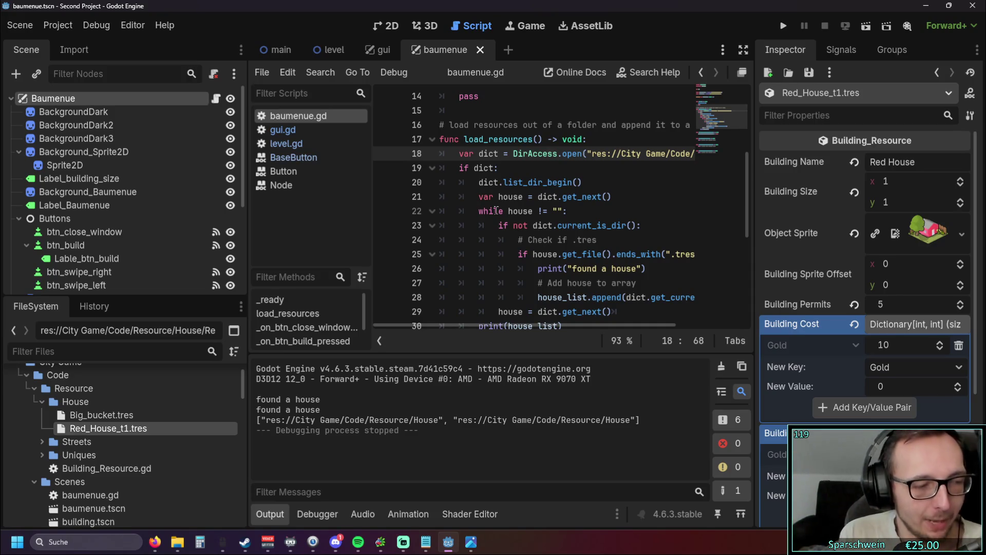
{"action": "left_click", "coordinate": [104, 416]}
{"action": "left_click", "coordinate": [110, 428]}
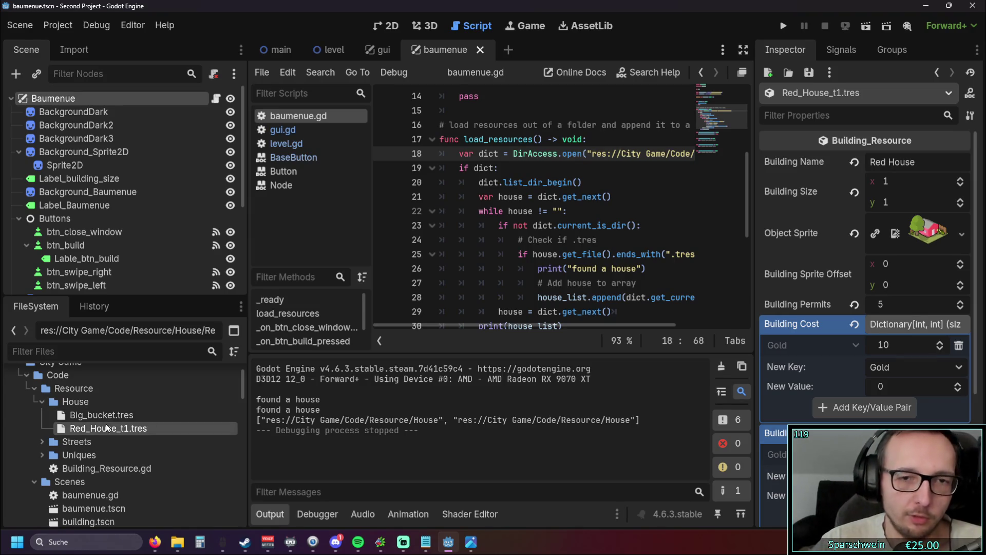
{"action": "scroll", "coordinate": [567, 264], "scroll_direction": "up", "scroll_amount": 3}
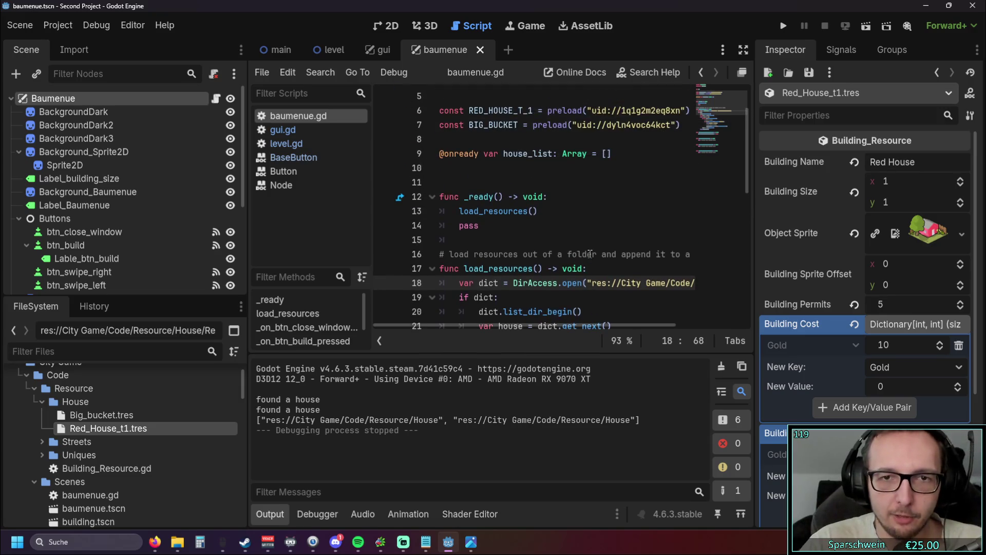
Resize the Inspector and Scene/FileSystem docks while reviewing load_resources, then right-click Red_House_t1.tres
{"action": "scroll", "coordinate": [530, 299], "scroll_direction": "down", "scroll_amount": 4}
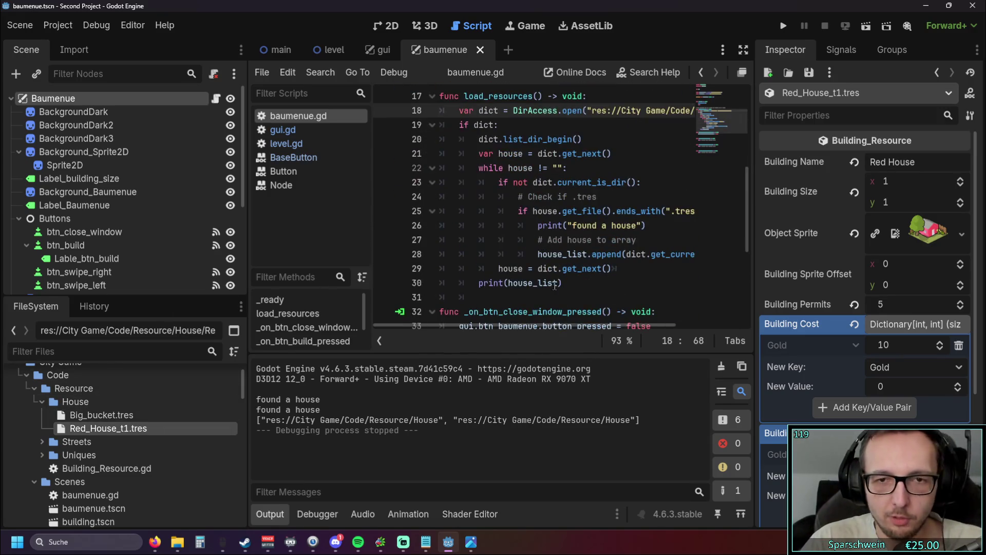
{"action": "left_click_drag", "start_coordinate": [757, 282], "coordinate": [811, 282]}
{"action": "left_click_drag", "start_coordinate": [249, 244], "coordinate": [134, 244]}
{"action": "scroll", "coordinate": [508, 218], "scroll_direction": "up", "scroll_amount": 1}
{"action": "scroll", "coordinate": [508, 218], "scroll_direction": "up", "scroll_amount": 2}
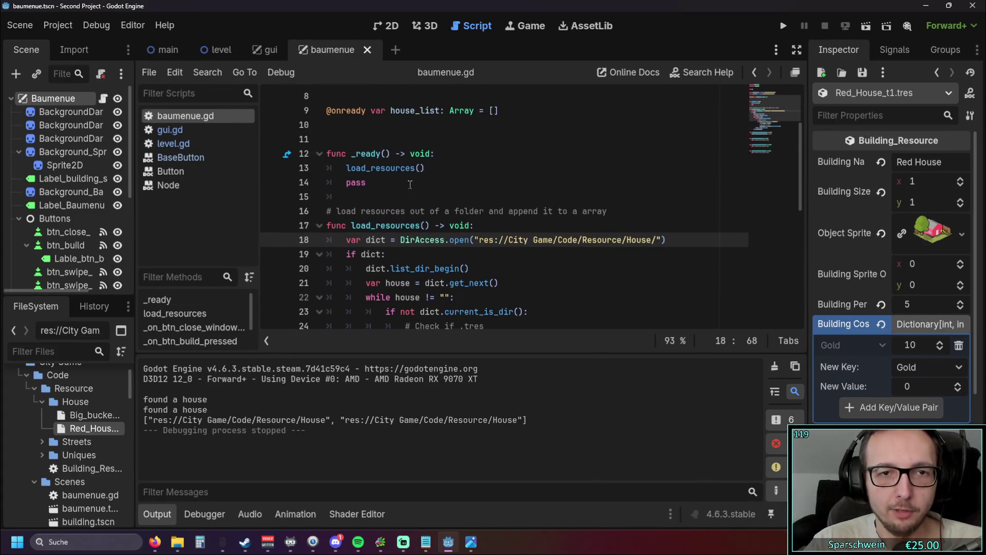
{"action": "scroll", "coordinate": [364, 165], "scroll_direction": "up", "scroll_amount": 1}
{"action": "scroll", "coordinate": [546, 222], "scroll_direction": "down", "scroll_amount": 4}
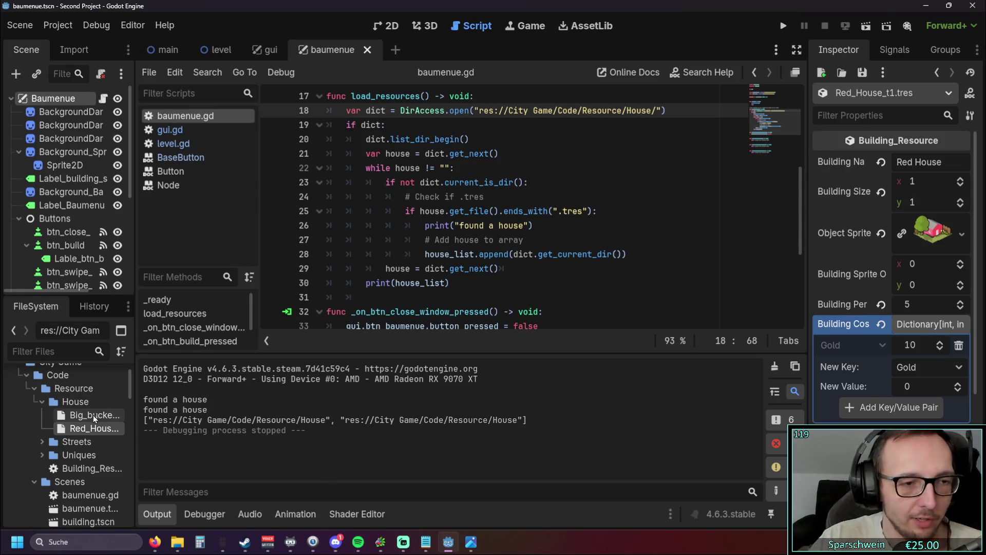
{"action": "left_click_drag", "start_coordinate": [137, 393], "coordinate": [182, 393]}
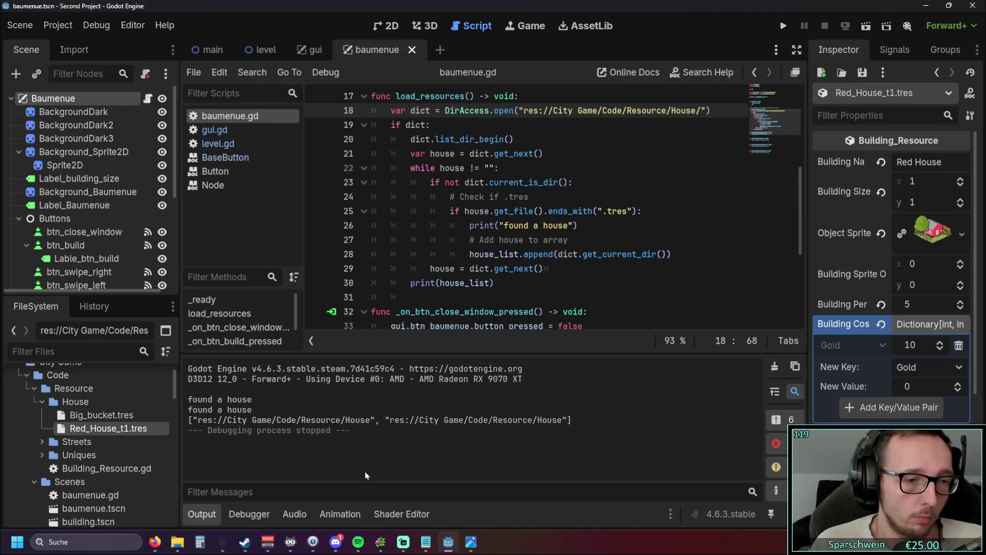
{"action": "right_click", "coordinate": [76, 430]}
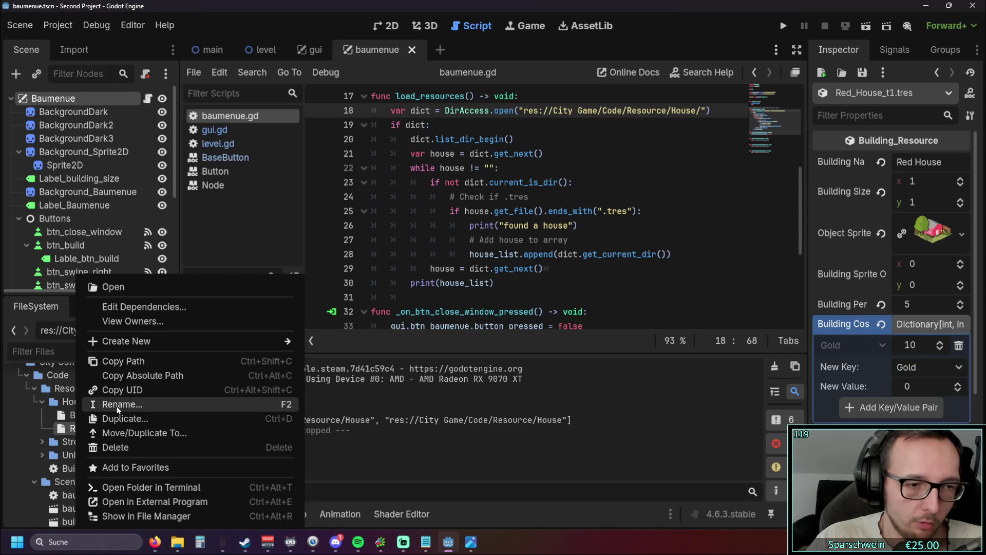
Rename Red_House_t1.tres to 0_Red_House_t1.tres
{"action": "left_click", "coordinate": [116, 405]}
{"action": "type", "text": "0_"}
{"action": "key", "text": "Return"}
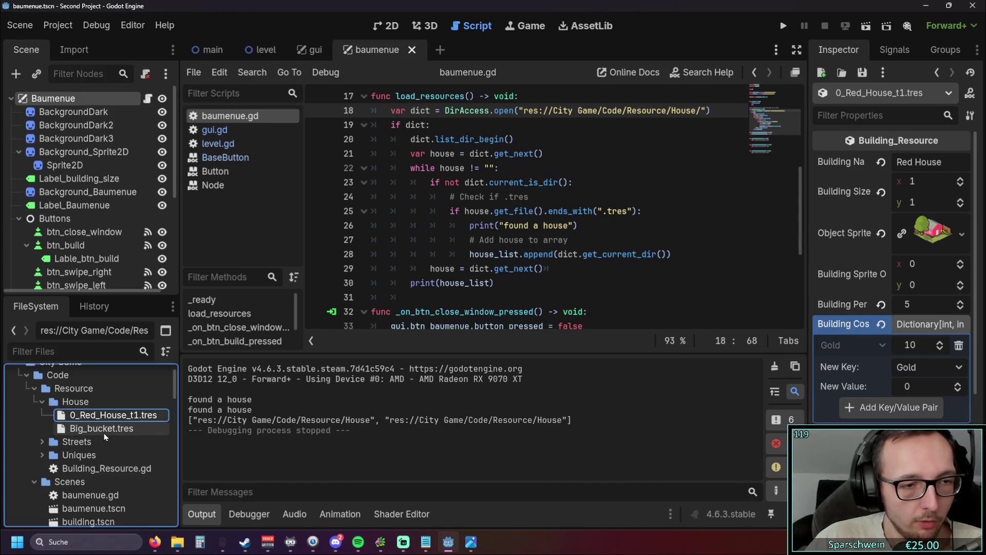
Rename Big_bucket.tres to 1_Big_bucket.tres
{"action": "right_click", "coordinate": [101, 430]}
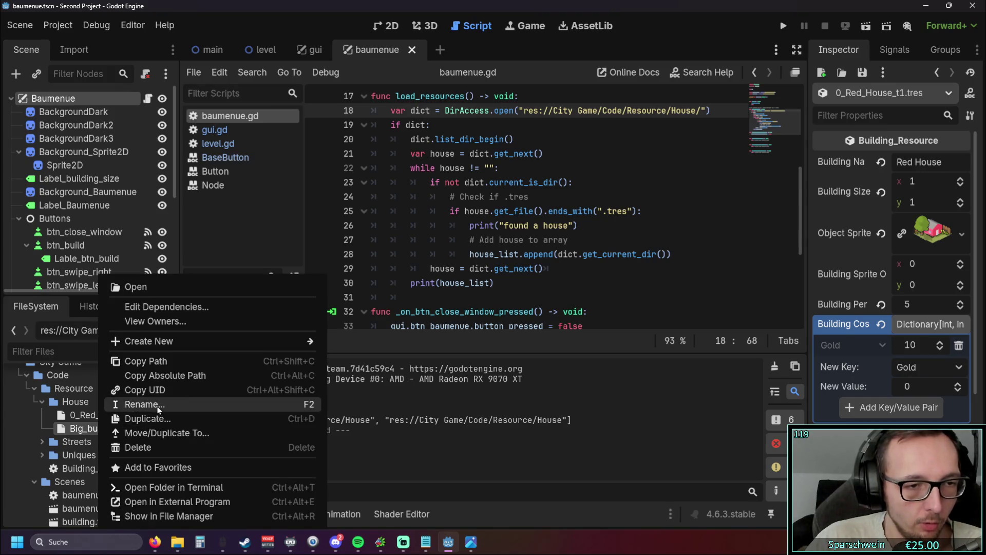
{"action": "left_click", "coordinate": [128, 404]}
{"action": "type", "text": "1_Big_bucket.tres"}
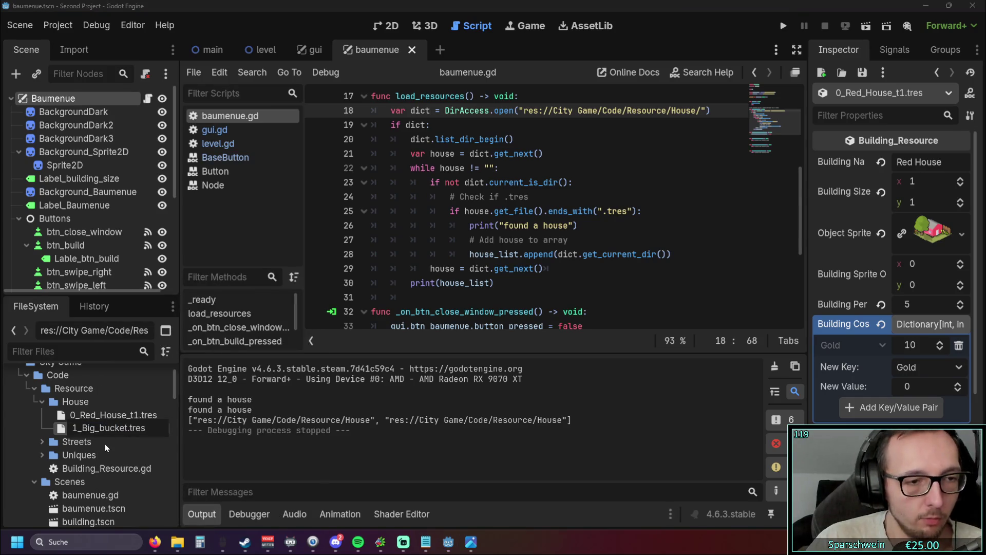
{"action": "key", "text": "Return"}
{"action": "left_click", "coordinate": [383, 442]}
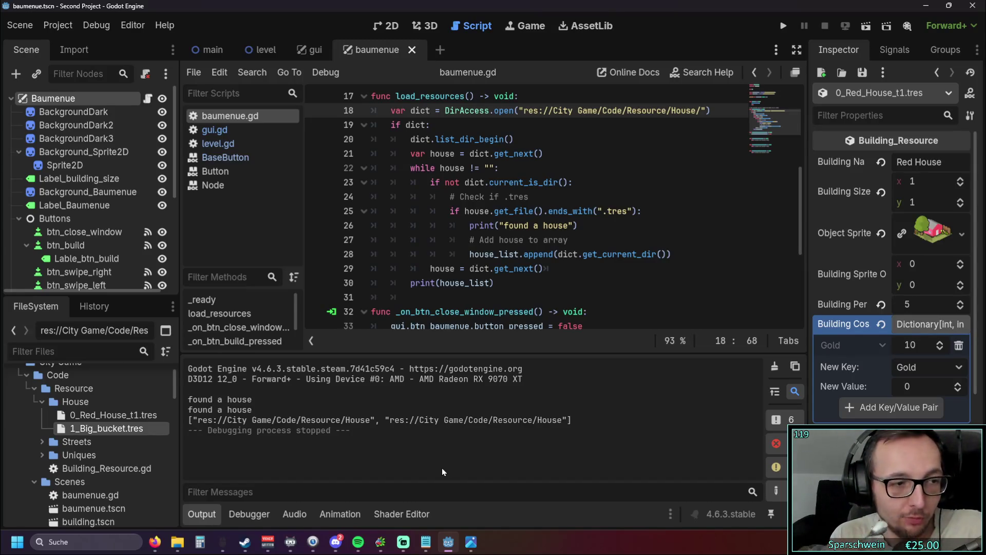
{"action": "scroll", "coordinate": [456, 221], "scroll_direction": "up", "scroll_amount": 4}
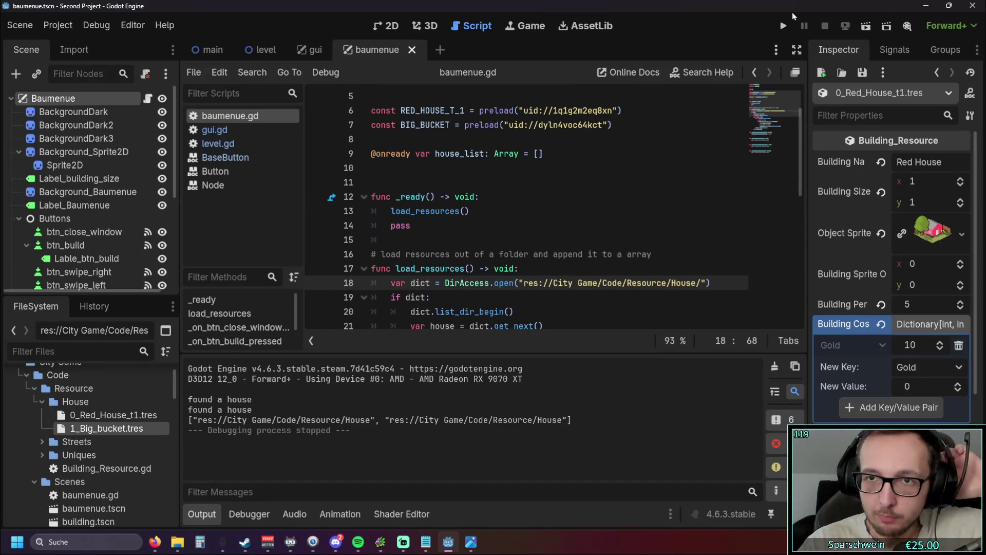
Run the project with F5 and open the Baumenue panel showing Gold 200 and Holz 0
{"action": "key", "text": "F5"}
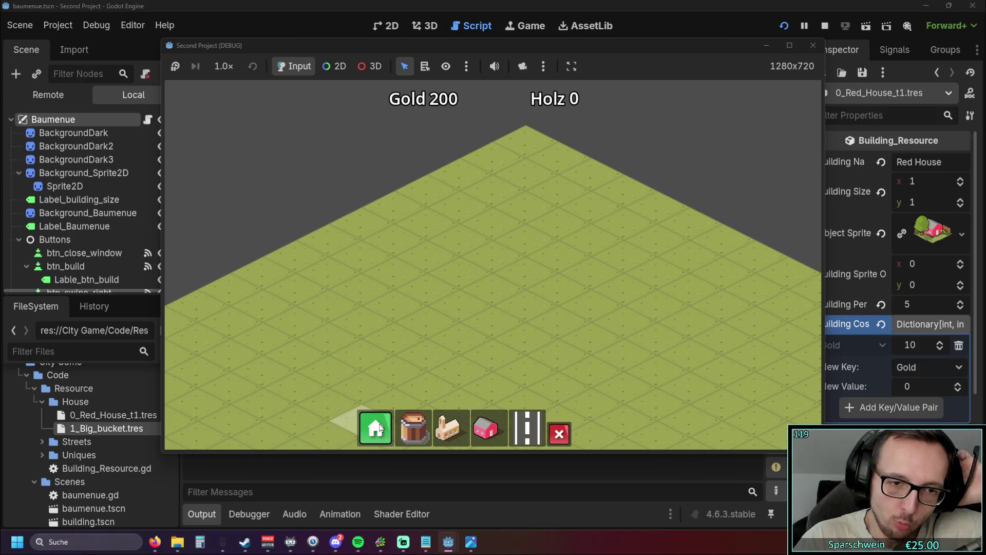
{"action": "left_click", "coordinate": [375, 427]}
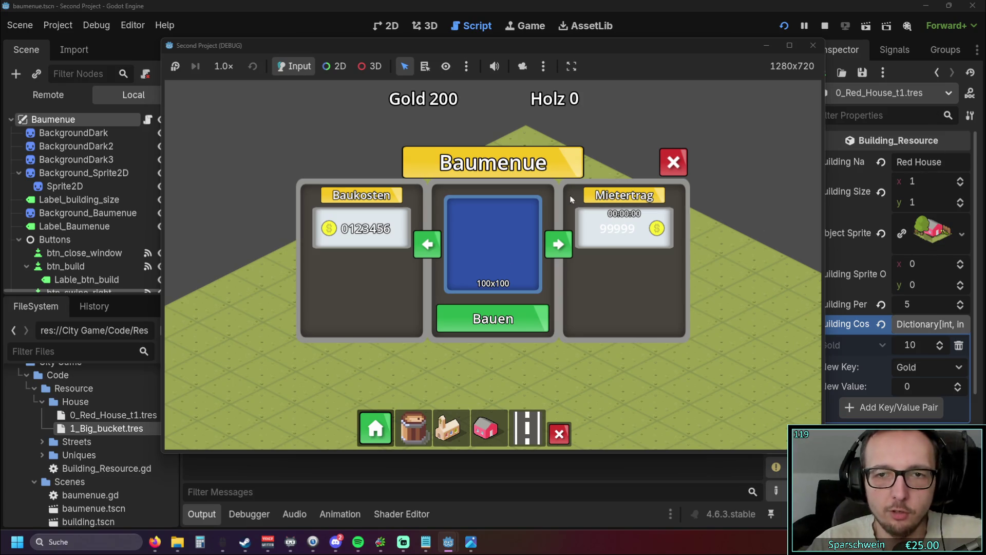
{"action": "scroll", "coordinate": [75, 260], "scroll_direction": "down", "scroll_amount": 5}
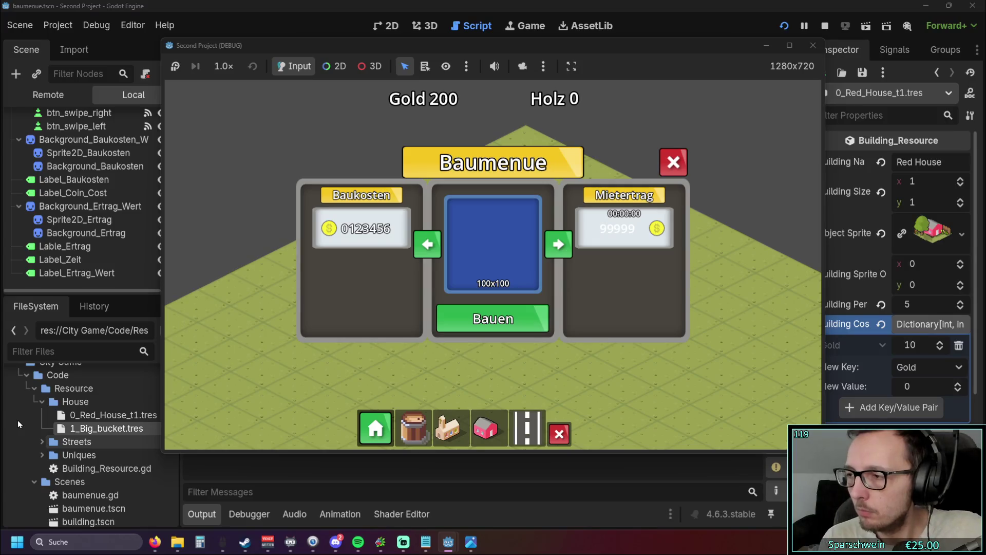
Stop the game, change the append argument to dict.get_current_dir() + "/" + house, and rerun
{"action": "left_click", "coordinate": [816, 48]}
{"action": "left_click", "coordinate": [618, 221]}
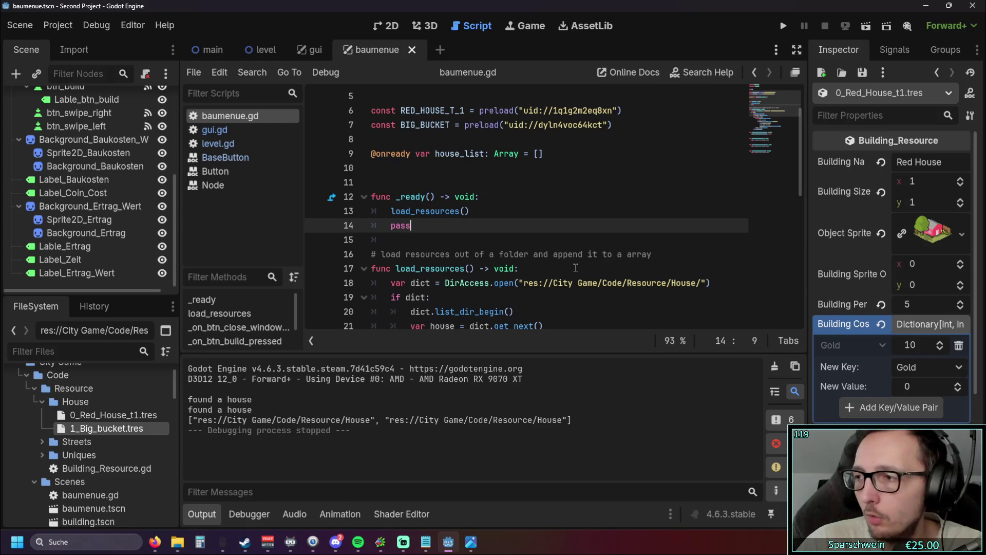
{"action": "scroll", "coordinate": [560, 255], "scroll_direction": "up", "scroll_amount": 2}
{"action": "scroll", "coordinate": [560, 256], "scroll_direction": "down", "scroll_amount": 5}
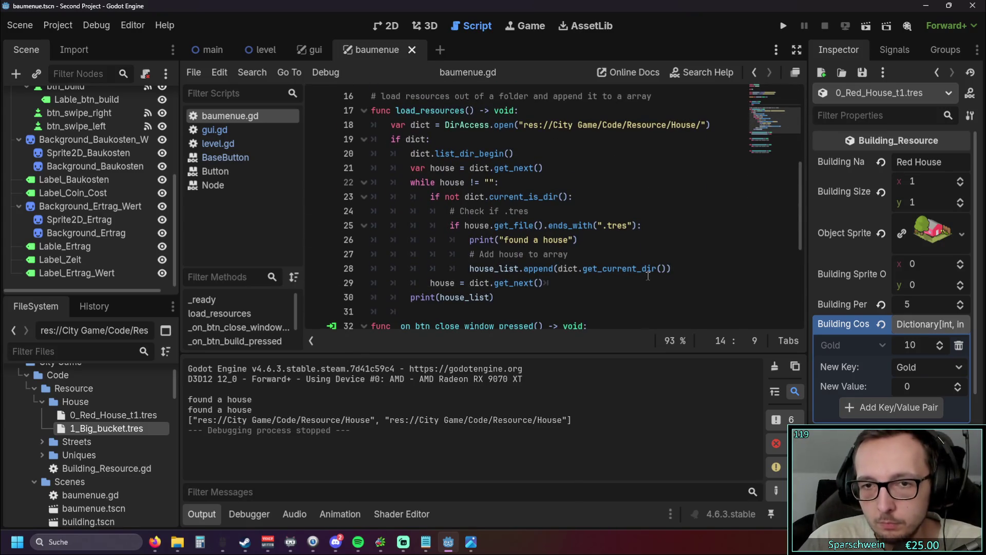
{"action": "left_click", "coordinate": [668, 269]}
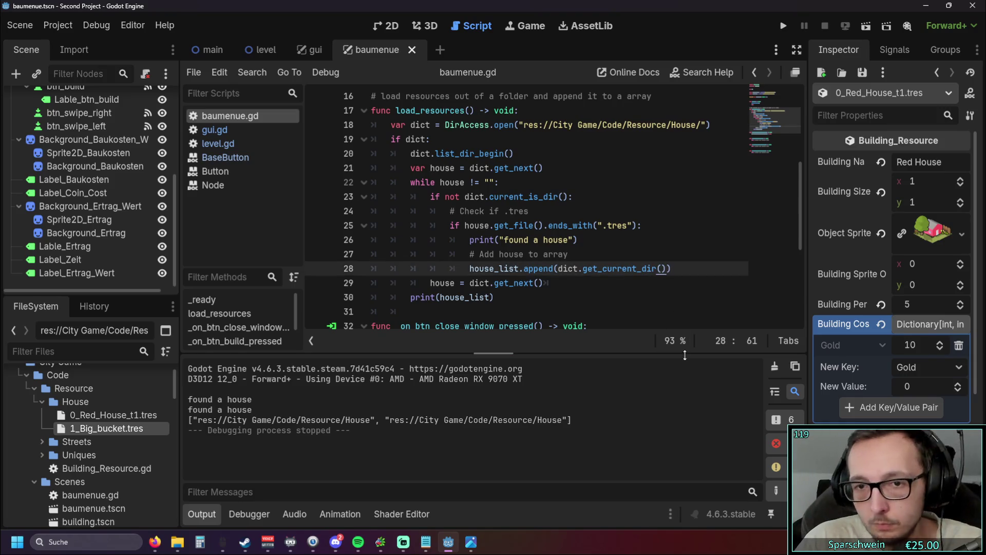
{"action": "type", "text": "+"}
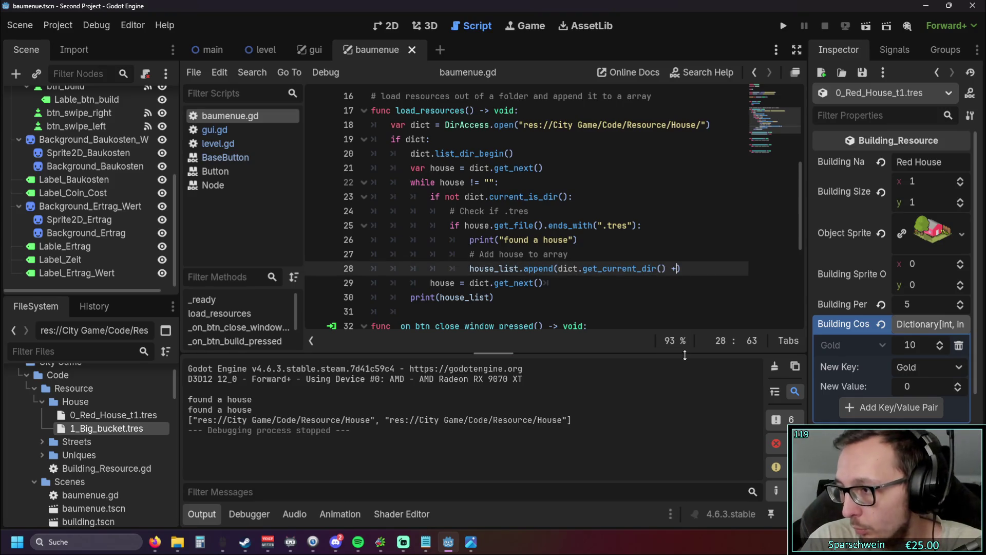
{"action": "type", "text": " \"/\""}
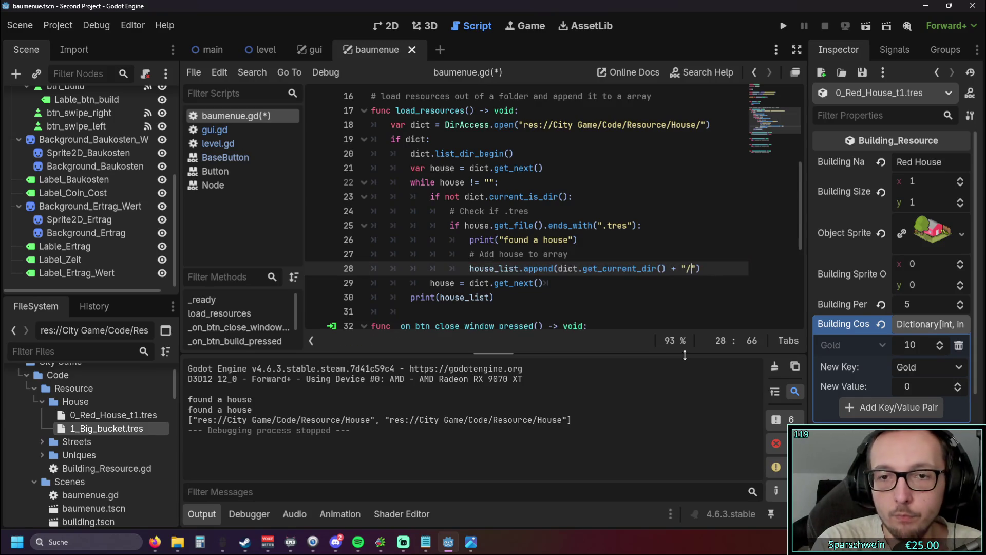
{"action": "type", "text": " +"}
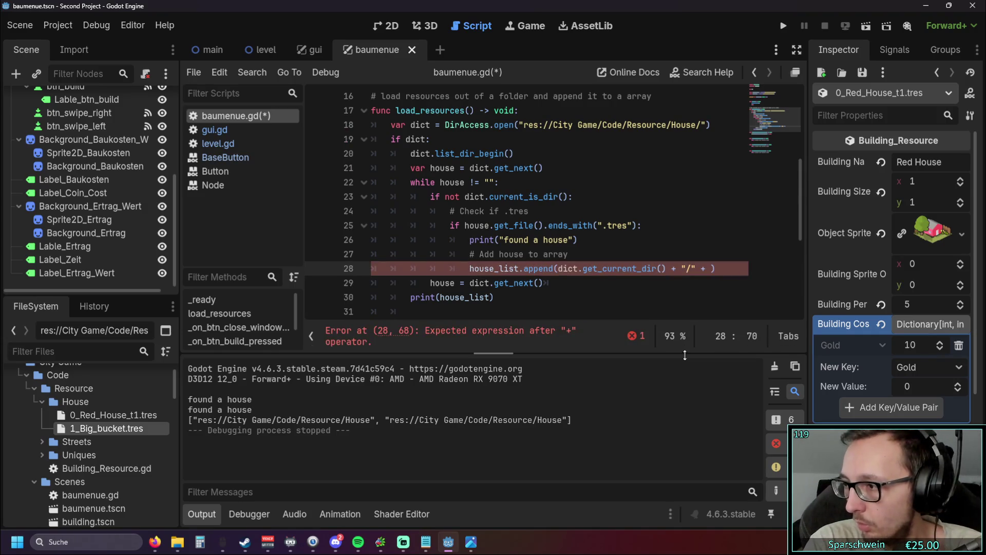
{"action": "type", "text": " house"}
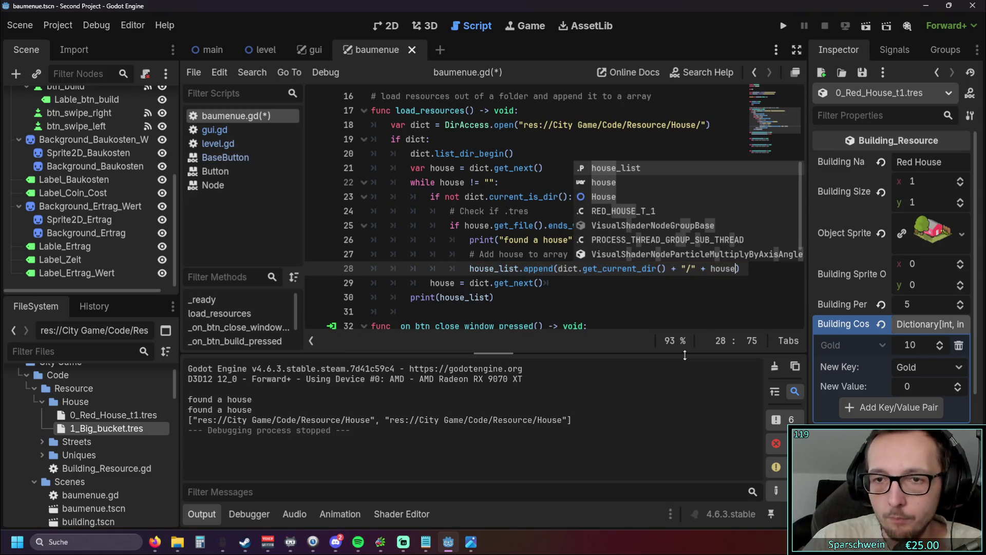
{"action": "left_click", "coordinate": [688, 297]}
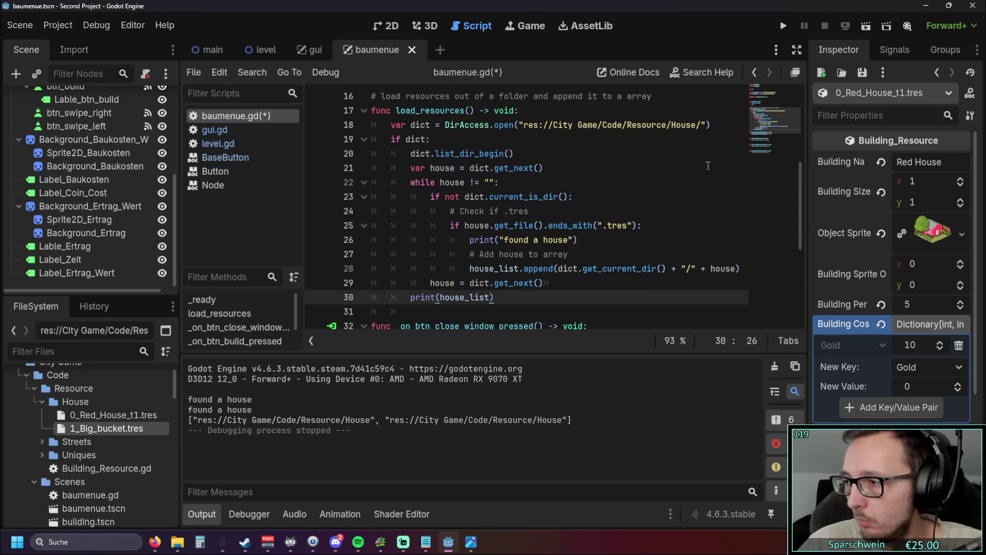
{"action": "left_click", "coordinate": [781, 32]}
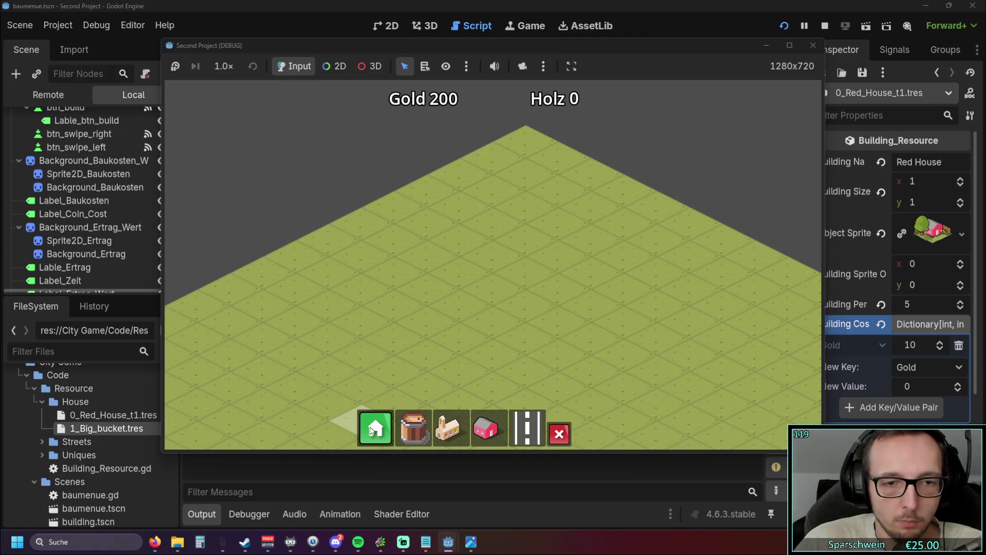
Open Baumenue in the game, move the game window aside, then close it to stop debugging
{"action": "left_click", "coordinate": [372, 431]}
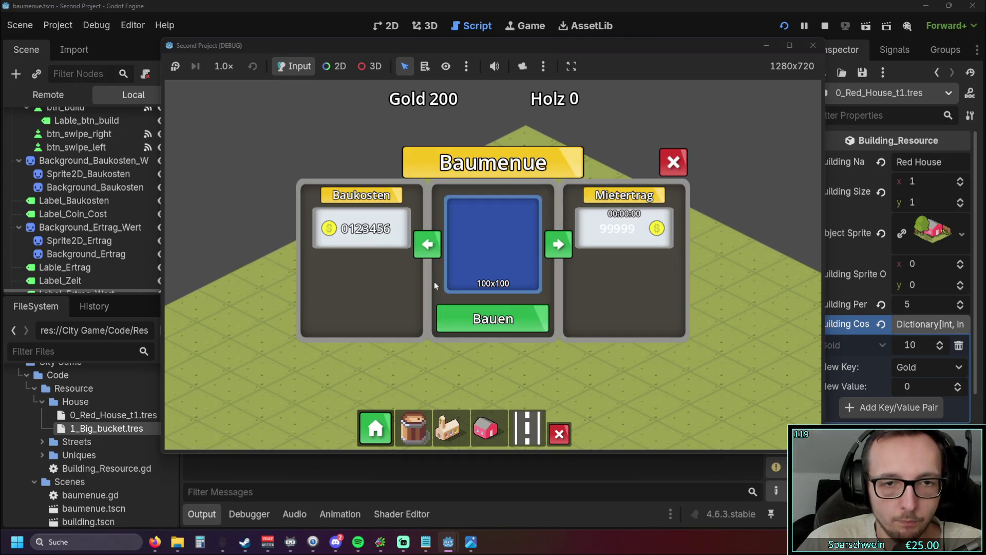
{"action": "mouse_move", "coordinate": [237, 46]}
{"action": "left_mouse_down"}
{"action": "mouse_move", "coordinate": [448, 44]}
{"action": "mouse_move", "coordinate": [585, 199]}
{"action": "mouse_move", "coordinate": [909, 162]}
{"action": "mouse_move", "coordinate": [984, 101]}
{"action": "left_mouse_up"}
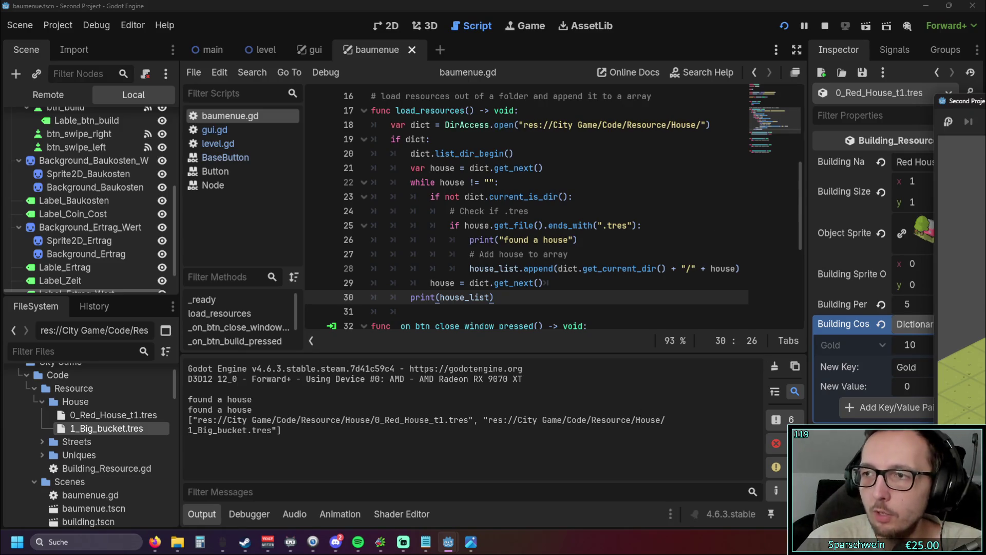
{"action": "left_click_drag", "start_coordinate": [968, 101], "coordinate": [520, 73]}
{"action": "left_click", "coordinate": [839, 68]}
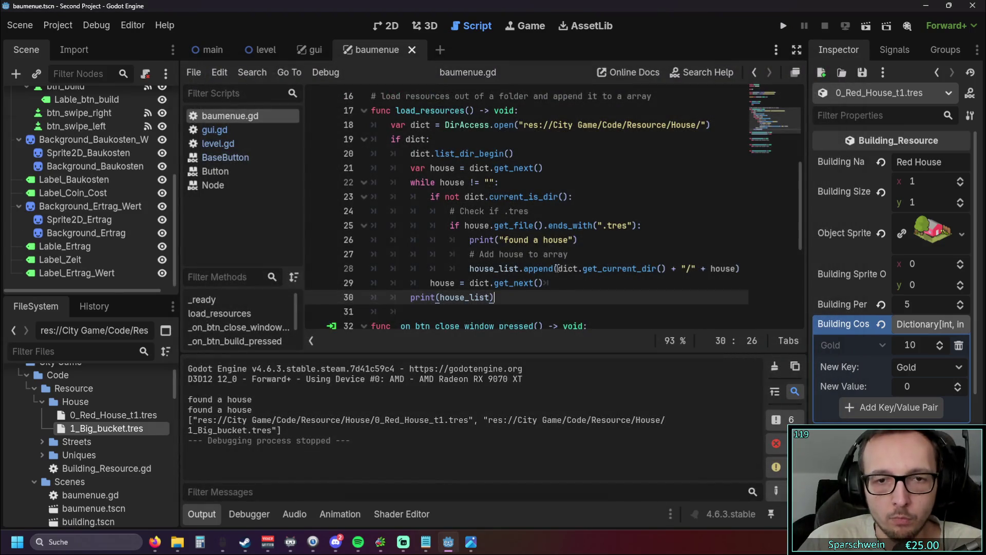
{"action": "left_click", "coordinate": [606, 204]}
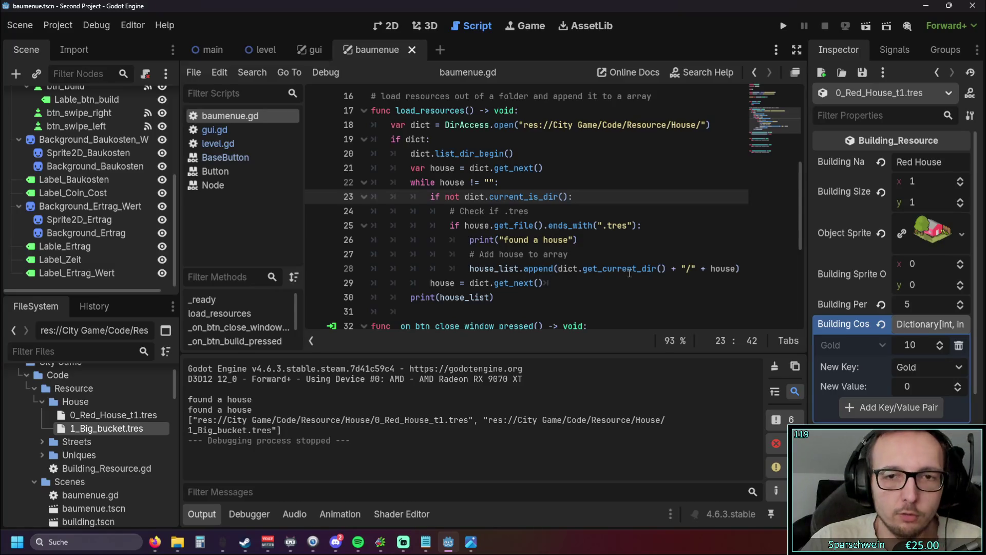
{"action": "left_click_drag", "start_coordinate": [671, 270], "coordinate": [738, 269]}
{"action": "key", "text": "Down"}
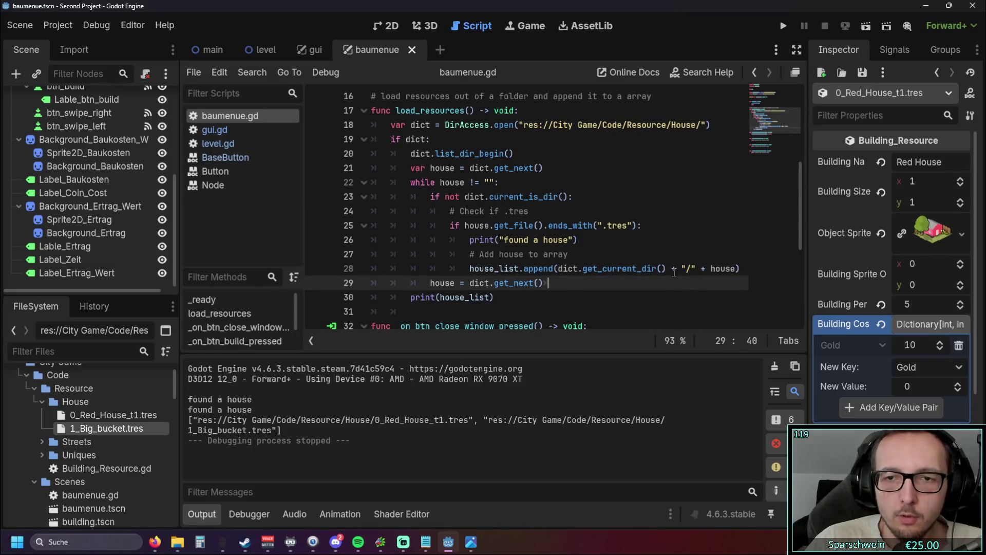
{"action": "key", "text": "Up"}
{"action": "key", "text": "Down"}
{"action": "key", "text": "Up"}
{"action": "key", "text": "Down"}
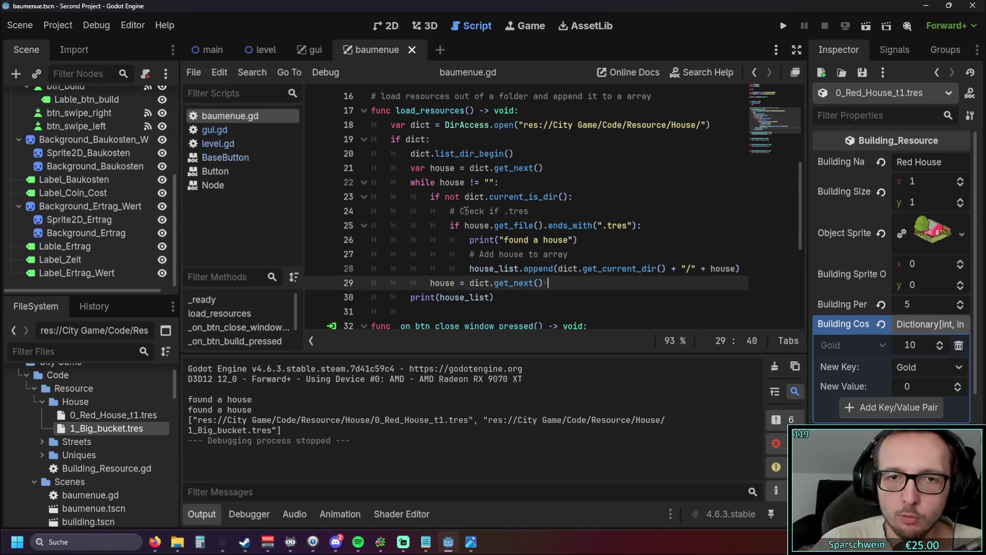
{"action": "left_click", "coordinate": [446, 182]}
{"action": "key", "text": "End"}
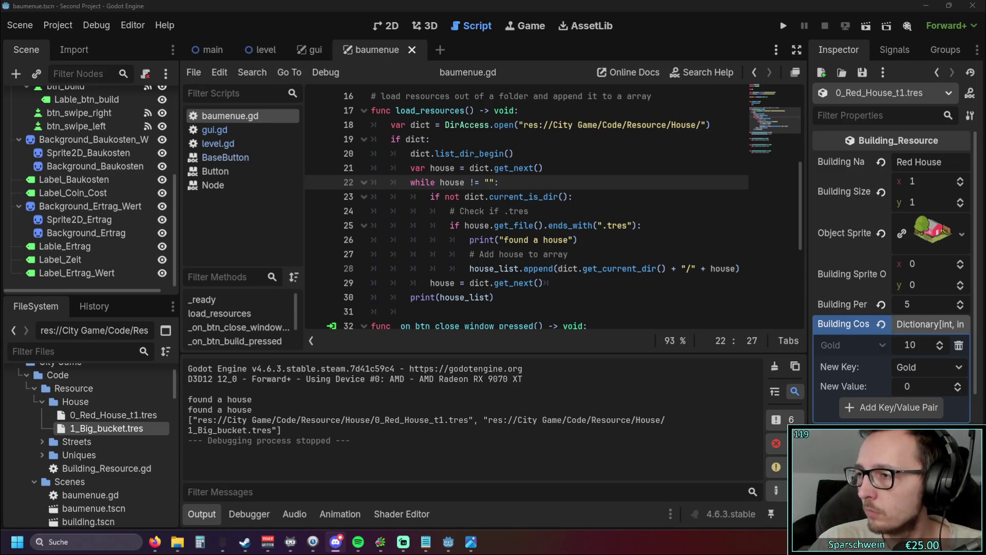
{"action": "left_click", "coordinate": [154, 542]}
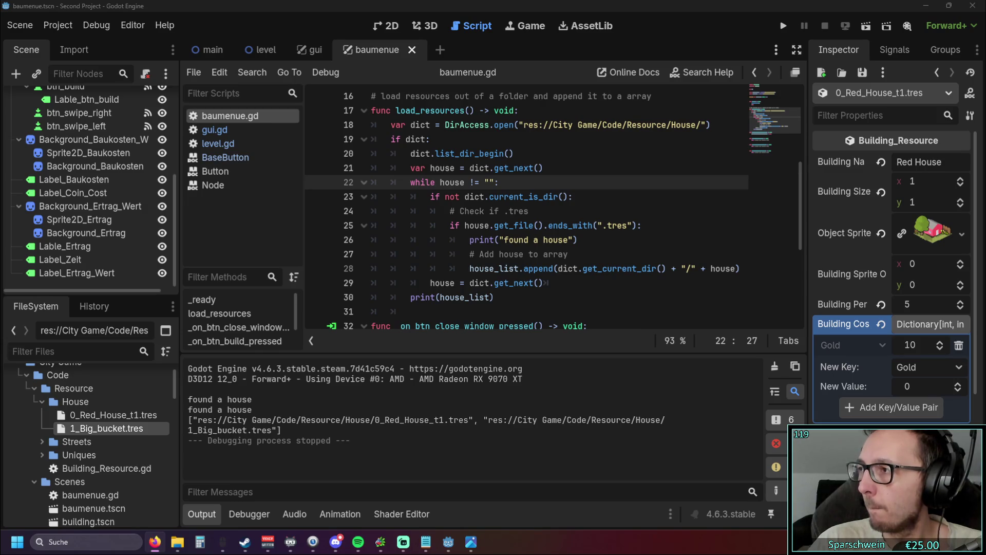
{"action": "left_click", "coordinate": [512, 307]}
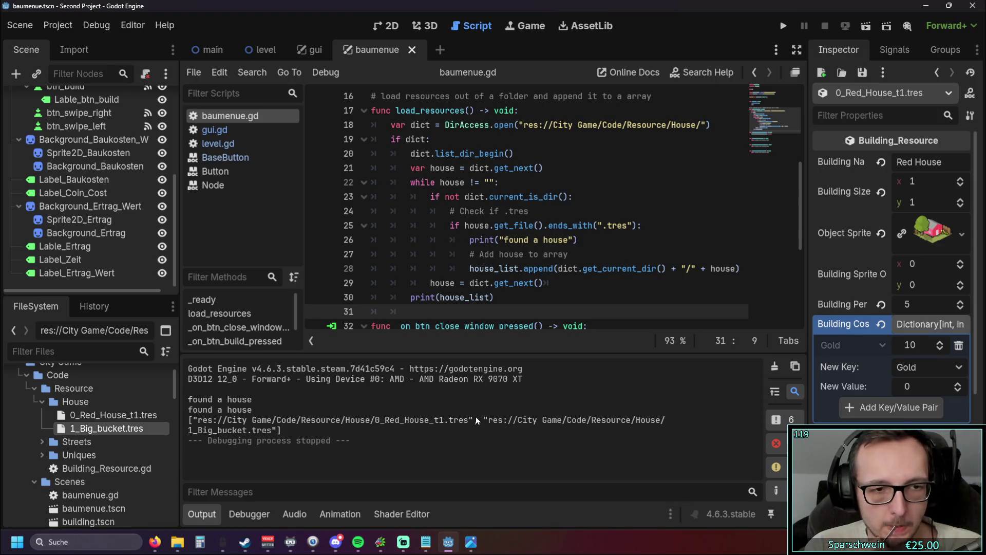
{"action": "scroll", "coordinate": [570, 252], "scroll_direction": "up", "scroll_amount": 5}
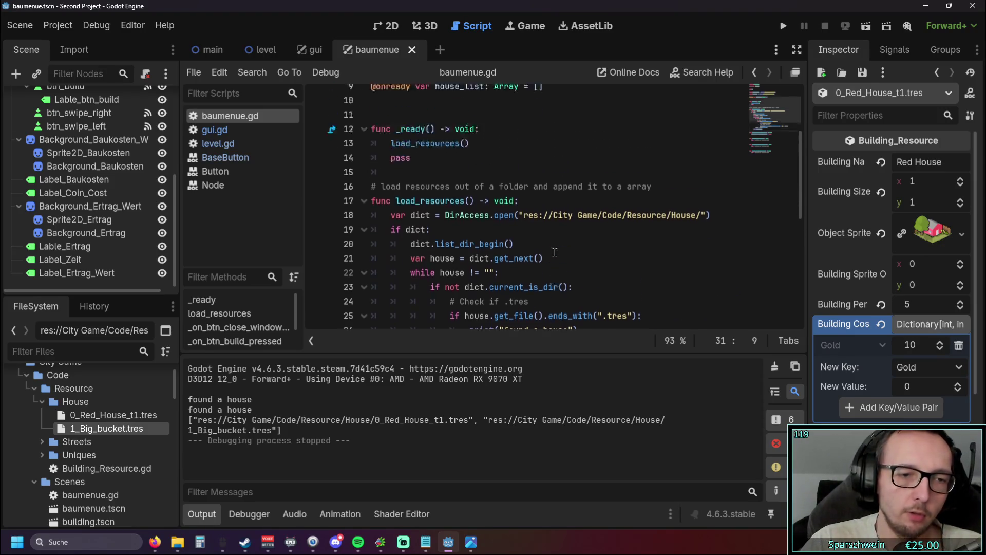
Replace the uid in line 6's preload with the 0_Red_House_t1.tres path copied from the output
{"action": "scroll", "coordinate": [570, 253], "scroll_direction": "up", "scroll_amount": 2}
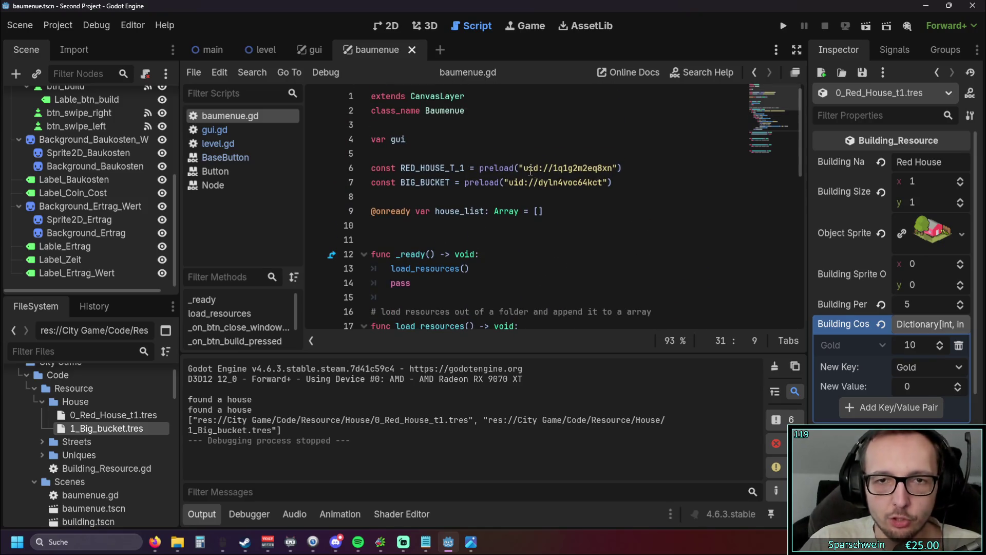
{"action": "mouse_move", "coordinate": [525, 168]}
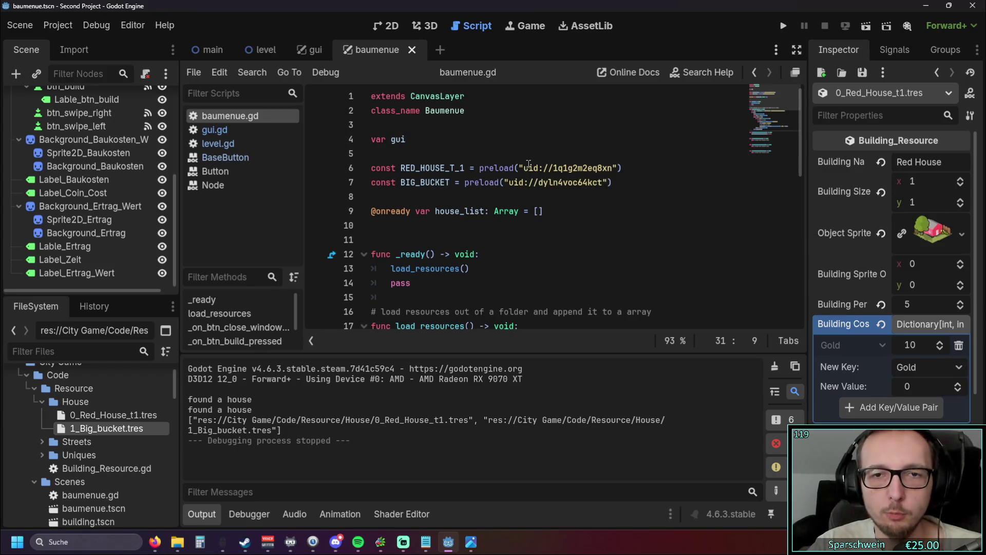
{"action": "scroll", "coordinate": [566, 210], "scroll_direction": "down", "scroll_amount": 4}
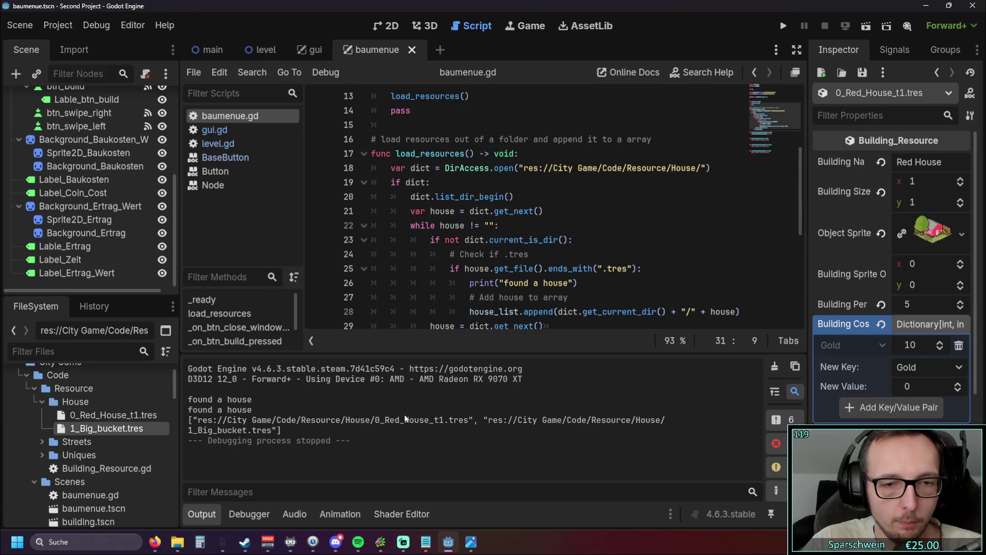
{"action": "left_click_drag", "start_coordinate": [486, 420], "coordinate": [663, 420]}
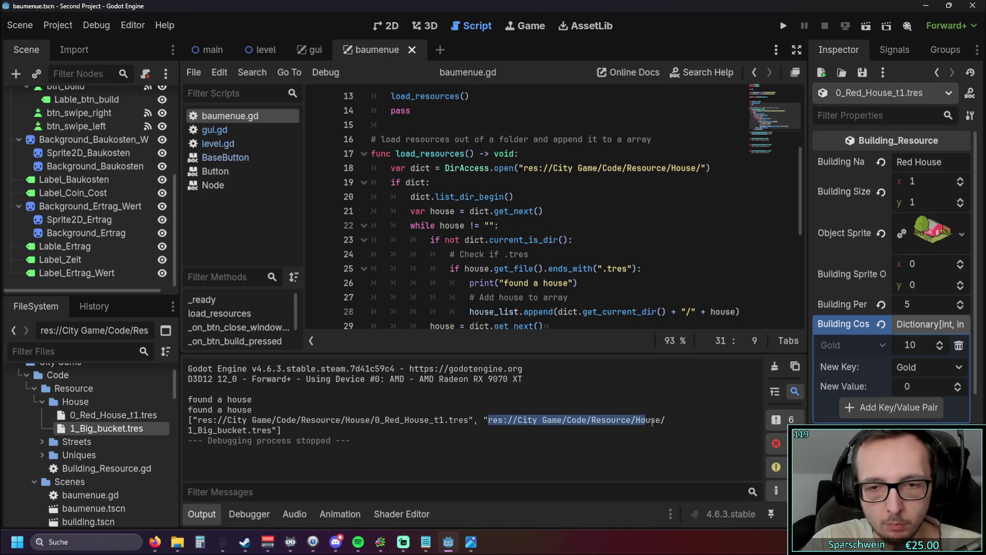
{"action": "left_click", "coordinate": [324, 429]}
{"action": "left_click_drag", "start_coordinate": [198, 420], "coordinate": [469, 421]}
{"action": "key", "text": "ctrl+c"}
{"action": "scroll", "coordinate": [568, 229], "scroll_direction": "up", "scroll_amount": 4}
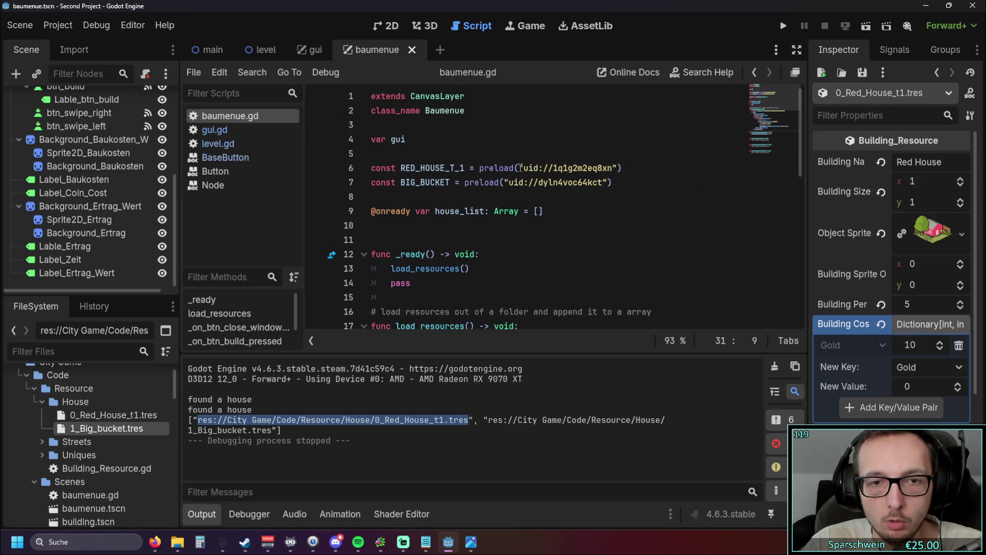
{"action": "left_click_drag", "start_coordinate": [522, 168], "coordinate": [615, 168]}
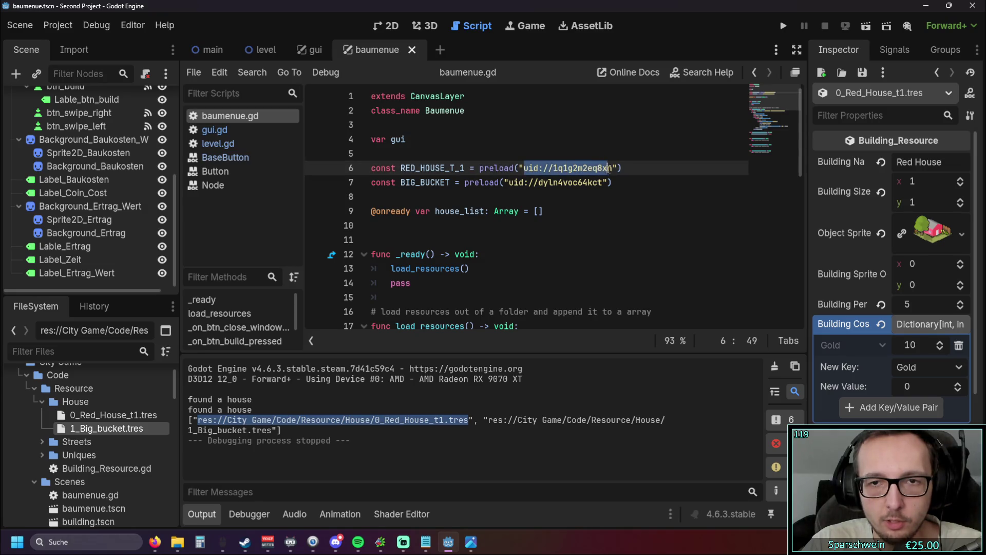
{"action": "key", "text": "ctrl+v"}
{"action": "left_click", "coordinate": [603, 226]}
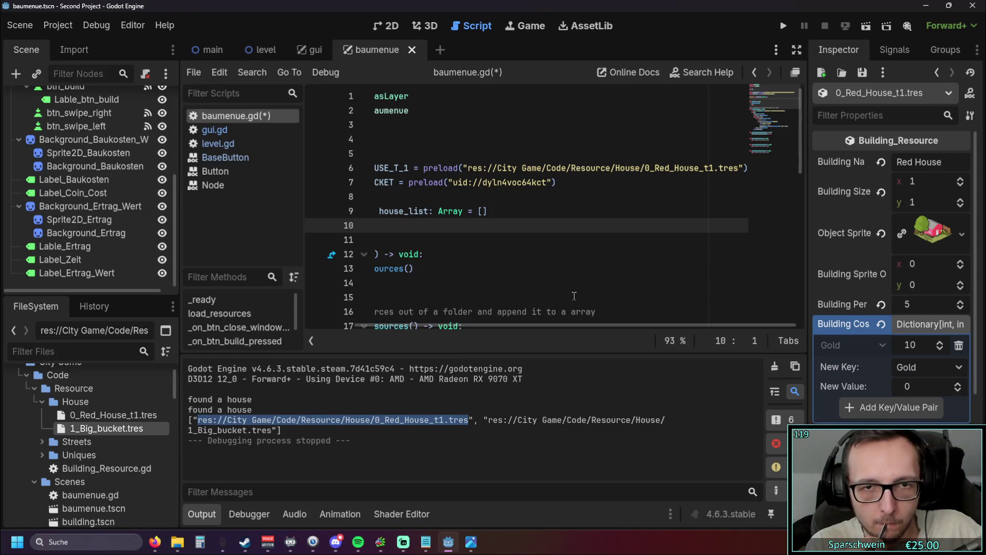
Replace the uid on line 7 with the 1_Big_bucket.tres path copied from the output
{"action": "left_click", "coordinate": [524, 248]}
{"action": "left_click_drag", "start_coordinate": [494, 325], "coordinate": [439, 326]}
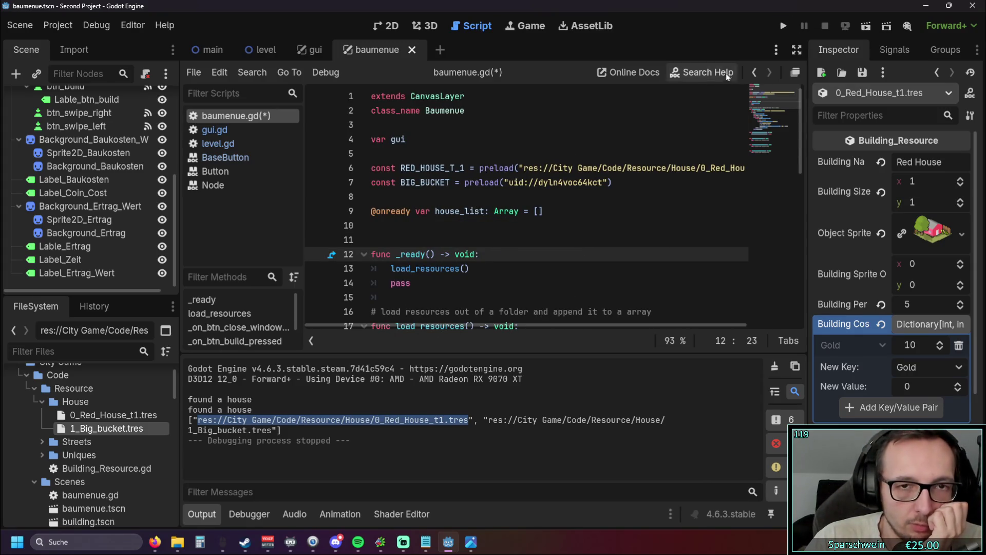
{"action": "left_click", "coordinate": [493, 422]}
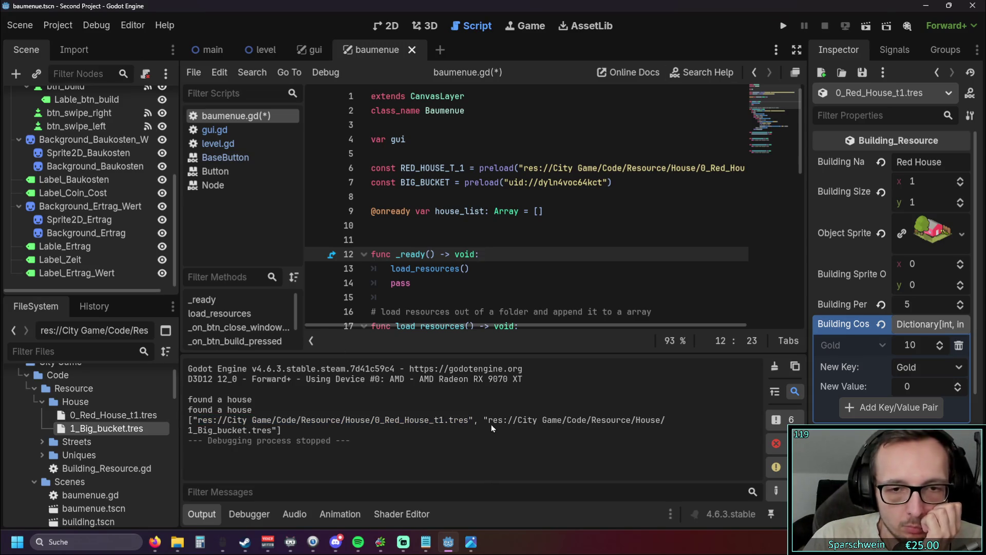
{"action": "left_click_drag", "start_coordinate": [489, 423], "coordinate": [273, 431]}
{"action": "key", "text": "ctrl+c"}
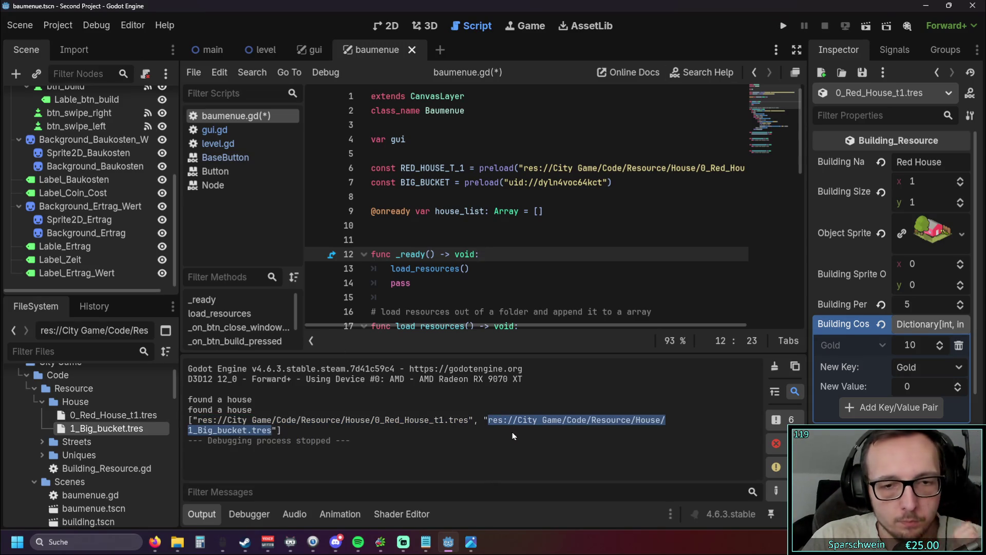
{"action": "left_click", "coordinate": [593, 212]}
{"action": "left_click_drag", "start_coordinate": [509, 183], "coordinate": [604, 183]}
{"action": "key", "text": "ctrl+v"}
{"action": "left_click", "coordinate": [606, 225]}
Run the game, open and close the Baumenue popup, then stop the game
{"action": "left_click", "coordinate": [784, 28]}
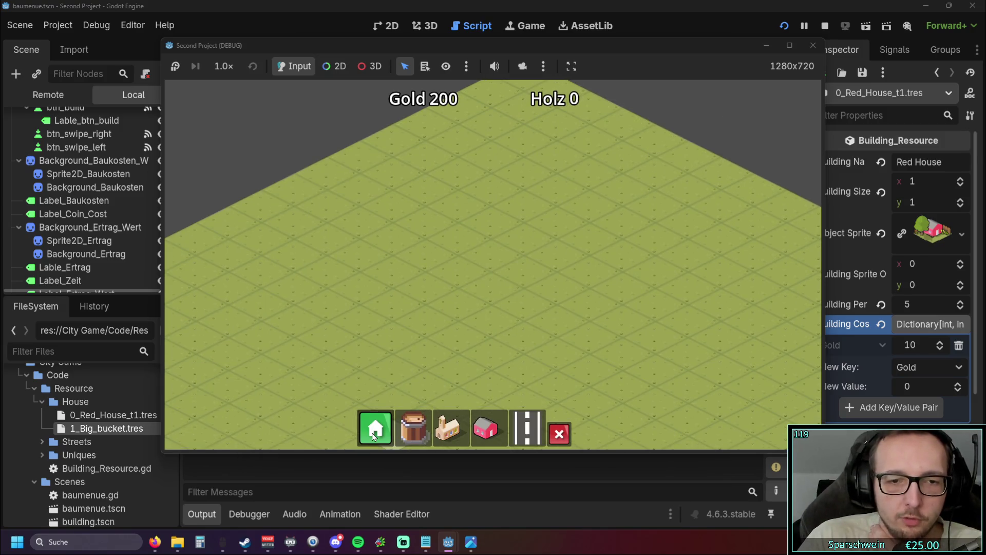
{"action": "left_click", "coordinate": [381, 429]}
{"action": "left_click", "coordinate": [673, 163]}
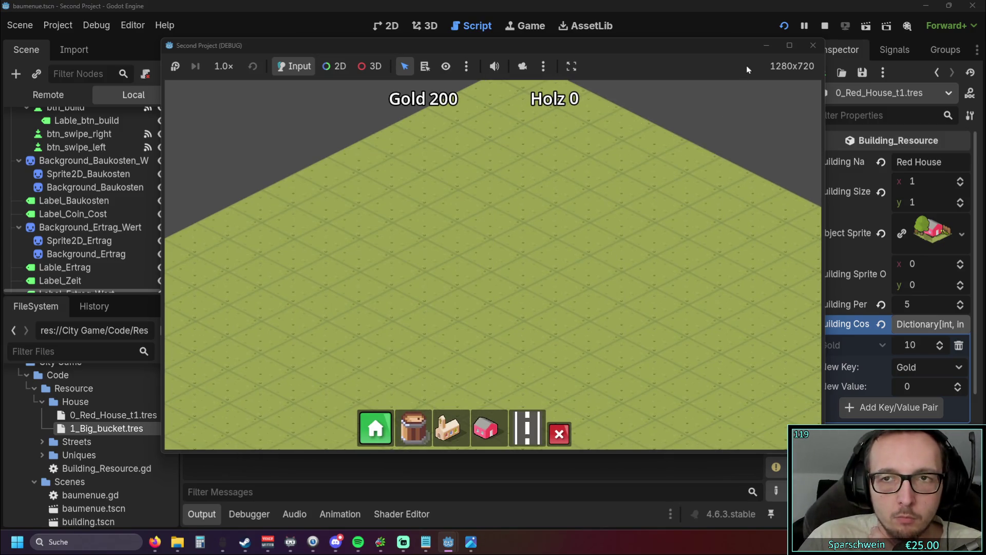
{"action": "left_click", "coordinate": [814, 45]}
{"action": "left_click", "coordinate": [81, 273]}
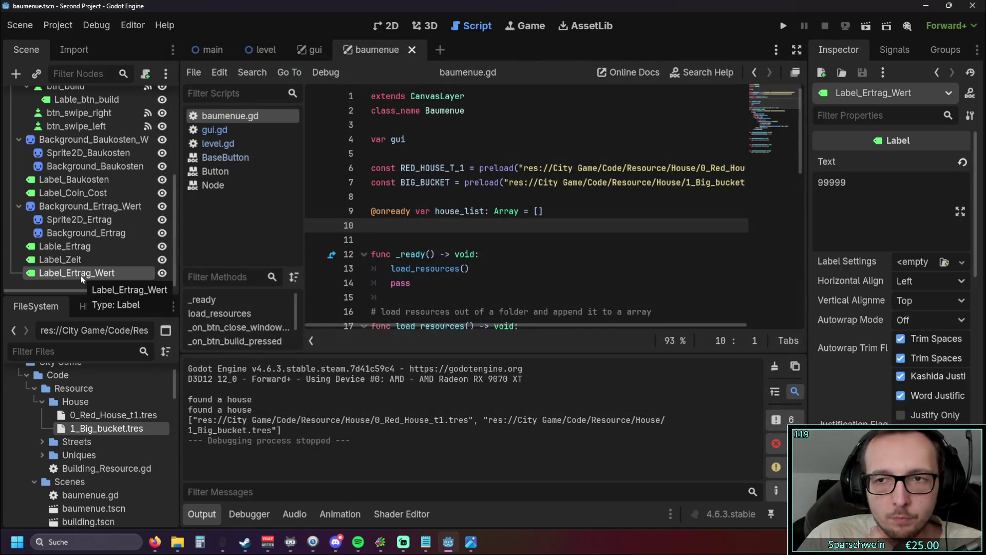
Set Label_Ertrag_Wert's Outline Size theme constant to 3
{"action": "scroll", "coordinate": [827, 304], "scroll_direction": "down", "scroll_amount": 10}
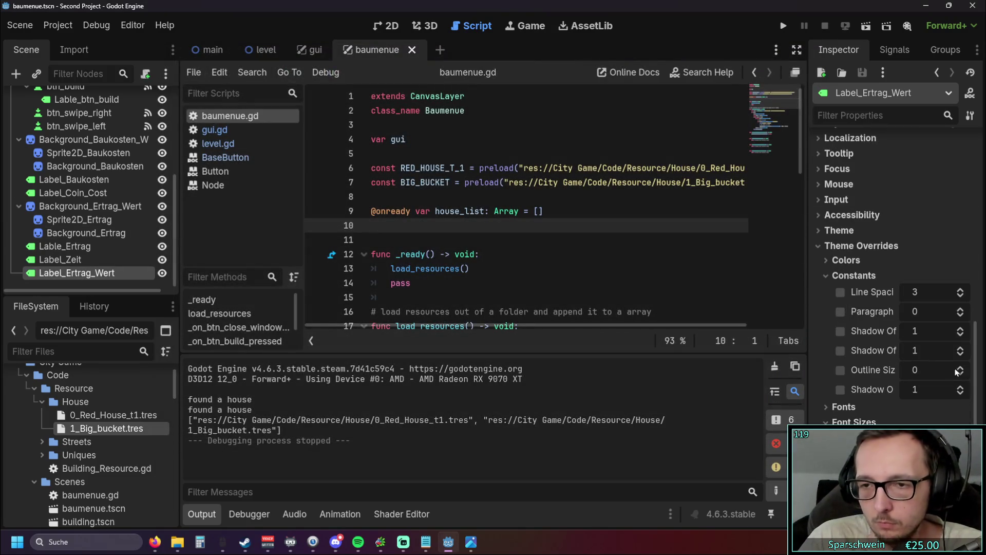
{"action": "left_click", "coordinate": [961, 368]}
{"action": "left_click", "coordinate": [961, 368]}
{"action": "left_click", "coordinate": [960, 368]}
{"action": "key", "text": "Down"}
Set the label's Horizontal and Vertical Alignment to Center and run the game
{"action": "scroll", "coordinate": [938, 202], "scroll_direction": "up", "scroll_amount": 5}
{"action": "scroll", "coordinate": [938, 202], "scroll_direction": "up", "scroll_amount": 5}
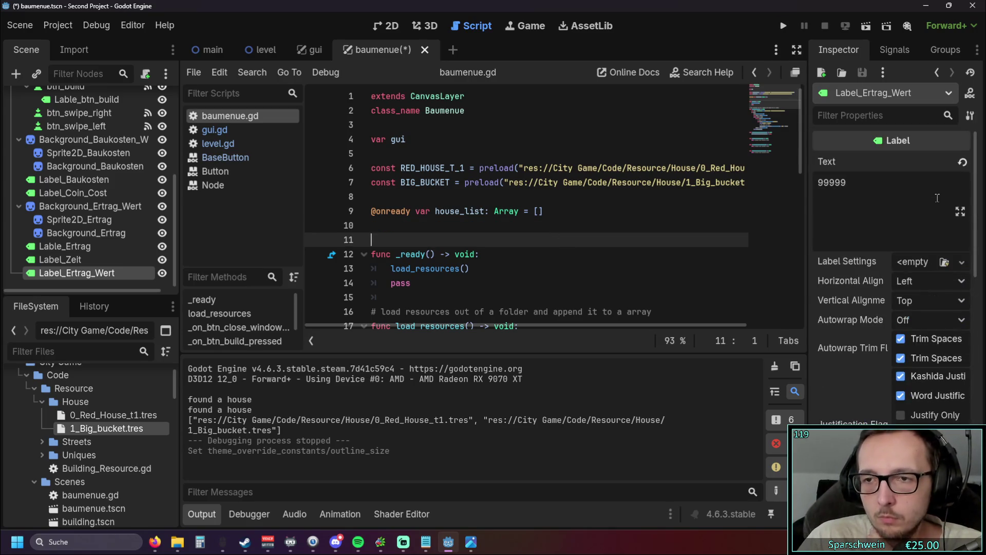
{"action": "left_click", "coordinate": [920, 281]}
{"action": "left_click", "coordinate": [924, 317]}
{"action": "left_click", "coordinate": [920, 301]}
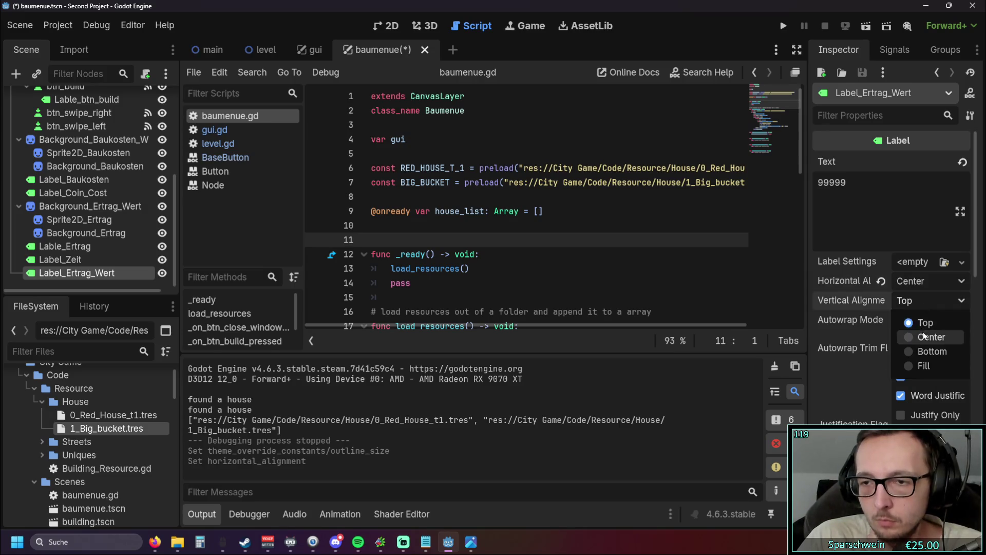
{"action": "left_click", "coordinate": [917, 337]}
{"action": "left_click", "coordinate": [791, 27]}
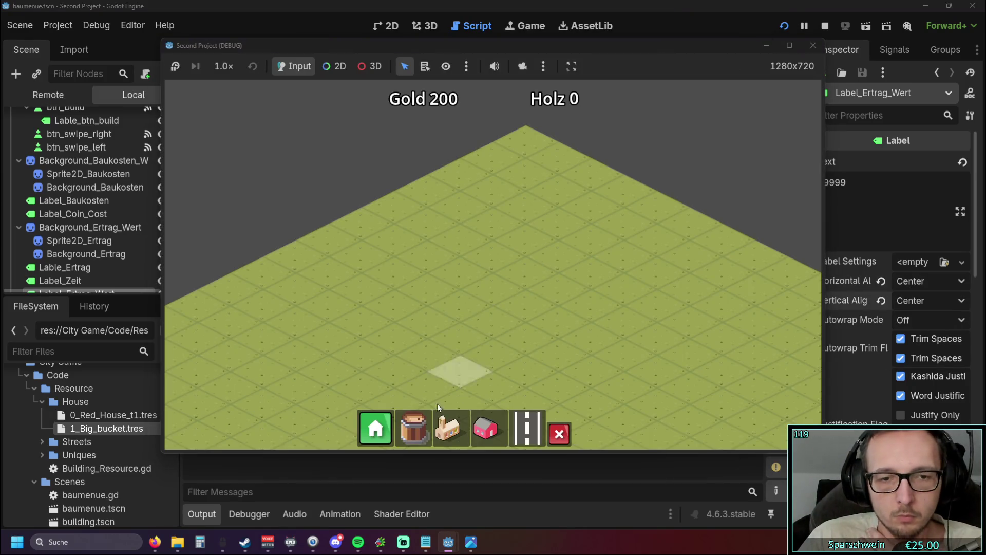
Open and close the Baumenue popup to check the income value, then stop the game
{"action": "left_click", "coordinate": [366, 422]}
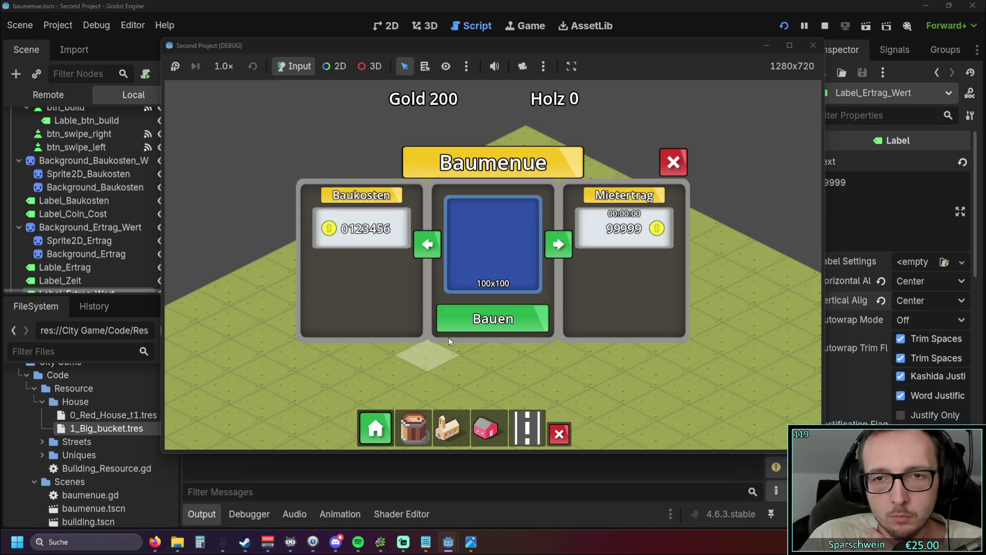
{"action": "left_click", "coordinate": [664, 170]}
{"action": "left_click", "coordinate": [791, 46]}
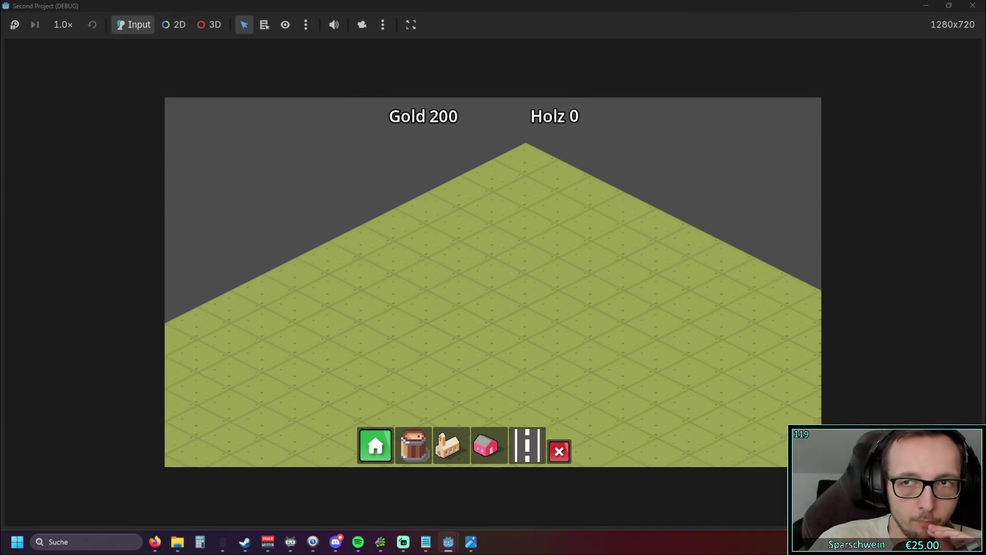
{"action": "left_click", "coordinate": [970, 7]}
Restart with F5, open and close Baumenue again, then stop the game
{"action": "key", "text": "F5"}
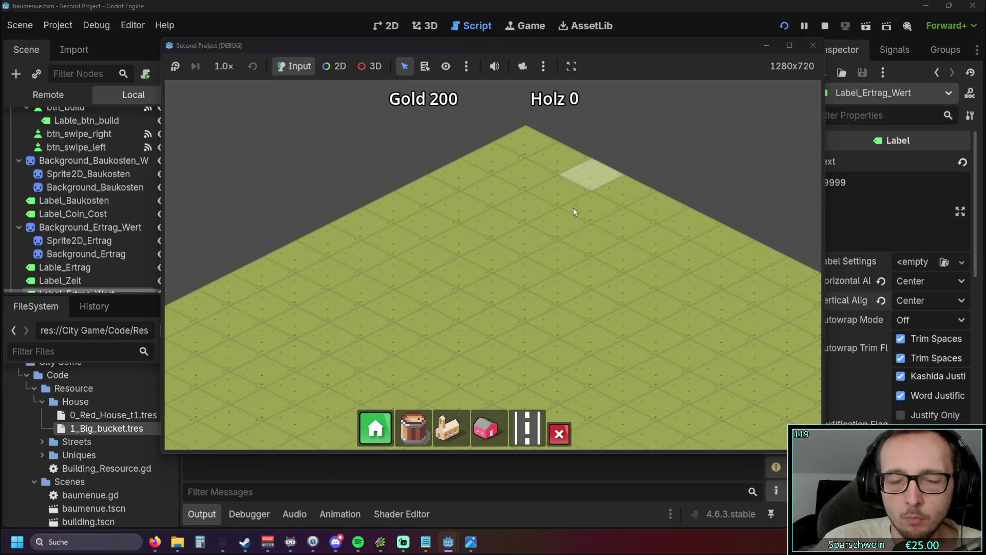
{"action": "scroll", "coordinate": [539, 184], "scroll_direction": "down", "scroll_amount": 1}
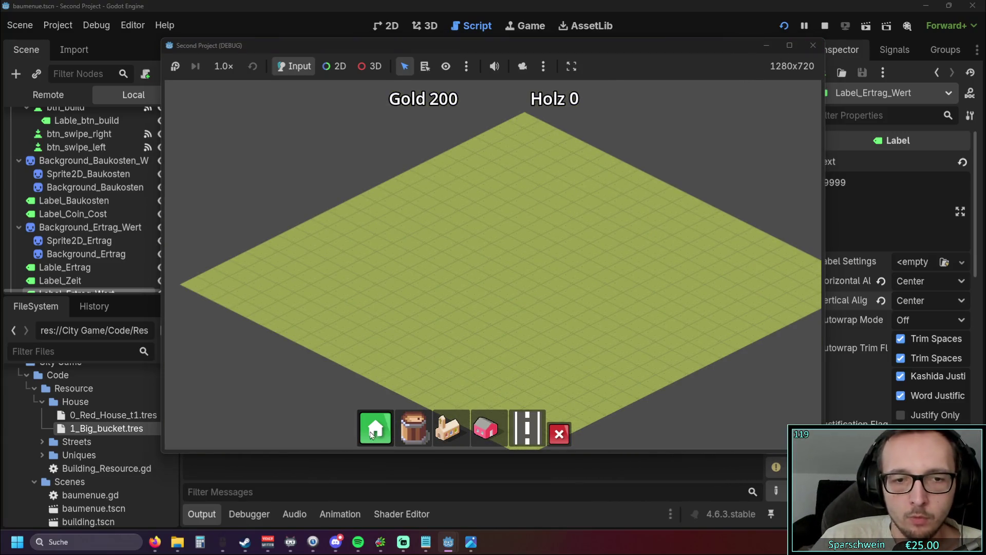
{"action": "left_click", "coordinate": [374, 434]}
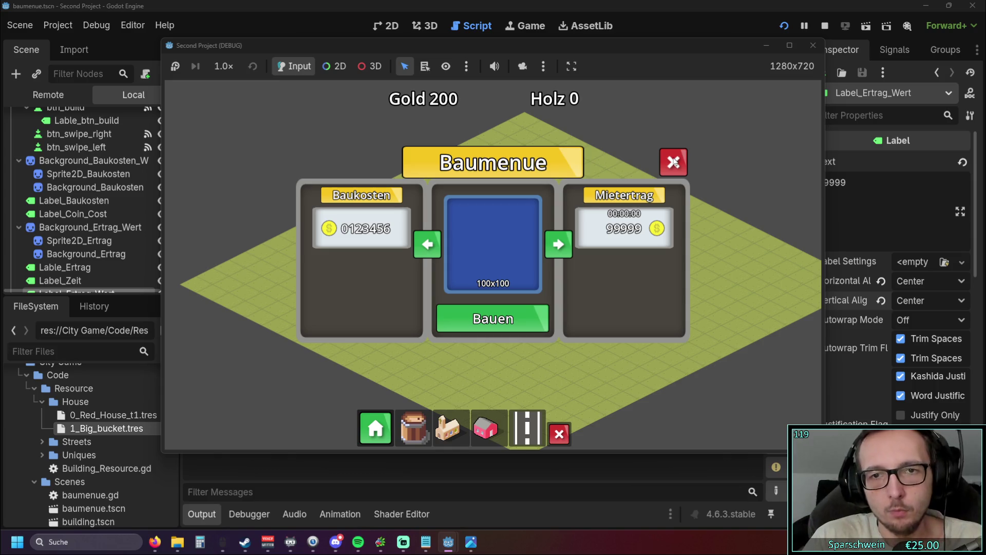
{"action": "left_click", "coordinate": [673, 162]}
{"action": "left_click", "coordinate": [813, 45]}
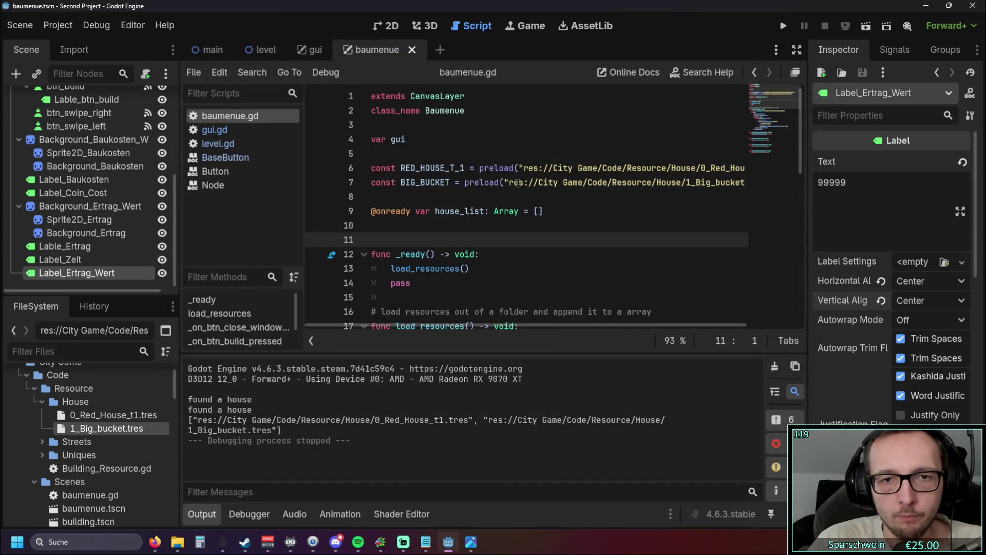
{"action": "scroll", "coordinate": [519, 225], "scroll_direction": "down", "scroll_amount": 2}
{"action": "scroll", "coordinate": [509, 217], "scroll_direction": "up", "scroll_amount": 1}
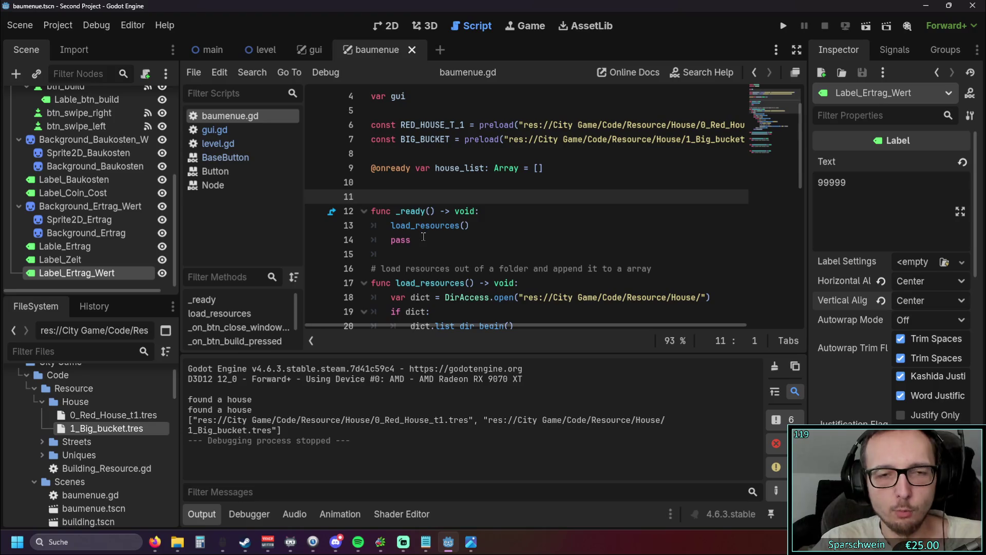
{"action": "left_click", "coordinate": [418, 240]}
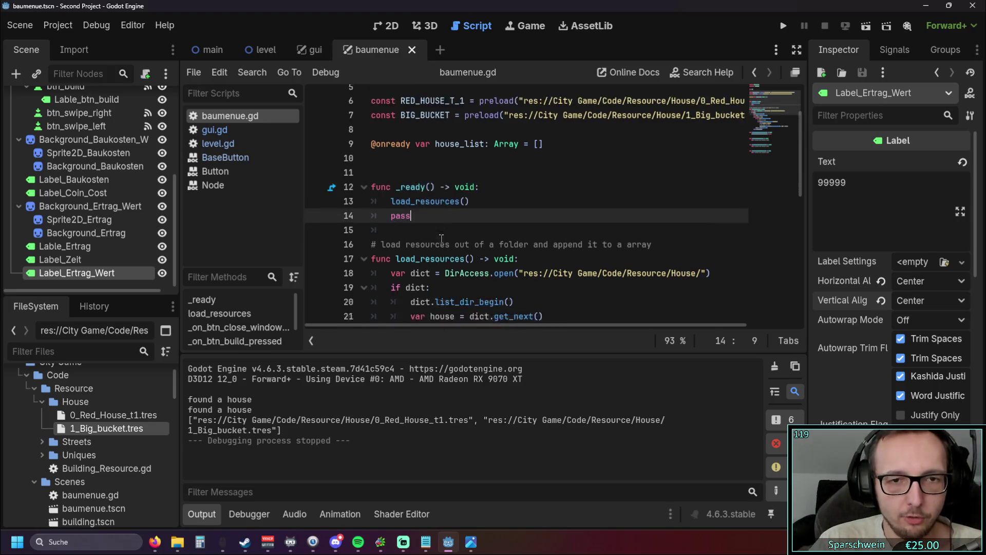
{"action": "scroll", "coordinate": [462, 231], "scroll_direction": "down", "scroll_amount": 5}
{"action": "left_click", "coordinate": [493, 255]}
{"action": "key", "text": "Return"}
{"action": "mouse_move", "coordinate": [488, 258]}
{"action": "left_mouse_down"}
{"action": "mouse_move", "coordinate": [406, 170]}
{"action": "mouse_move", "coordinate": [402, 182]}
{"action": "left_mouse_up"}
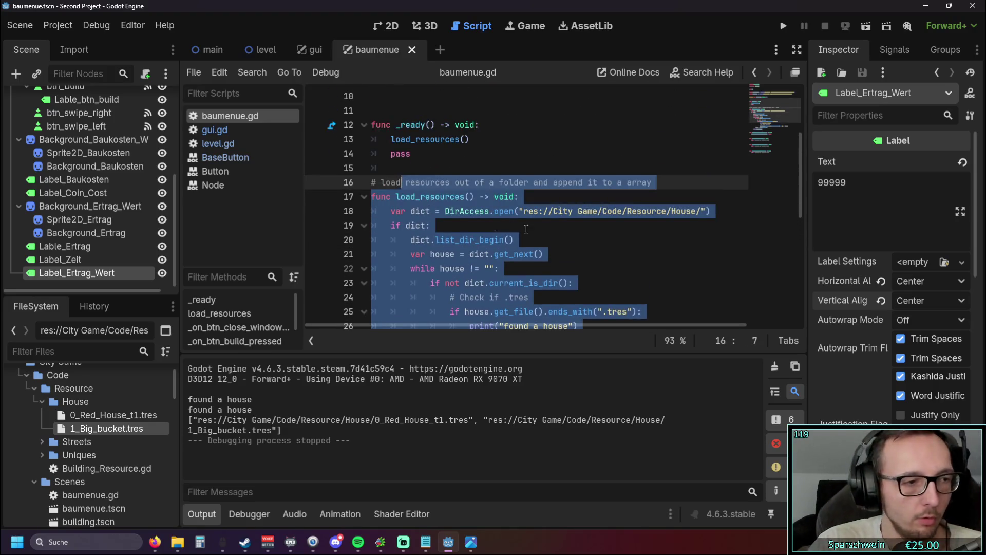
{"action": "left_click", "coordinate": [589, 255]}
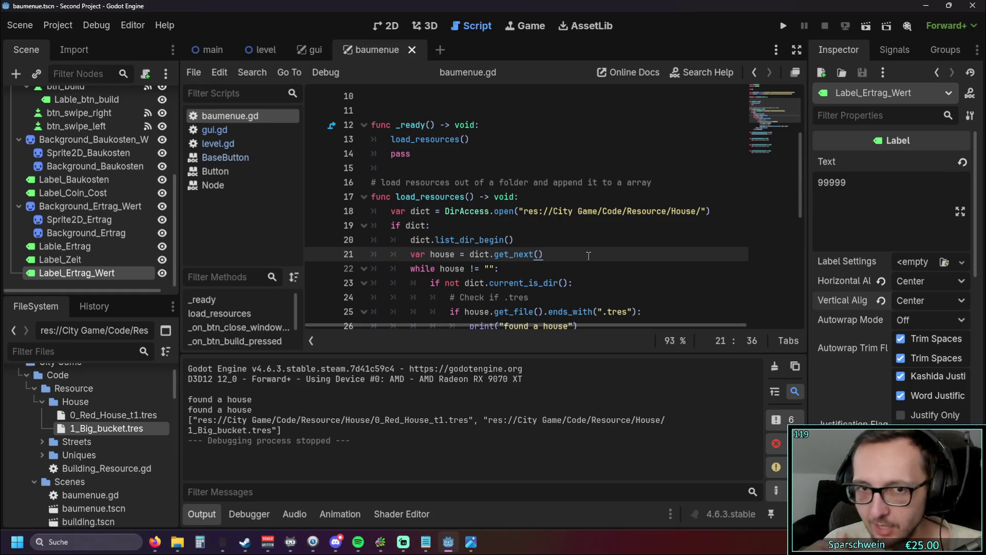
{"action": "scroll", "coordinate": [553, 239], "scroll_direction": "up", "scroll_amount": 3}
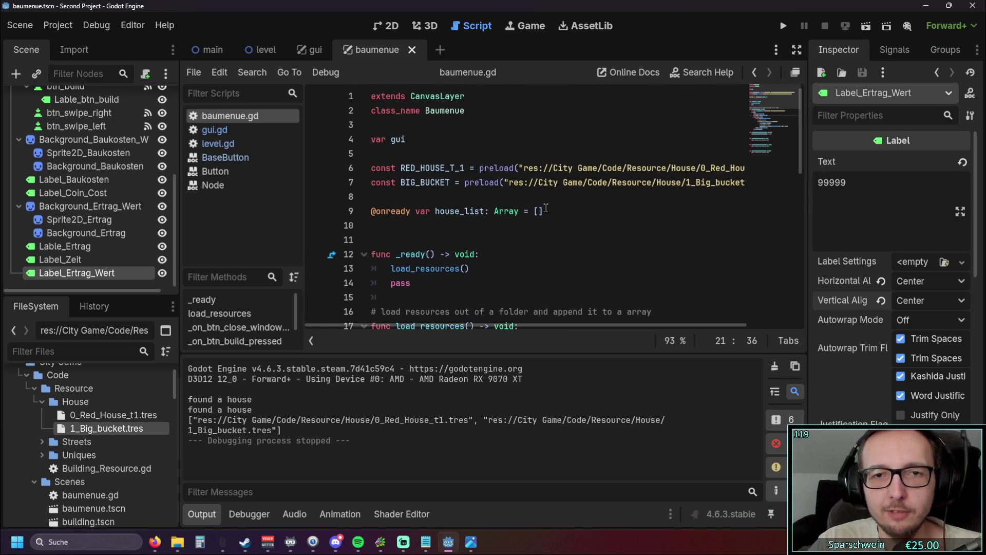
{"action": "mouse_move", "coordinate": [448, 325]}
{"action": "left_mouse_down"}
{"action": "mouse_move", "coordinate": [539, 325]}
{"action": "mouse_move", "coordinate": [406, 326]}
{"action": "left_mouse_up"}
{"action": "left_click_drag", "start_coordinate": [492, 211], "coordinate": [553, 211]}
{"action": "left_click", "coordinate": [555, 251]}
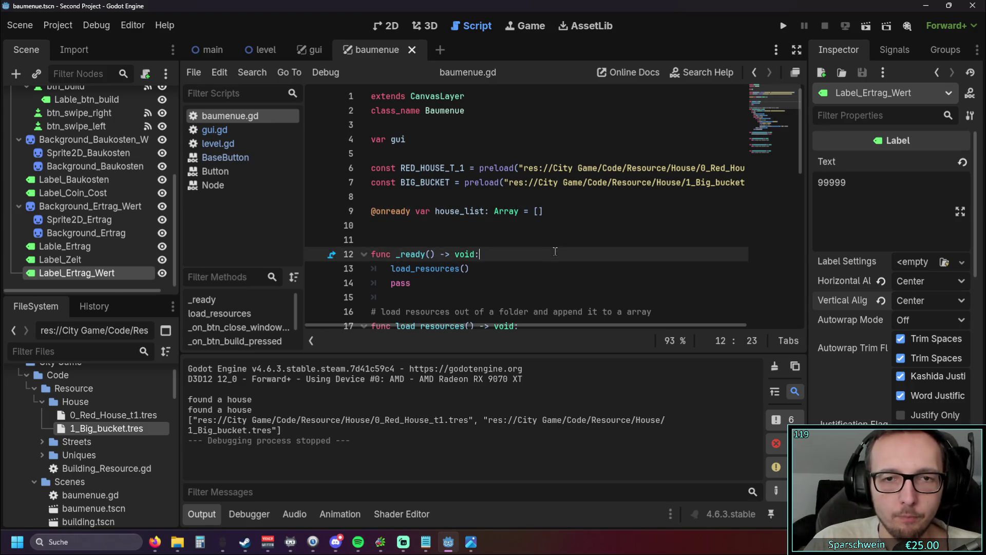
{"action": "scroll", "coordinate": [536, 233], "scroll_direction": "down", "scroll_amount": 9}
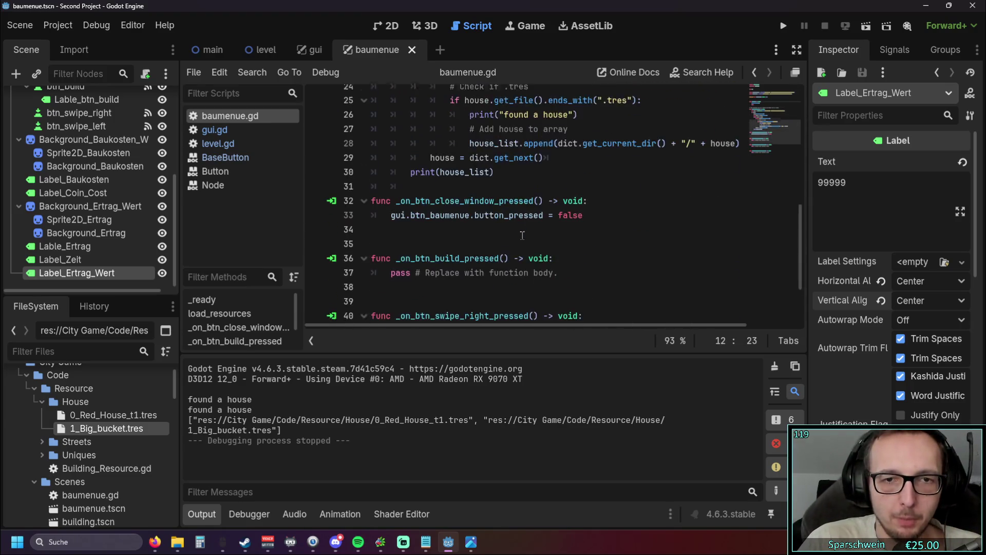
{"action": "scroll", "coordinate": [466, 182], "scroll_direction": "down", "scroll_amount": 1}
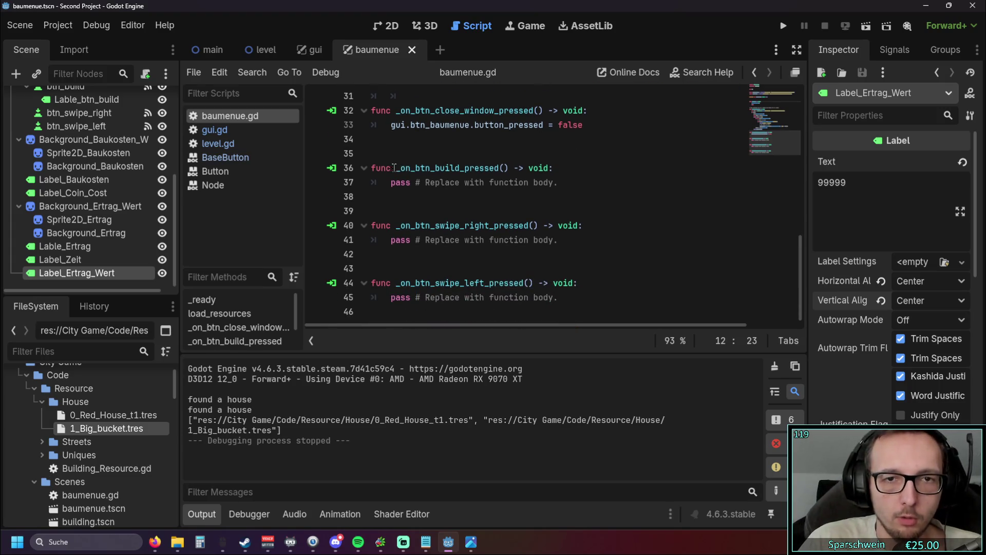
{"action": "left_click_drag", "start_coordinate": [396, 167], "coordinate": [509, 167]}
{"action": "left_click", "coordinate": [488, 226]}
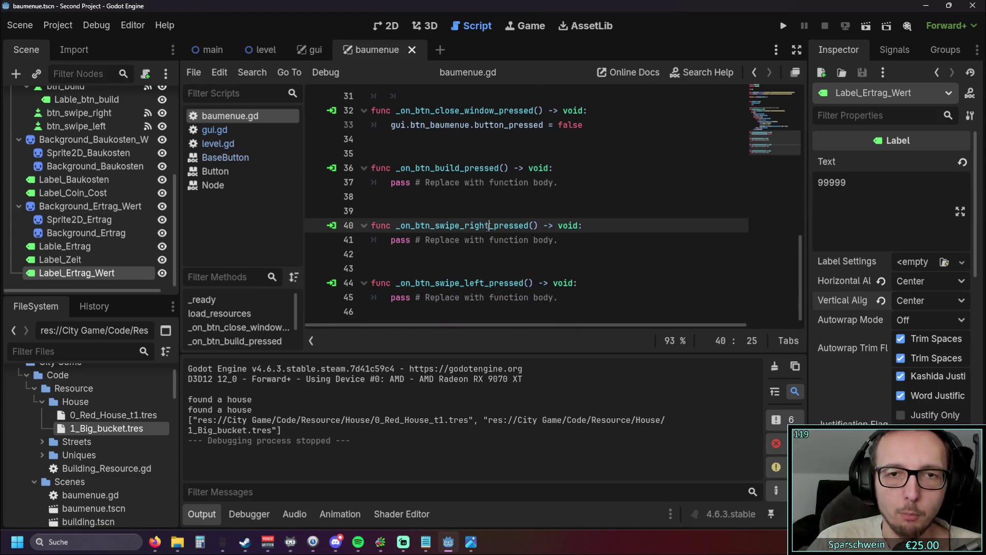
{"action": "left_click_drag", "start_coordinate": [428, 226], "coordinate": [512, 226]}
{"action": "left_click_drag", "start_coordinate": [564, 296], "coordinate": [349, 282]}
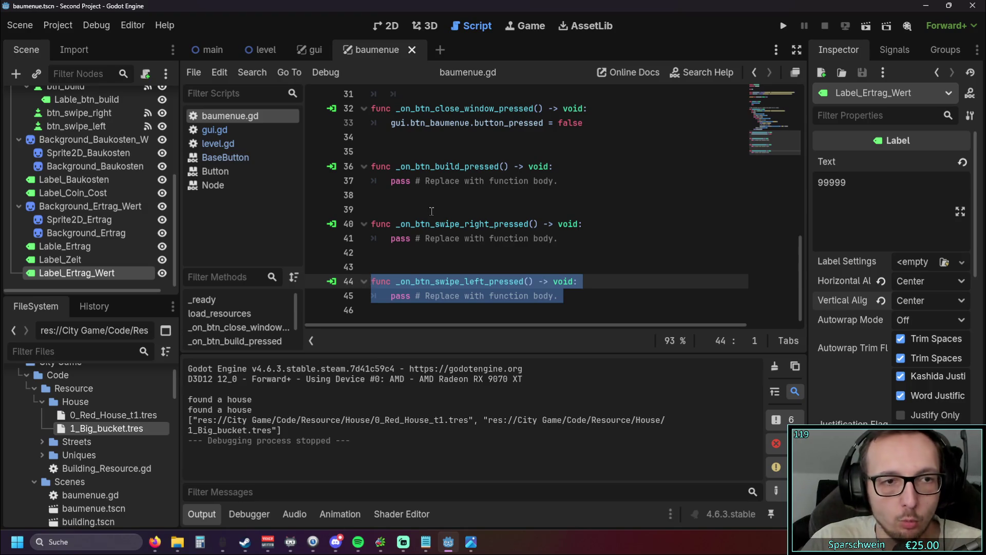
{"action": "scroll", "coordinate": [78, 177], "scroll_direction": "up", "scroll_amount": 3}
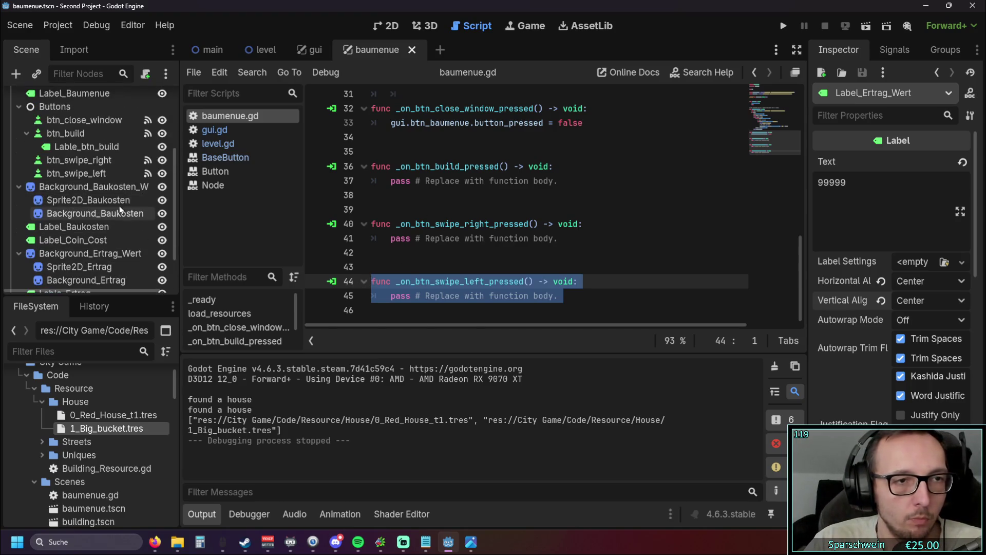
Drag btn_swipe_left above btn_swipe_right in the Scene dock, undoing an accidental cut
{"action": "left_click_drag", "start_coordinate": [78, 177], "coordinate": [80, 158]}
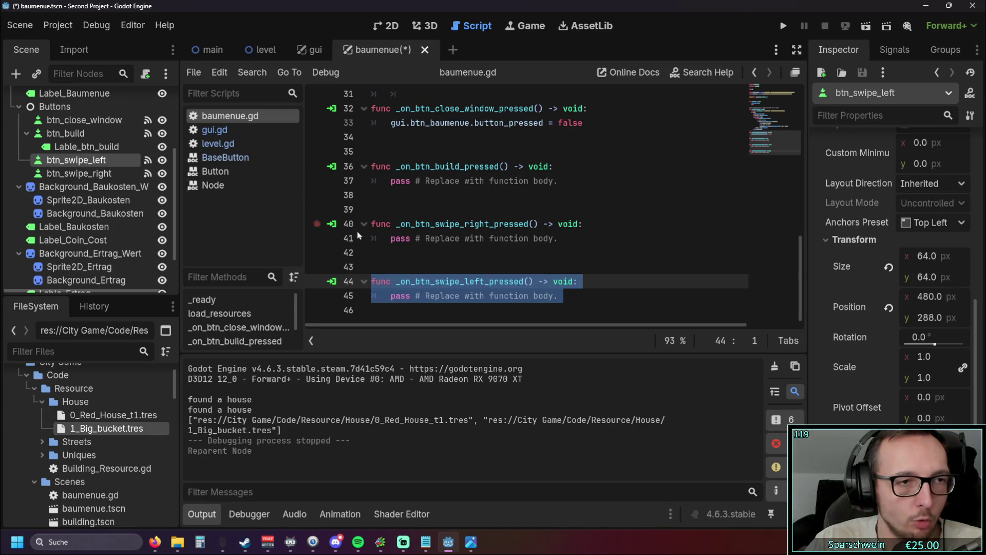
{"action": "key", "text": "ctrl+x"}
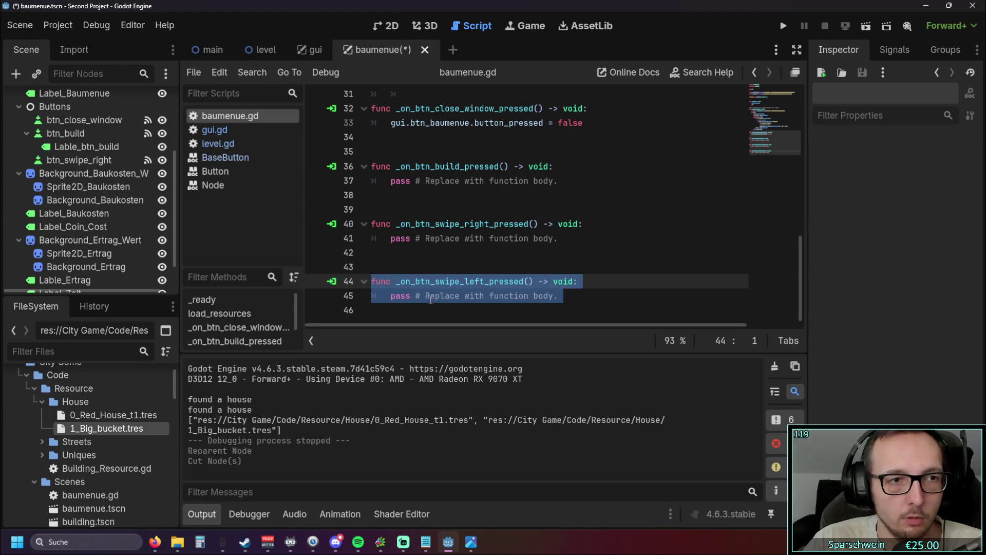
{"action": "key", "text": "ctrl+z"}
Move _on_btn_swipe_left_pressed above _on_btn_swipe_right_pressed, tidy blank lines, and run the game
{"action": "mouse_move", "coordinate": [564, 296]}
{"action": "left_mouse_down"}
{"action": "mouse_move", "coordinate": [406, 294]}
{"action": "mouse_move", "coordinate": [341, 276]}
{"action": "left_mouse_up"}
{"action": "key", "text": "ctrl+x"}
{"action": "left_click", "coordinate": [410, 209]}
{"action": "key", "text": "Return"}
{"action": "key", "text": "ctrl+v"}
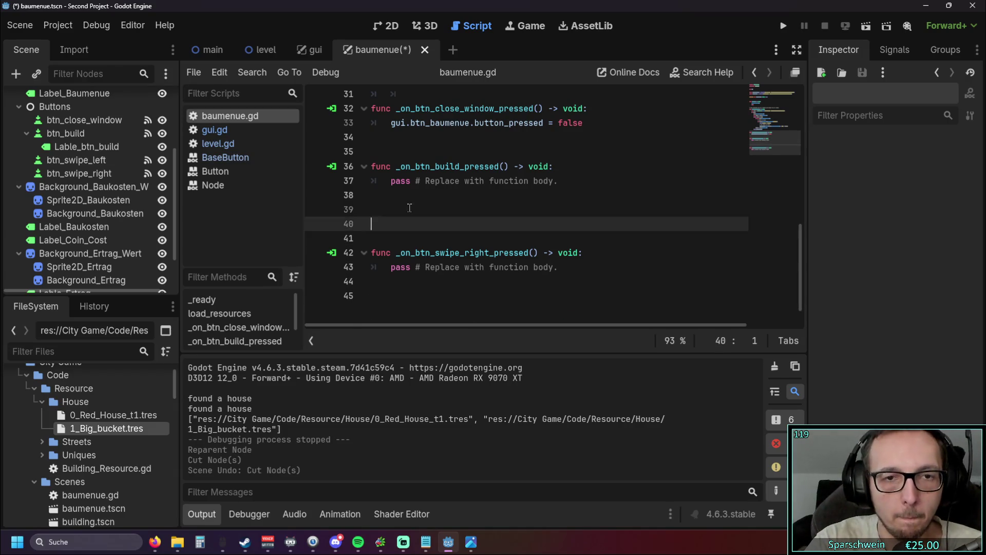
{"action": "key", "text": "Return"}
{"action": "key", "text": "Delete"}
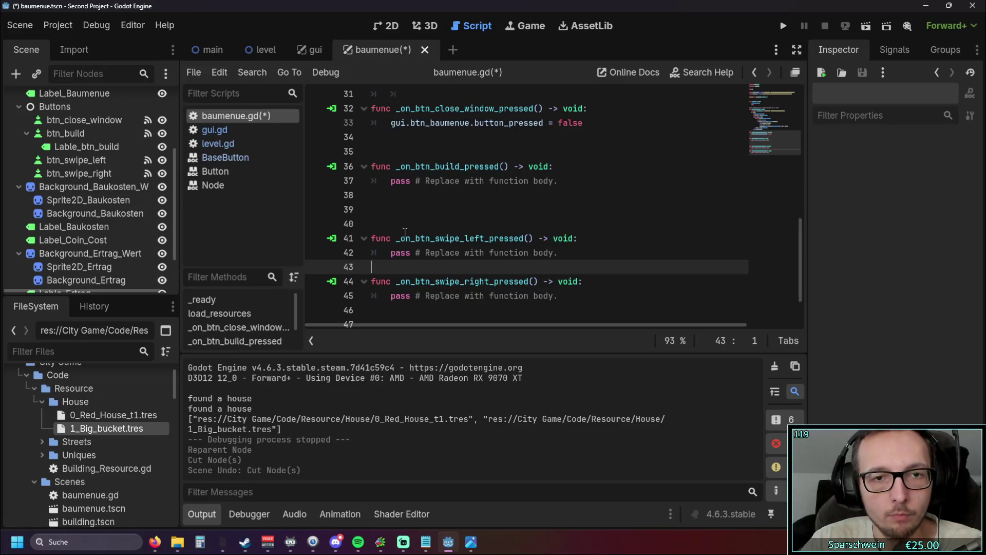
{"action": "left_click", "coordinate": [404, 224]}
{"action": "key", "text": "BackSpace"}
{"action": "left_click", "coordinate": [596, 252]}
{"action": "key", "text": "Return"}
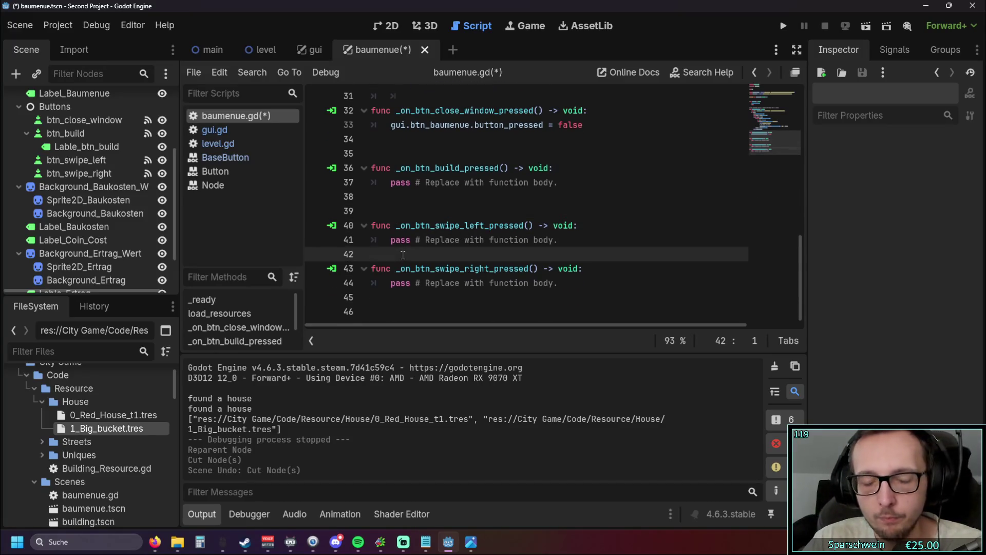
{"action": "scroll", "coordinate": [601, 242], "scroll_direction": "down", "scroll_amount": 1}
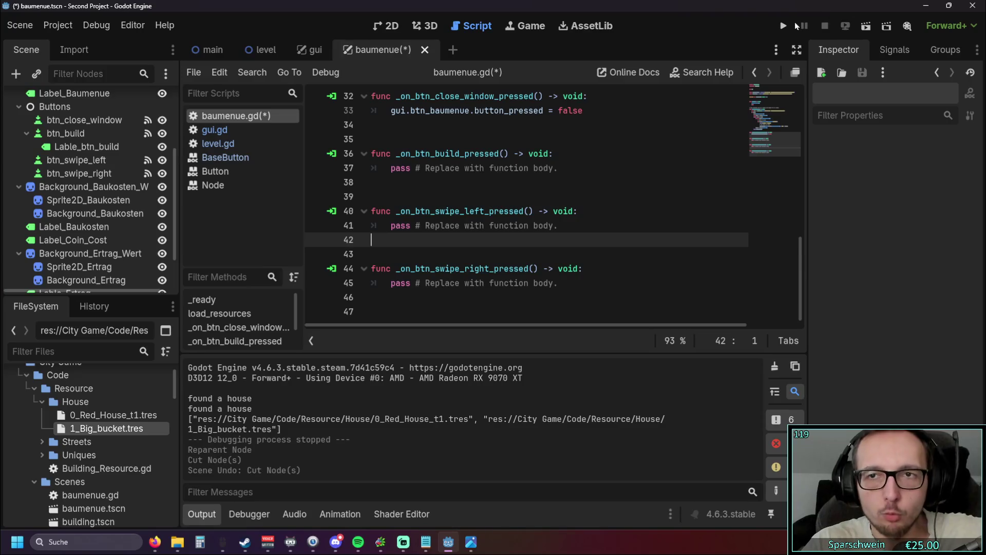
{"action": "key", "text": "F5"}
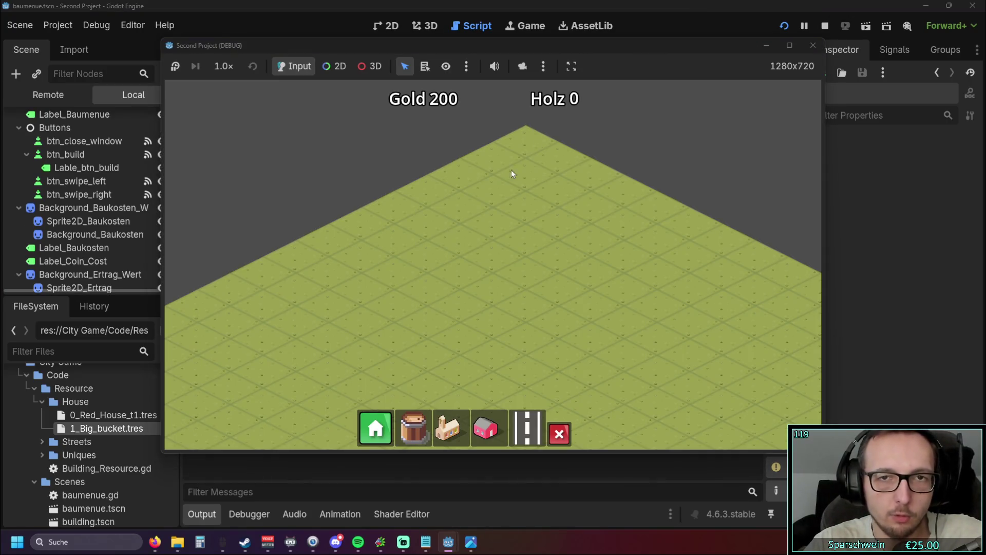
{"action": "left_click", "coordinate": [380, 424]}
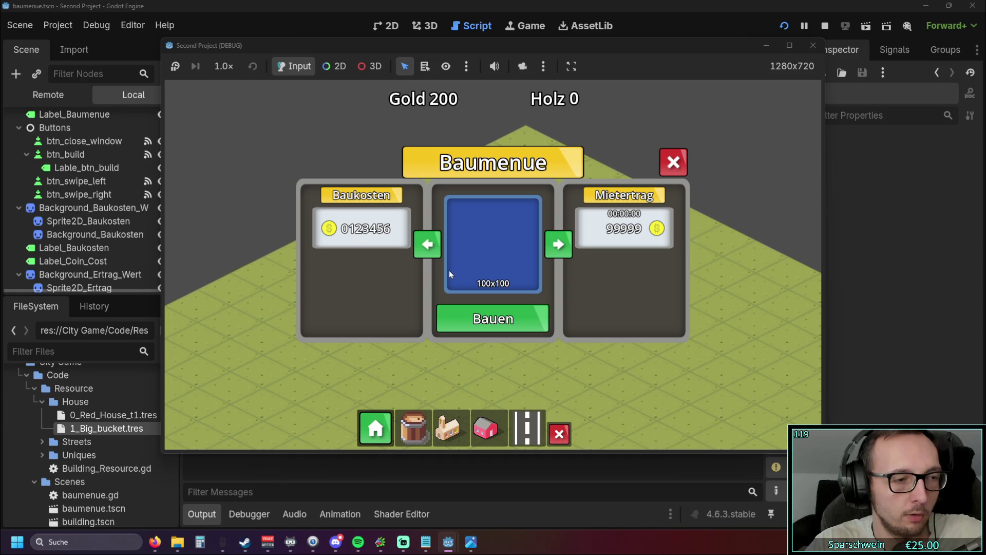
{"action": "left_click", "coordinate": [813, 45]}
{"action": "scroll", "coordinate": [427, 214], "scroll_direction": "up", "scroll_amount": 10}
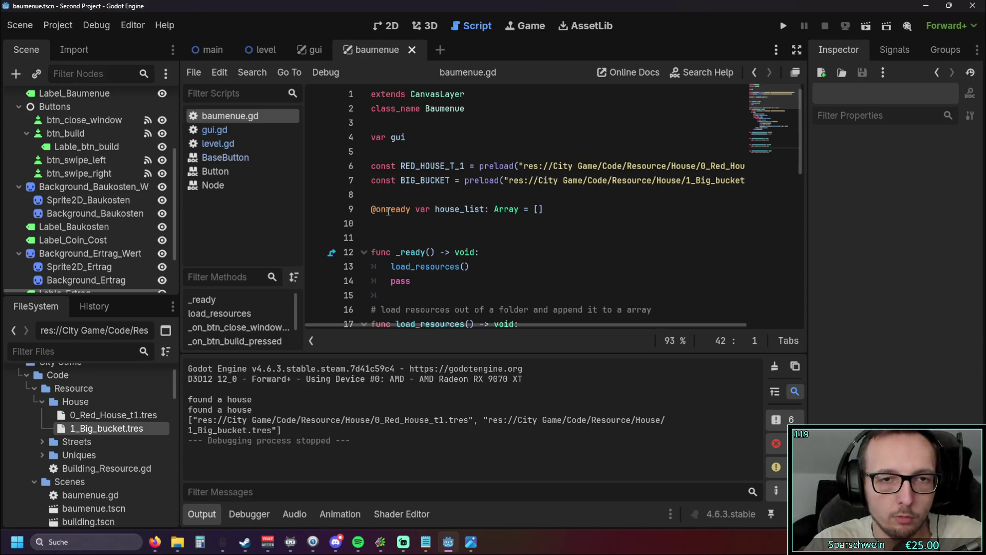
{"action": "left_click_drag", "start_coordinate": [413, 209], "coordinate": [377, 209]}
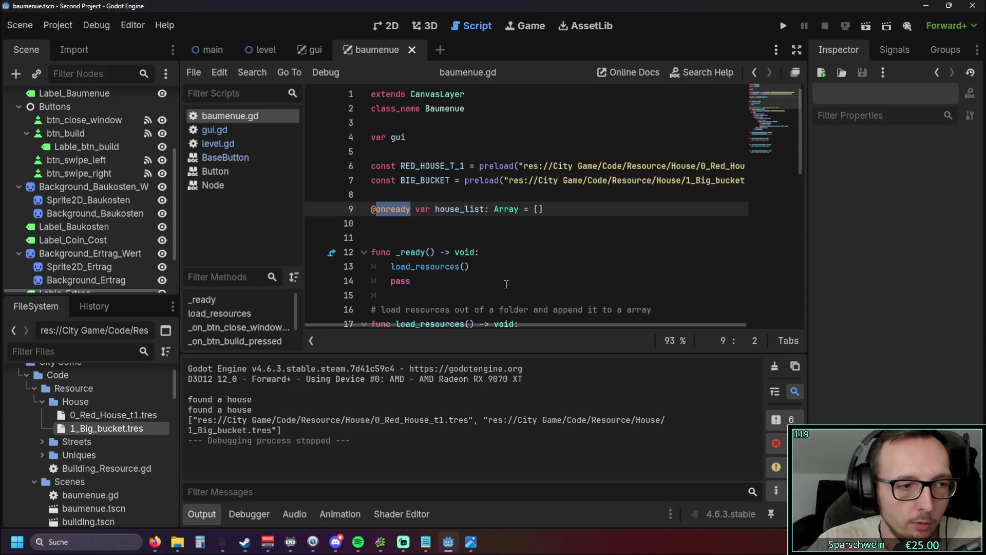
{"action": "type", "text": "export"}
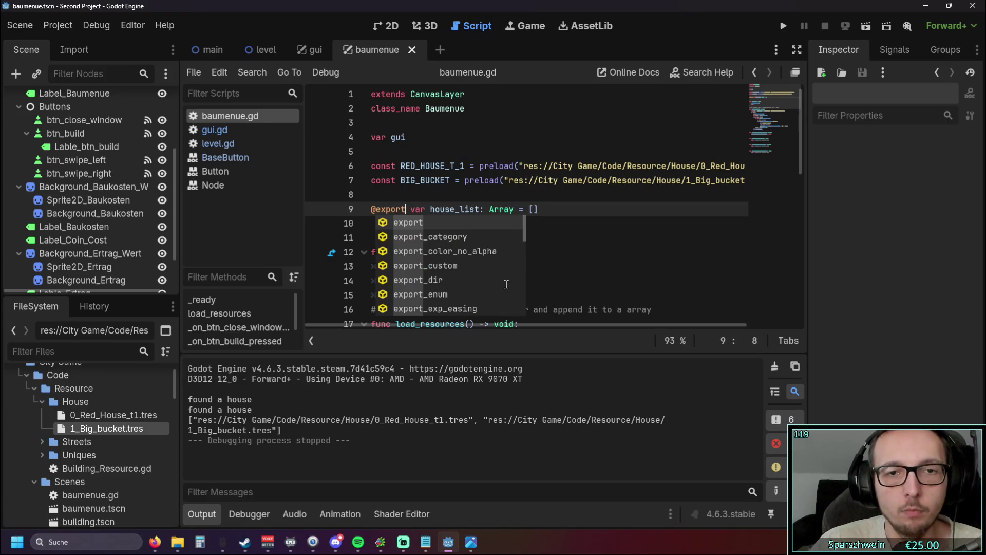
{"action": "left_click", "coordinate": [613, 244]}
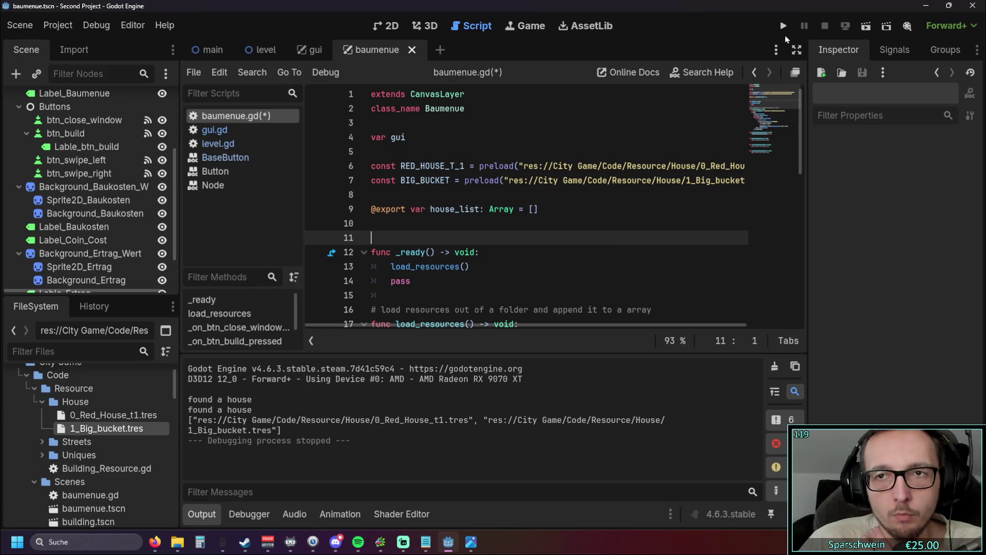
{"action": "left_click", "coordinate": [783, 26]}
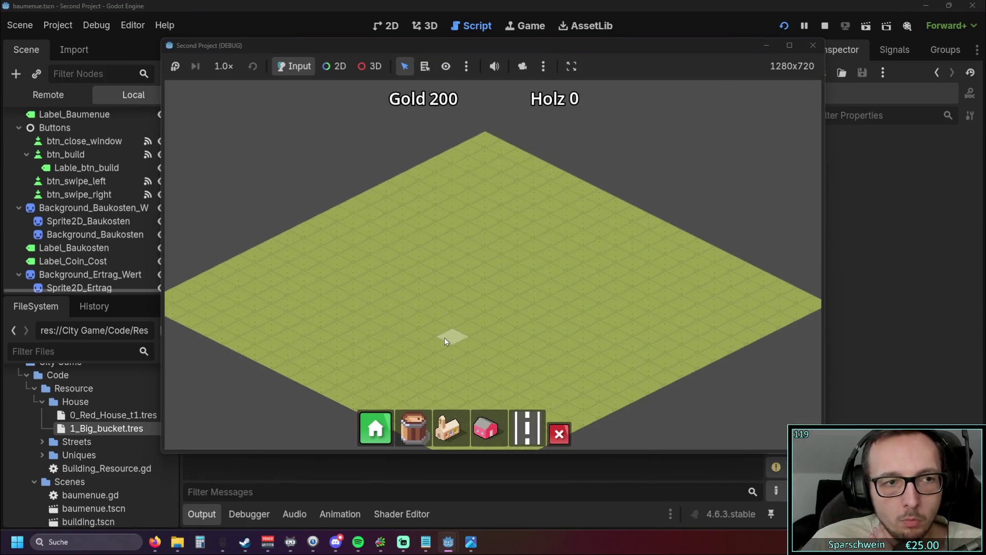
{"action": "left_click", "coordinate": [380, 414]}
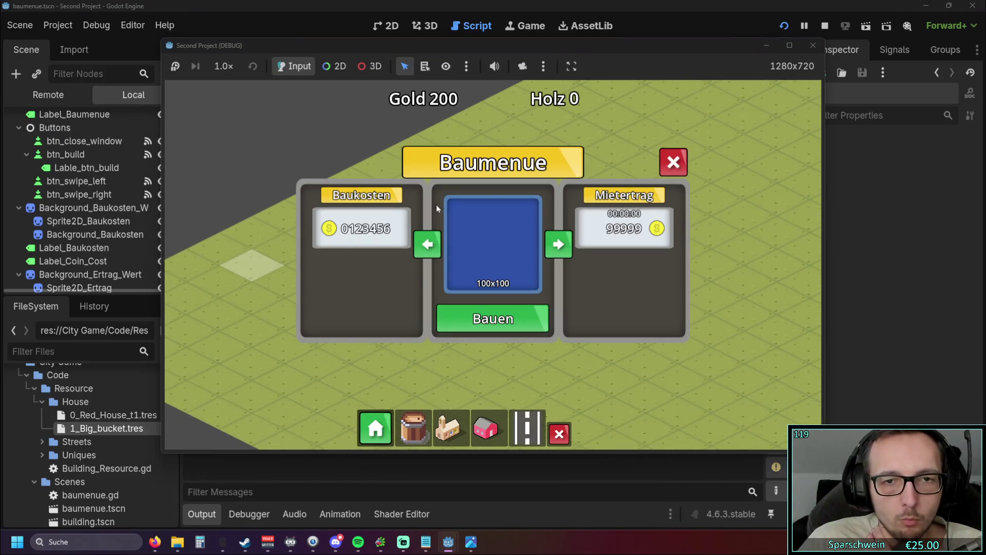
{"action": "left_click", "coordinate": [679, 166]}
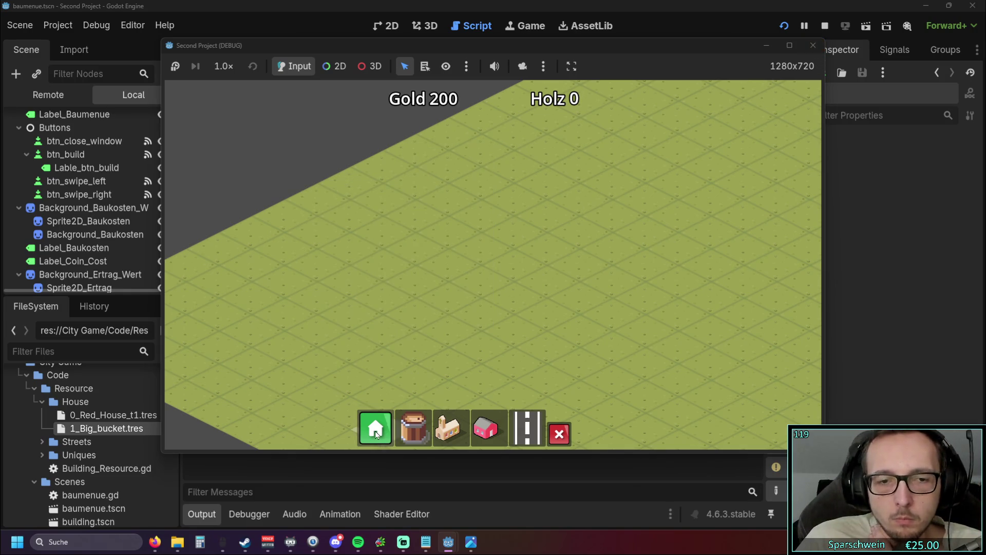
{"action": "left_click", "coordinate": [380, 429]}
{"action": "left_click", "coordinate": [674, 163]}
{"action": "left_click", "coordinate": [813, 45]}
Put the cursor on line 42, then run the game again and open the Baumenue menu
{"action": "scroll", "coordinate": [539, 241], "scroll_direction": "down", "scroll_amount": 1}
{"action": "scroll", "coordinate": [540, 240], "scroll_direction": "down", "scroll_amount": 10}
{"action": "left_click", "coordinate": [546, 255]}
{"action": "scroll", "coordinate": [563, 262], "scroll_direction": "up", "scroll_amount": 1}
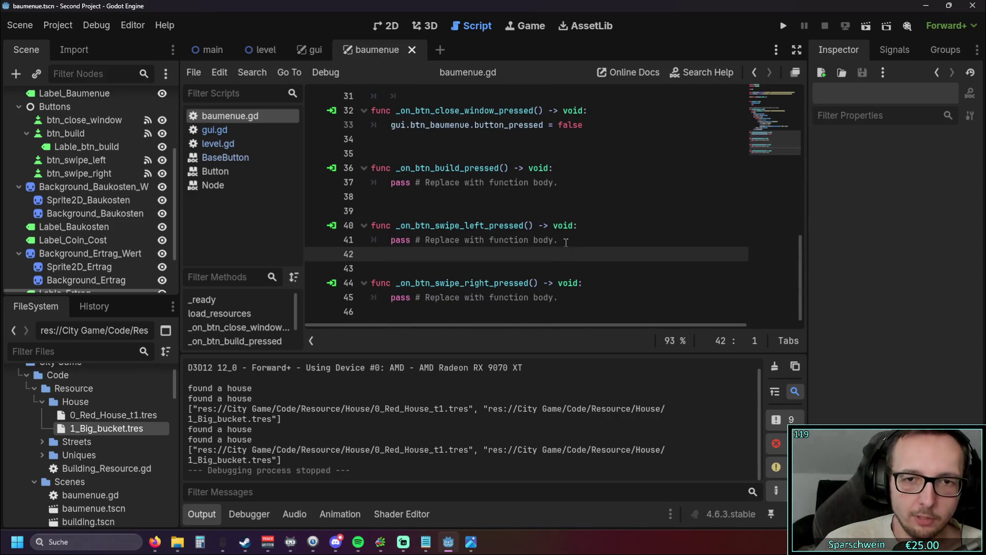
{"action": "scroll", "coordinate": [569, 246], "scroll_direction": "up", "scroll_amount": 2}
{"action": "scroll", "coordinate": [568, 246], "scroll_direction": "up", "scroll_amount": 2}
{"action": "left_click", "coordinate": [783, 25]}
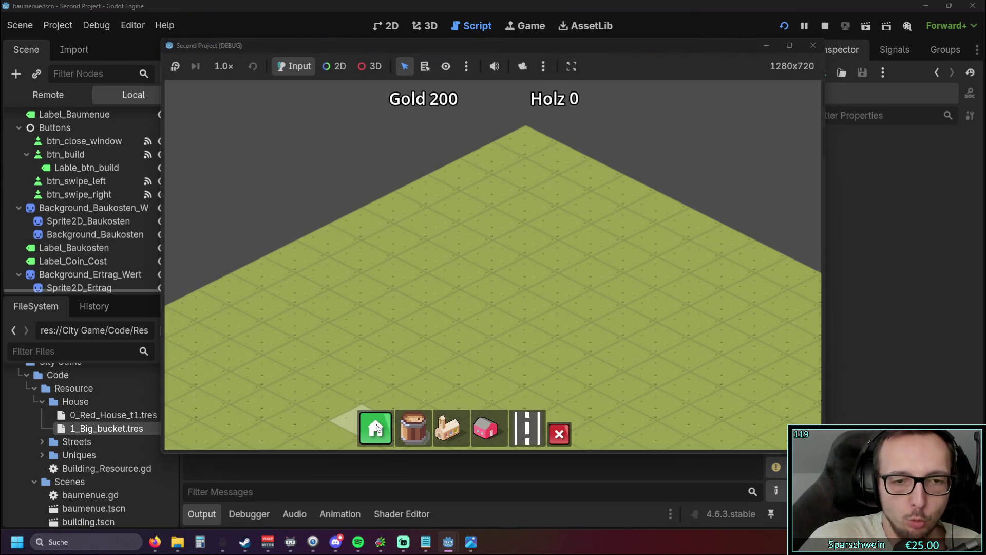
{"action": "left_click", "coordinate": [379, 428]}
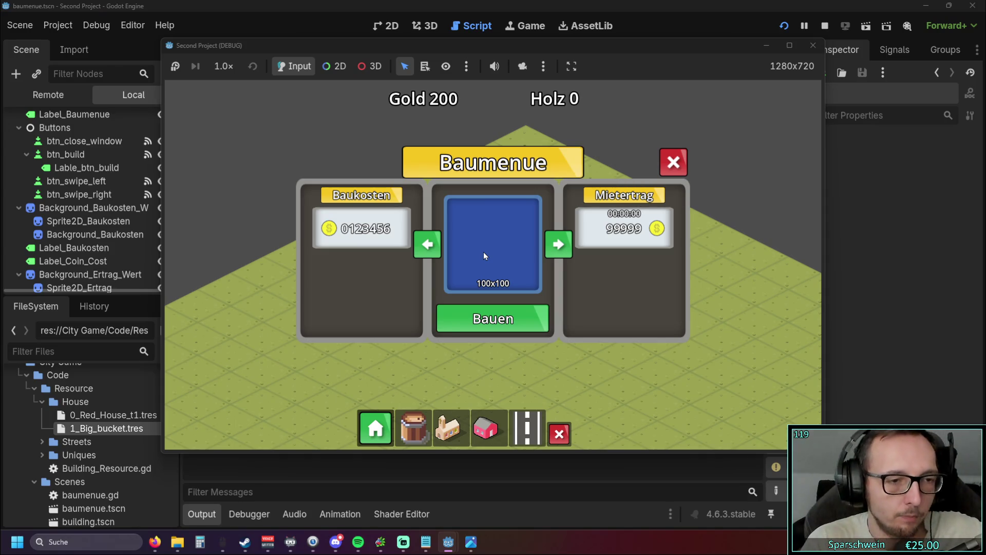
Move the game window aside, close and reopen Baumenue to reload the houses, then stop the game
{"action": "left_click_drag", "start_coordinate": [519, 47], "coordinate": [767, 46]}
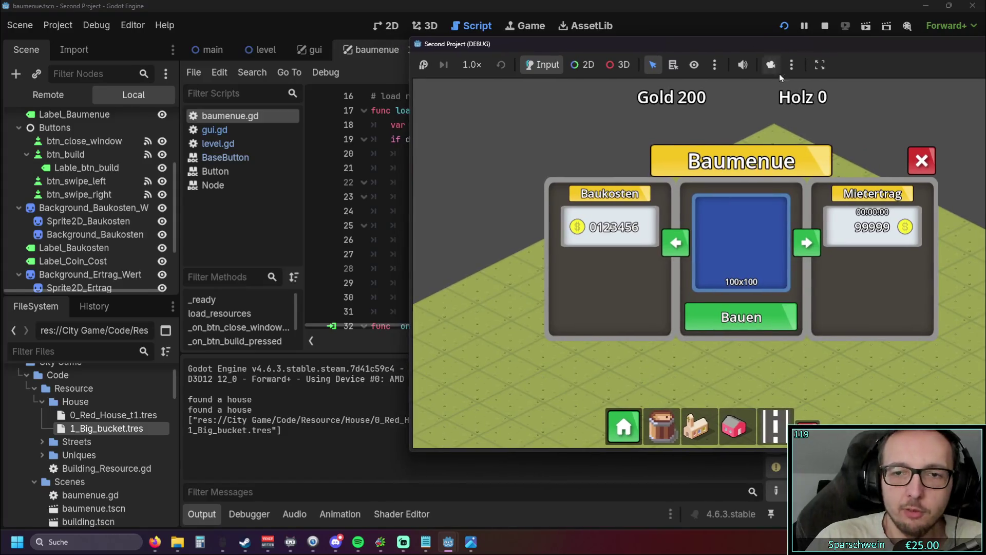
{"action": "left_click", "coordinate": [917, 159]}
{"action": "left_click", "coordinate": [625, 430]}
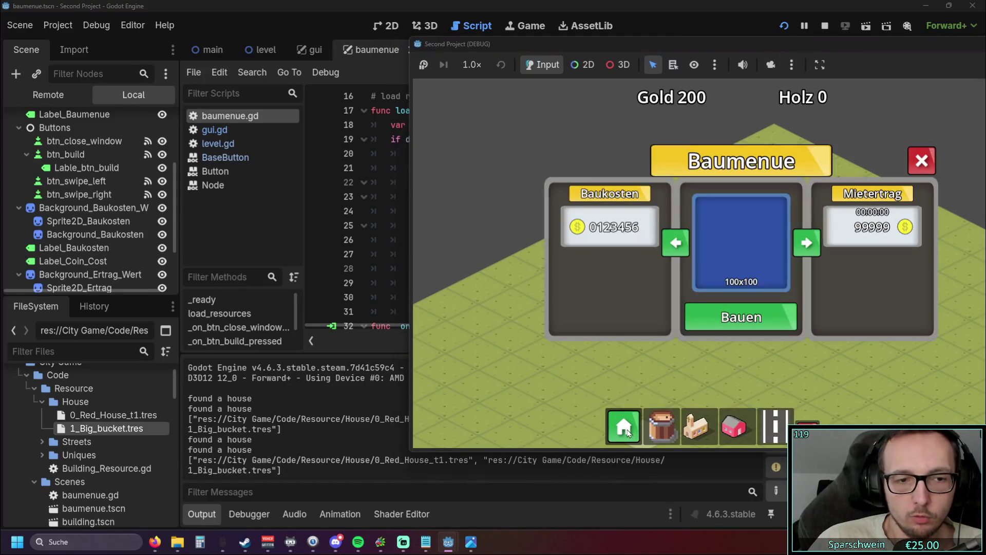
{"action": "mouse_move", "coordinate": [750, 45]}
{"action": "left_mouse_down"}
{"action": "mouse_move", "coordinate": [712, 47]}
{"action": "mouse_move", "coordinate": [677, 27]}
{"action": "mouse_move", "coordinate": [627, 37]}
{"action": "left_mouse_up"}
{"action": "left_click", "coordinate": [938, 34]}
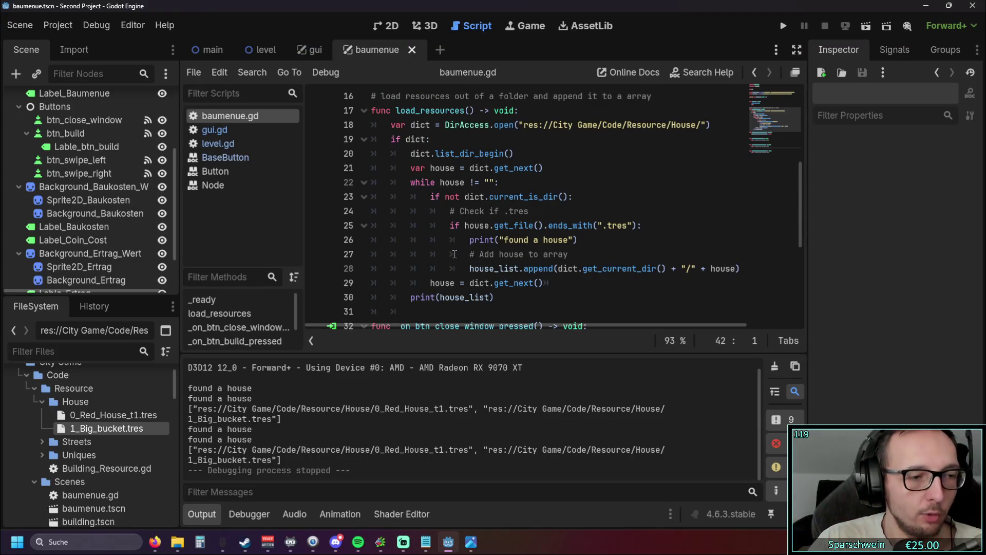
Select the Baumenue root, test-run with Baumenue opened, then expand its House List in the Inspector
{"action": "scroll", "coordinate": [455, 254], "scroll_direction": "up", "scroll_amount": 5}
{"action": "scroll", "coordinate": [106, 142], "scroll_direction": "up", "scroll_amount": 4}
{"action": "left_click", "coordinate": [61, 99]}
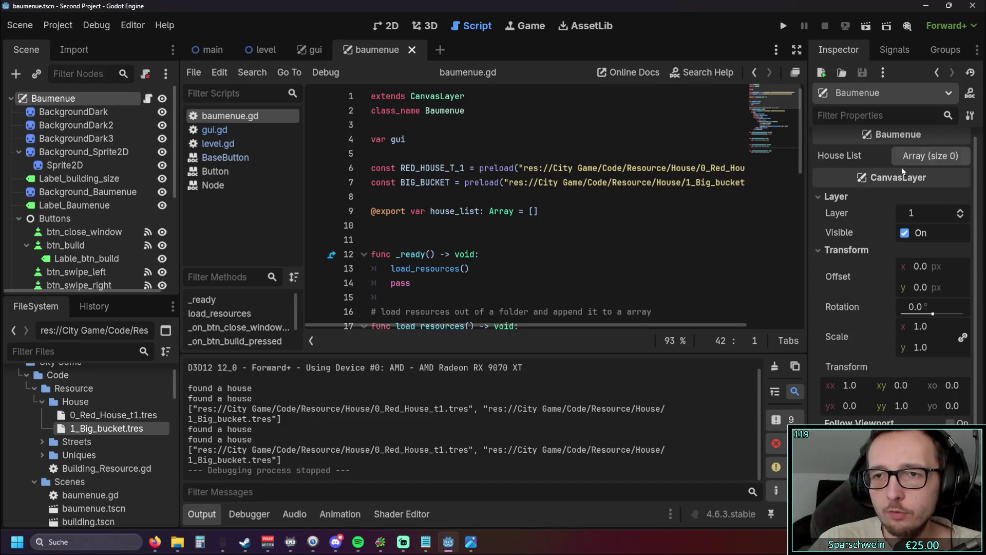
{"action": "left_click", "coordinate": [785, 26]}
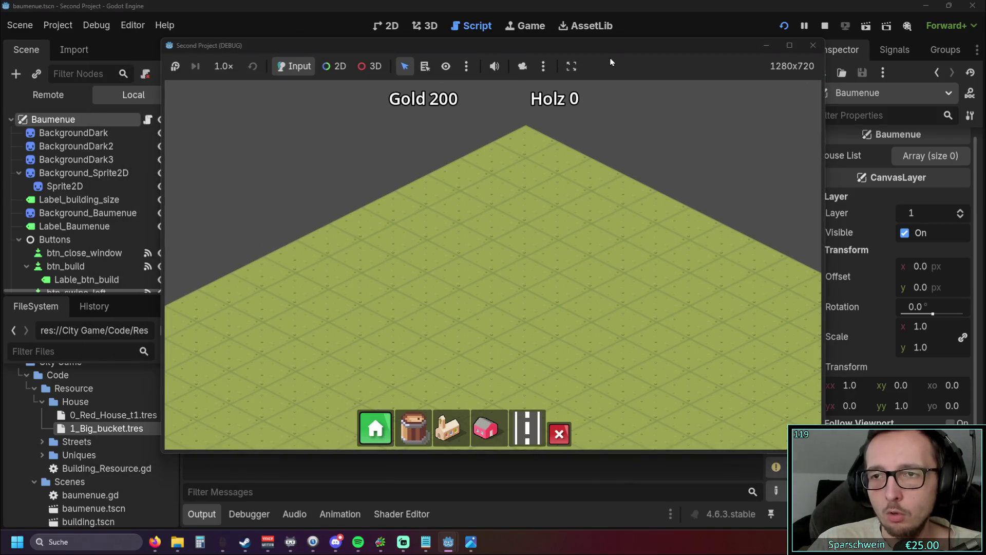
{"action": "mouse_move", "coordinate": [599, 54]}
{"action": "left_mouse_down"}
{"action": "mouse_move", "coordinate": [515, 67]}
{"action": "mouse_move", "coordinate": [548, 99]}
{"action": "left_mouse_up"}
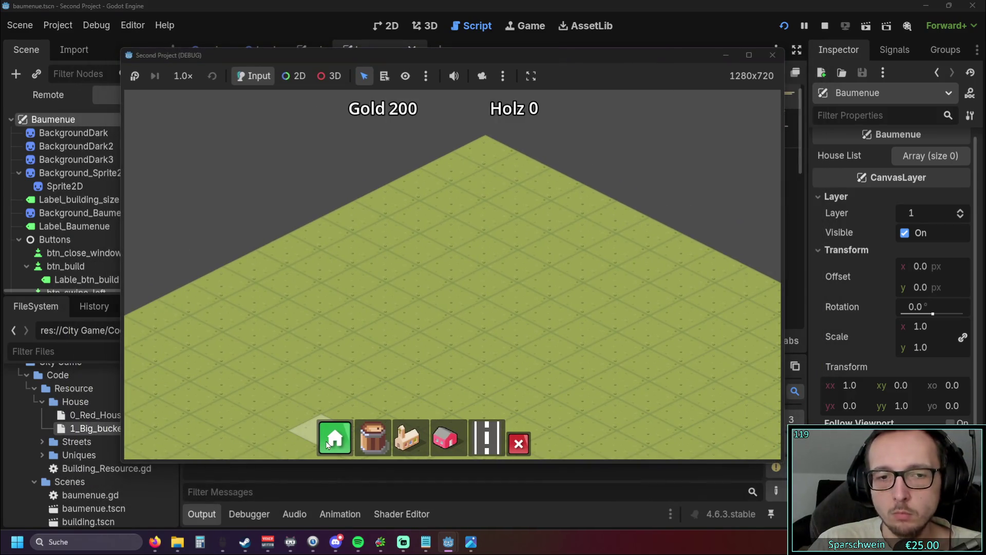
{"action": "left_click", "coordinate": [326, 441]}
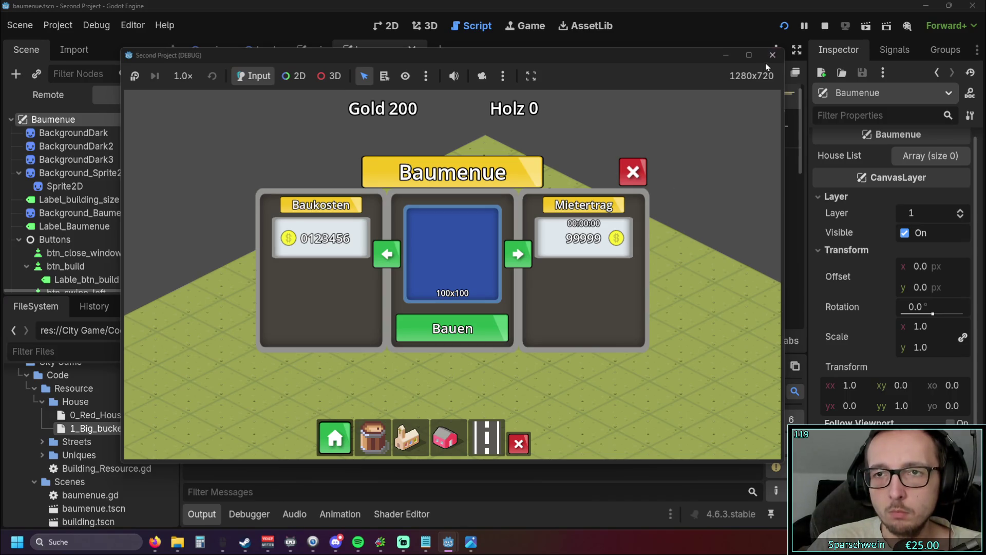
{"action": "left_click", "coordinate": [766, 62]}
{"action": "left_click", "coordinate": [914, 157]}
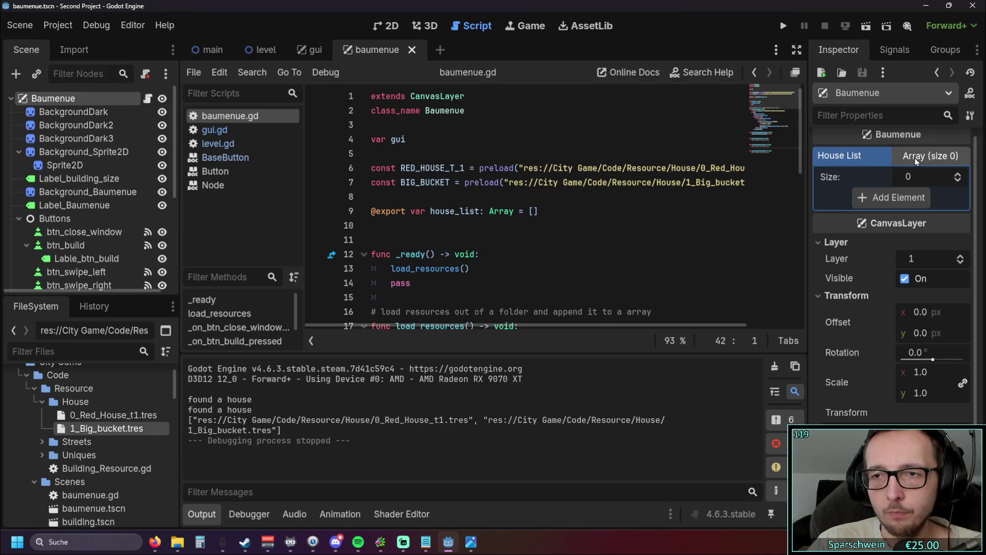
Collapse House List and scroll to load_resources to read the current_is_dir tooltip
{"action": "left_click", "coordinate": [914, 158]}
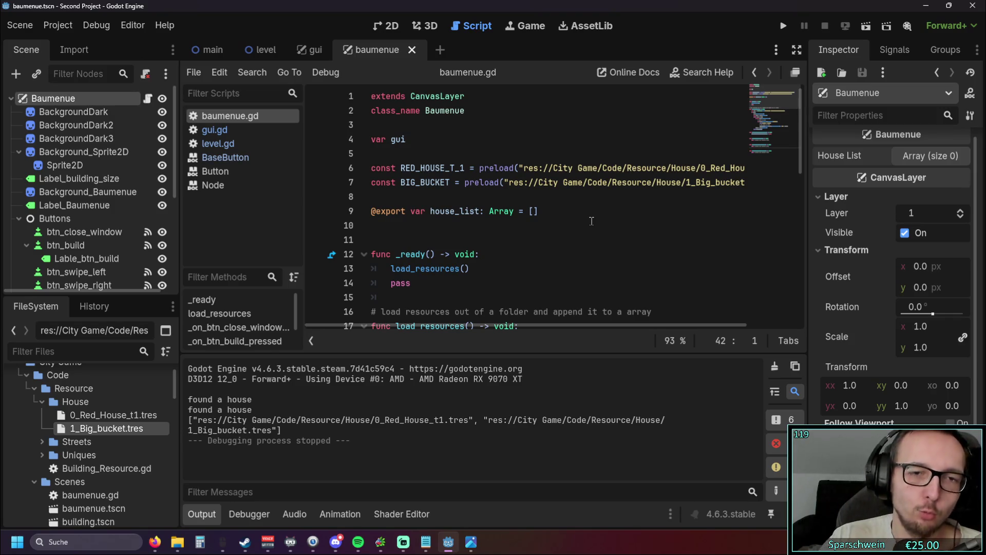
{"action": "scroll", "coordinate": [592, 221], "scroll_direction": "down", "scroll_amount": 5}
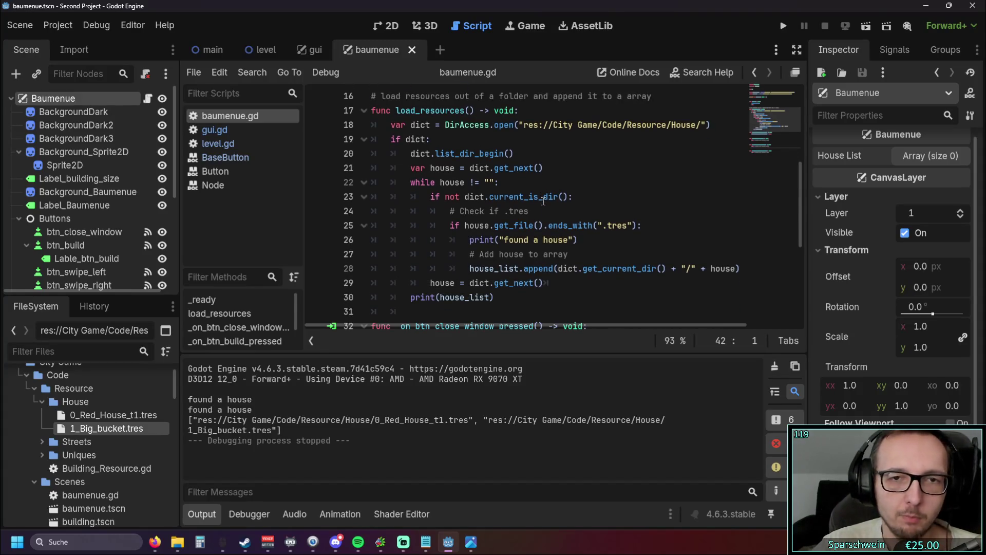
{"action": "mouse_move", "coordinate": [543, 202]}
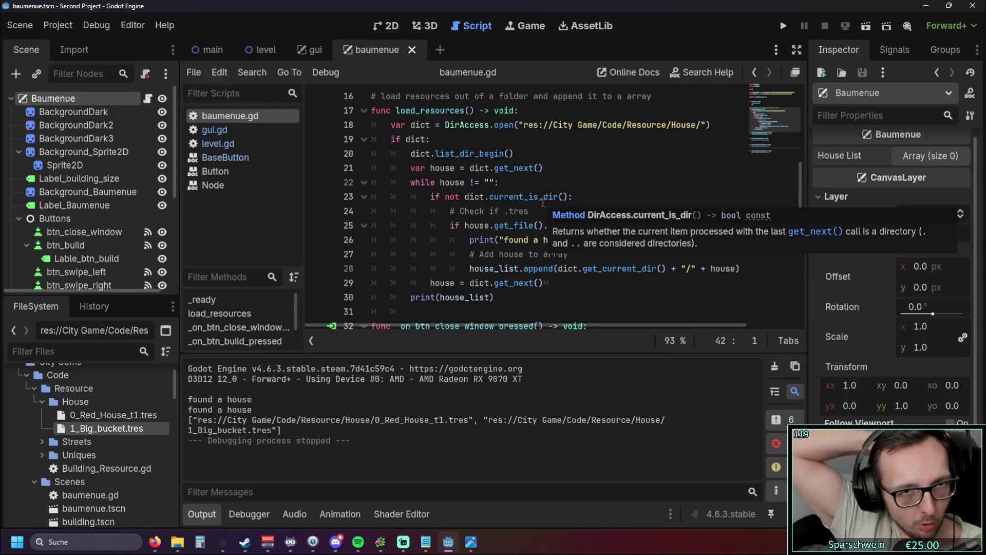
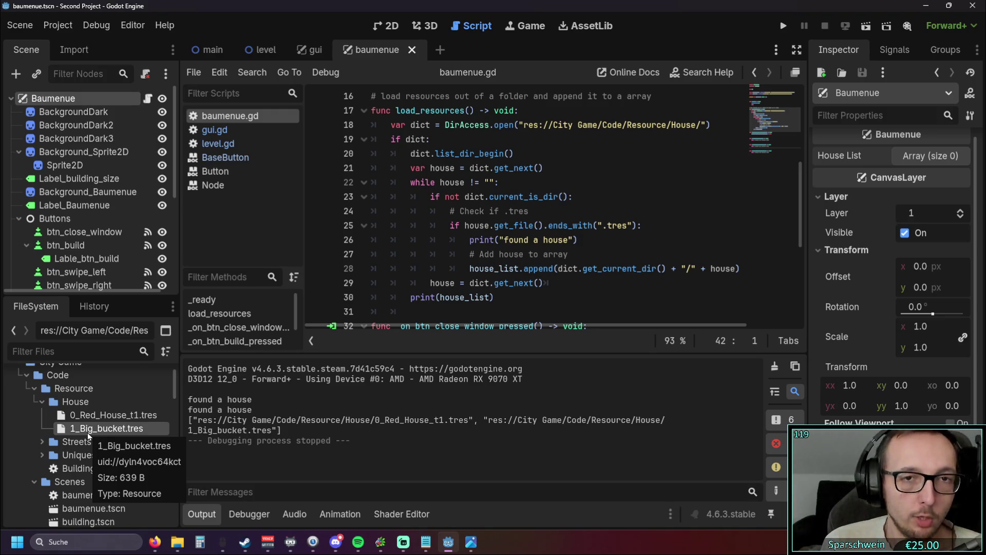
Select lines 6–7 of baumenue.gd holding the RED_HOUSE_T_1 and BIG_BUCKET preload constants
{"action": "scroll", "coordinate": [514, 206], "scroll_direction": "up", "scroll_amount": 4}
{"action": "scroll", "coordinate": [530, 225], "scroll_direction": "down", "scroll_amount": 1}
{"action": "scroll", "coordinate": [529, 225], "scroll_direction": "up", "scroll_amount": 1}
{"action": "left_click", "coordinate": [527, 224]}
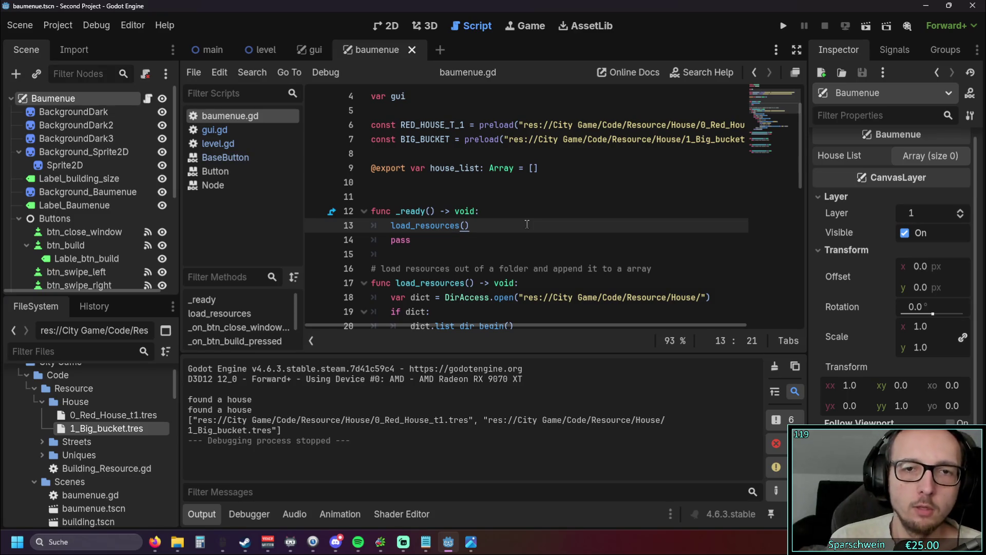
{"action": "scroll", "coordinate": [527, 224], "scroll_direction": "up", "scroll_amount": 1}
{"action": "scroll", "coordinate": [524, 218], "scroll_direction": "down", "scroll_amount": 1}
{"action": "scroll", "coordinate": [406, 197], "scroll_direction": "up", "scroll_amount": 1}
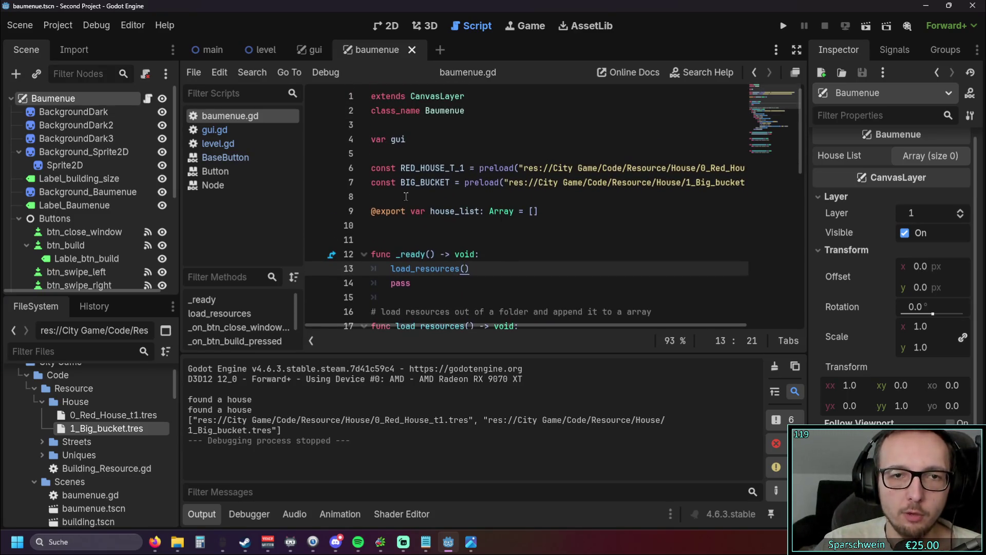
{"action": "left_click_drag", "start_coordinate": [406, 196], "coordinate": [357, 166]}
{"action": "scroll", "coordinate": [572, 245], "scroll_direction": "down", "scroll_amount": 3}
{"action": "scroll", "coordinate": [572, 246], "scroll_direction": "down", "scroll_amount": 3}
{"action": "scroll", "coordinate": [555, 235], "scroll_direction": "up", "scroll_amount": 4}
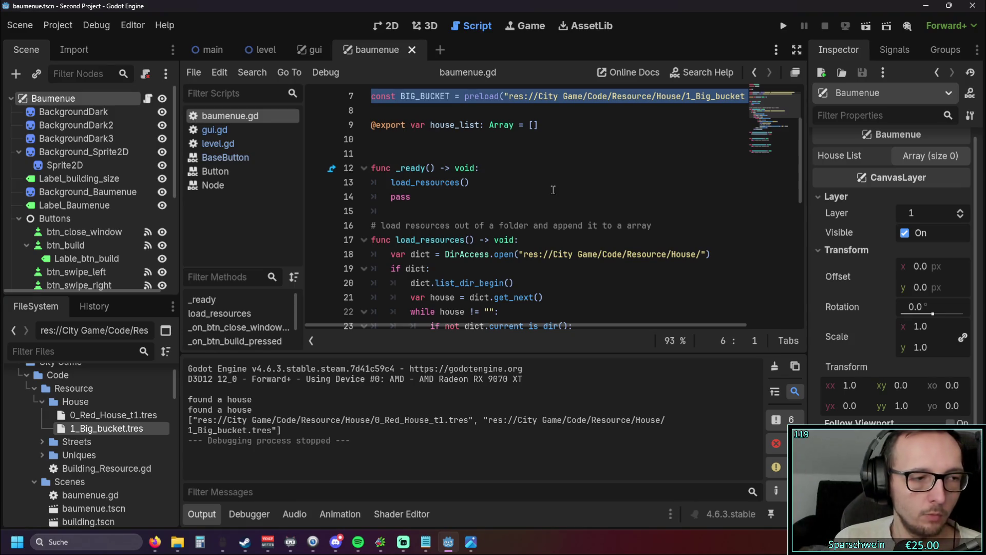
Delete the two preload constant lines, leaving a blank spacing line after var gui
{"action": "scroll", "coordinate": [553, 189], "scroll_direction": "up", "scroll_amount": 1}
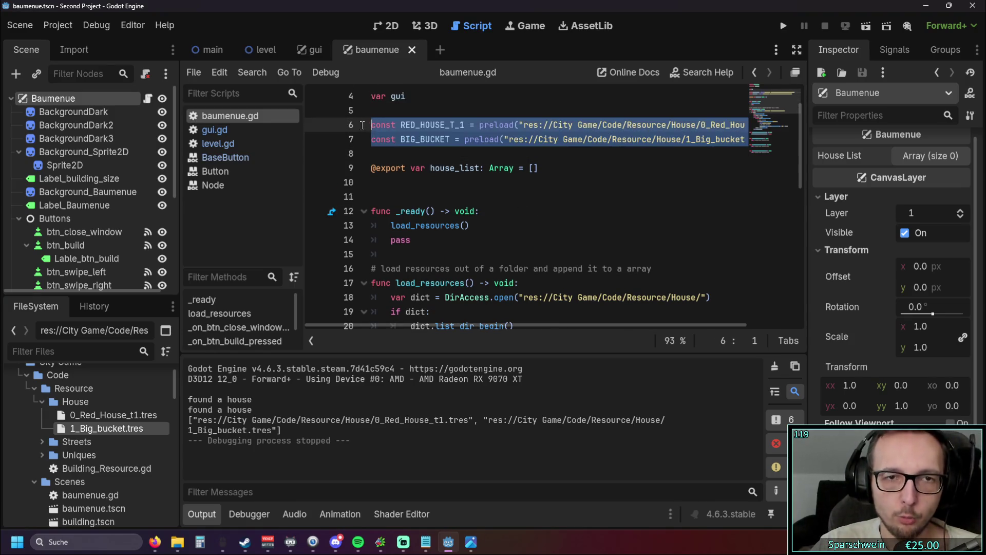
{"action": "key", "text": "BackSpace"}
{"action": "key", "text": "BackSpace"}
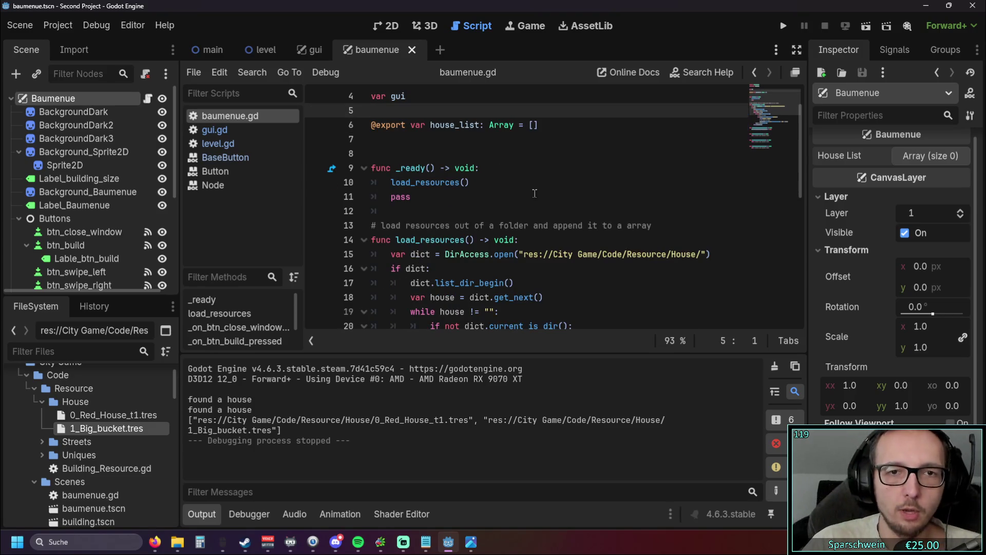
{"action": "scroll", "coordinate": [436, 172], "scroll_direction": "up", "scroll_amount": 1}
{"action": "key", "text": "Return"}
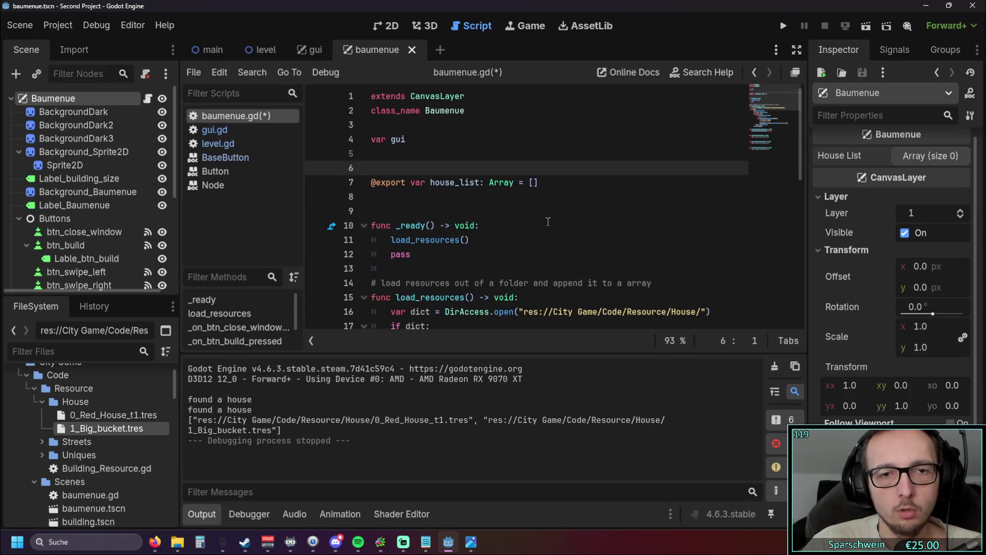
Run the project, open and close the Baumenue build menu, then stop the game
{"action": "scroll", "coordinate": [448, 198], "scroll_direction": "down", "scroll_amount": 3}
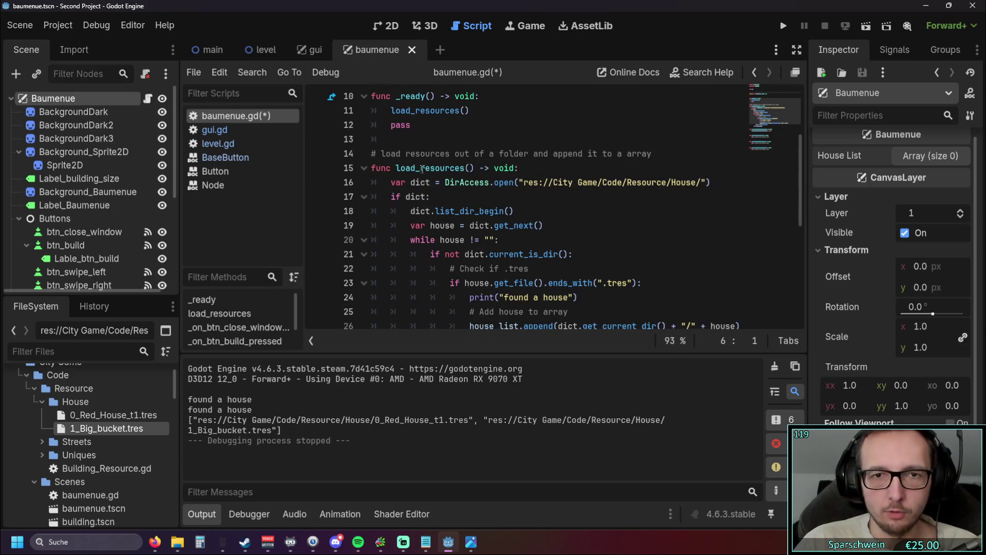
{"action": "scroll", "coordinate": [441, 175], "scroll_direction": "up", "scroll_amount": 2}
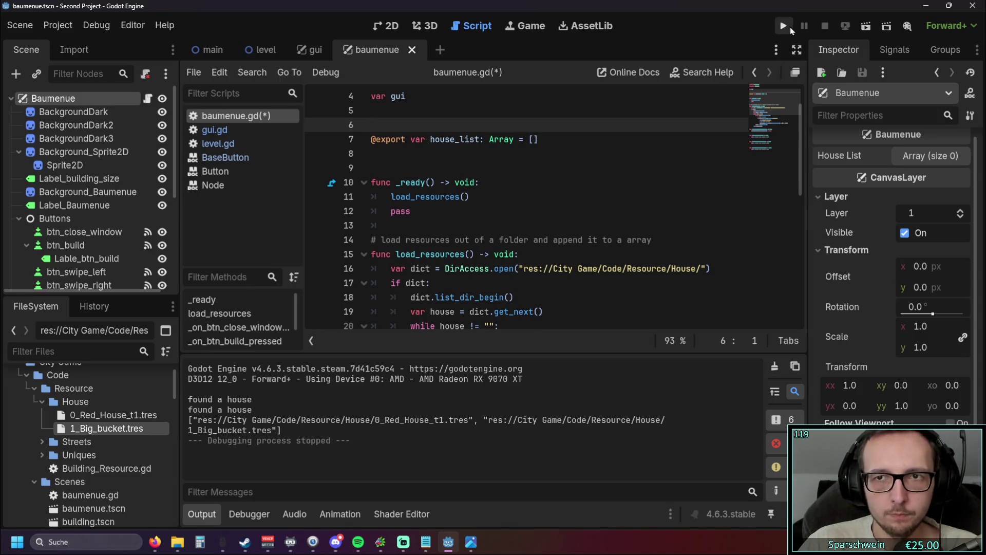
{"action": "left_click", "coordinate": [783, 25]}
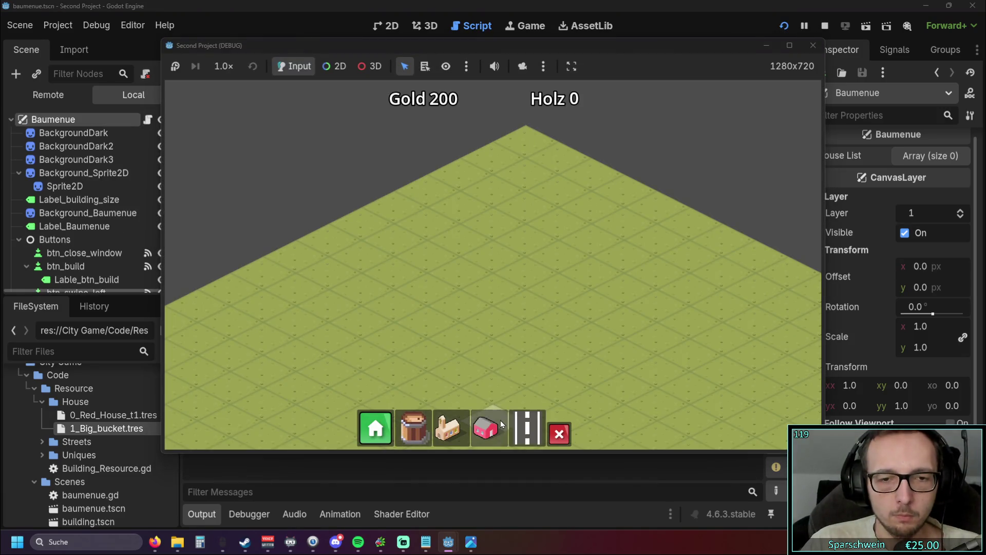
{"action": "left_click", "coordinate": [376, 427]}
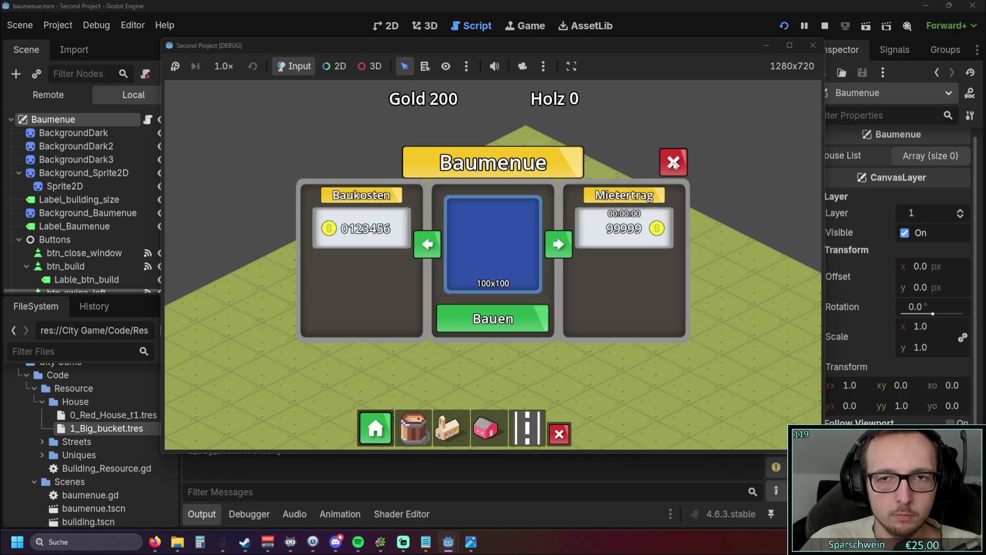
{"action": "left_click", "coordinate": [670, 164]}
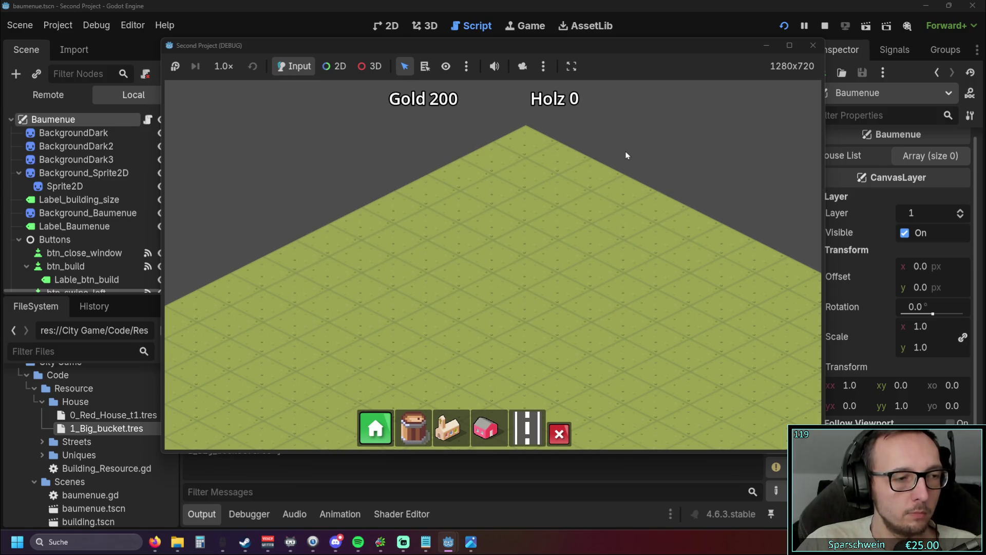
{"action": "left_click", "coordinate": [812, 45]}
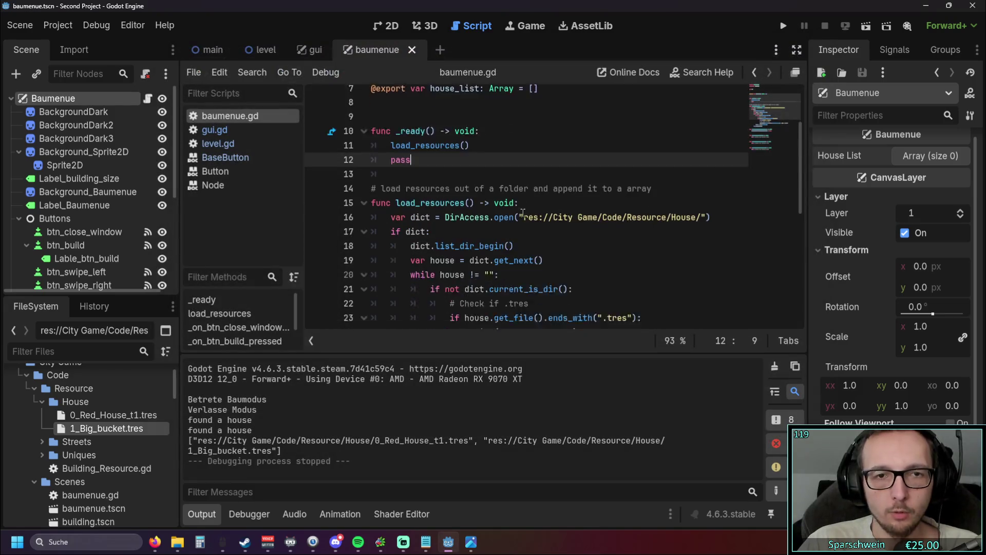
Collapse the Output panel so the code editor gets more space
{"action": "scroll", "coordinate": [523, 213], "scroll_direction": "down", "scroll_amount": 3}
{"action": "scroll", "coordinate": [526, 220], "scroll_direction": "up", "scroll_amount": 2}
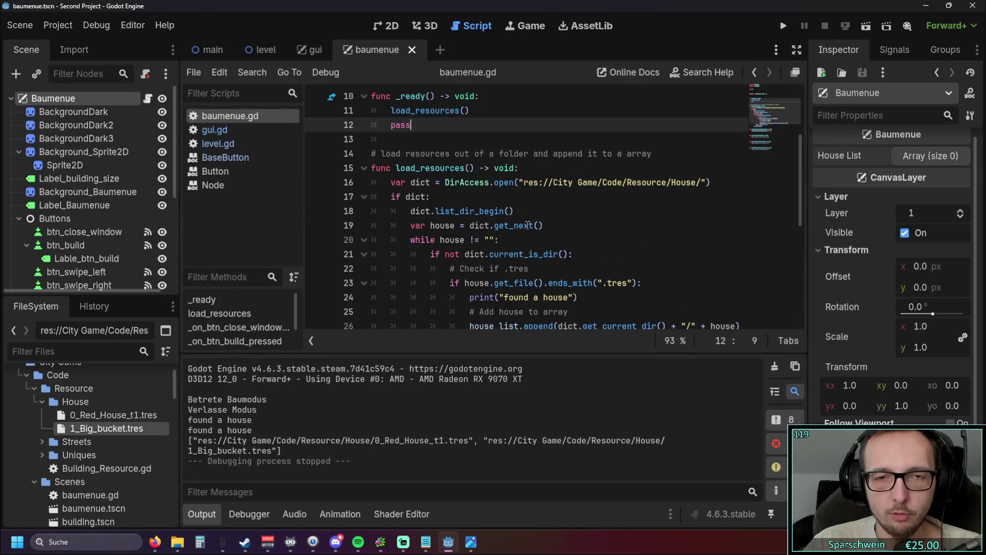
{"action": "left_click", "coordinate": [202, 513]}
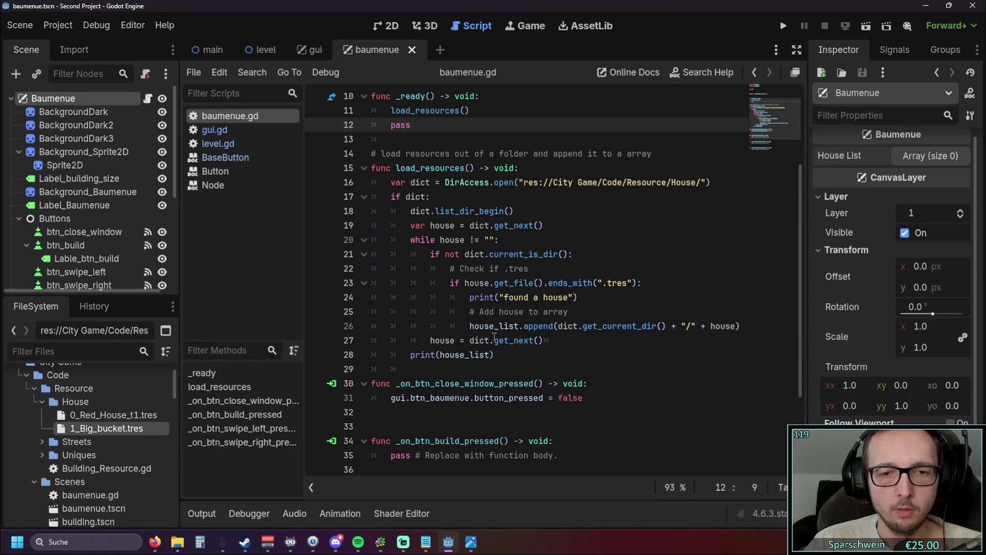
{"action": "scroll", "coordinate": [494, 337], "scroll_direction": "up", "scroll_amount": 1}
{"action": "scroll", "coordinate": [494, 336], "scroll_direction": "up", "scroll_amount": 2}
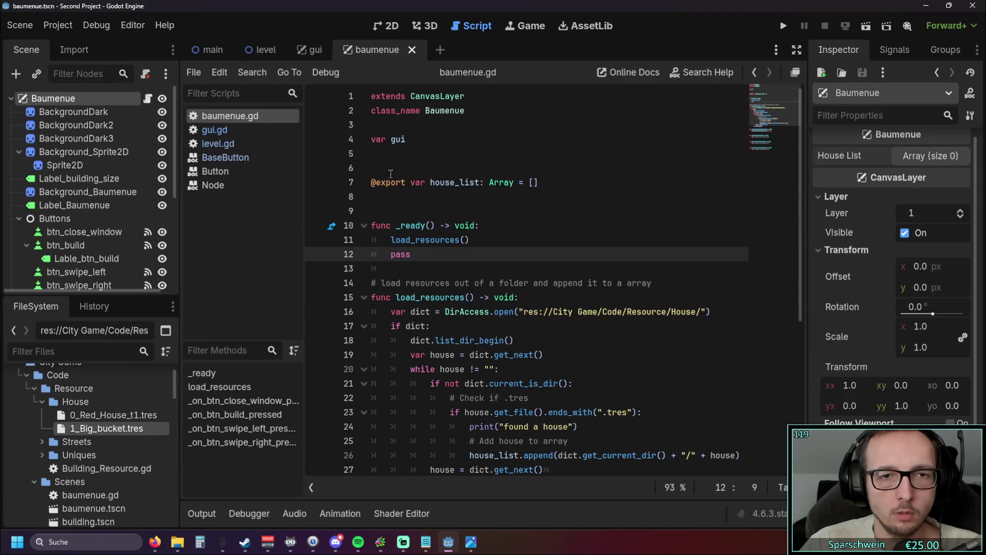
{"action": "left_click", "coordinate": [416, 168]}
{"action": "key", "text": "BackSpace"}
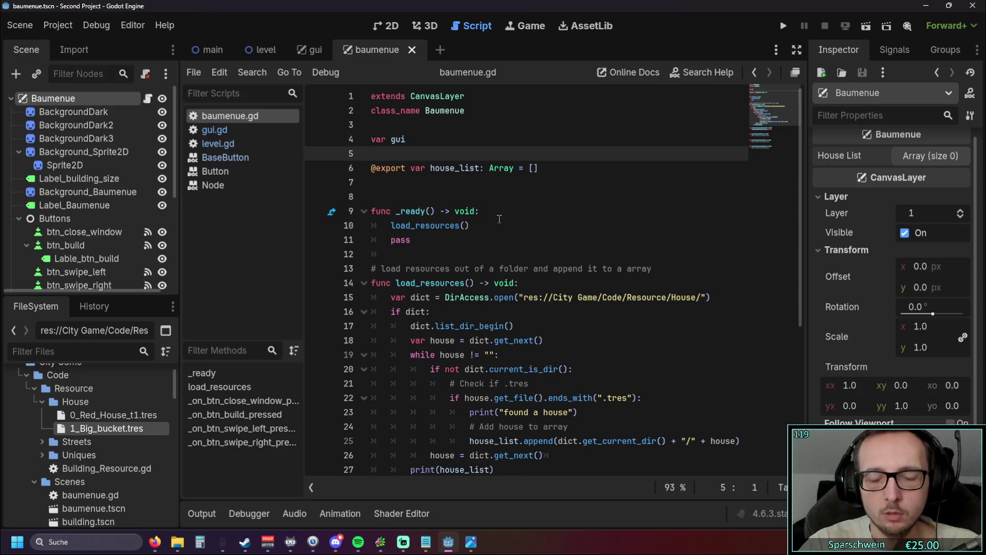
{"action": "key", "text": "Return"}
{"action": "key", "text": "BackSpace"}
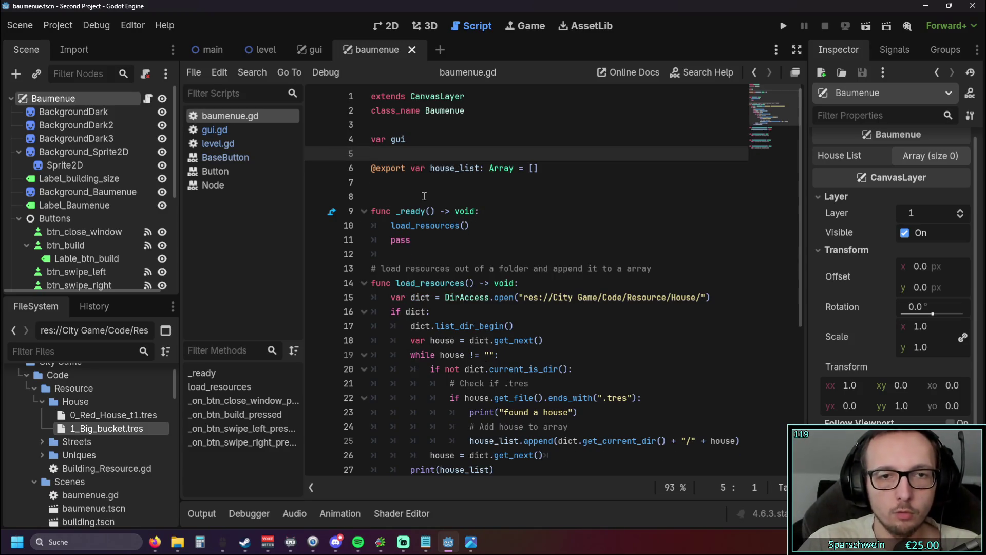
{"action": "left_click", "coordinate": [424, 196]}
Place the caret at the end of print(house_list) on line 27
{"action": "scroll", "coordinate": [514, 226], "scroll_direction": "down", "scroll_amount": 3}
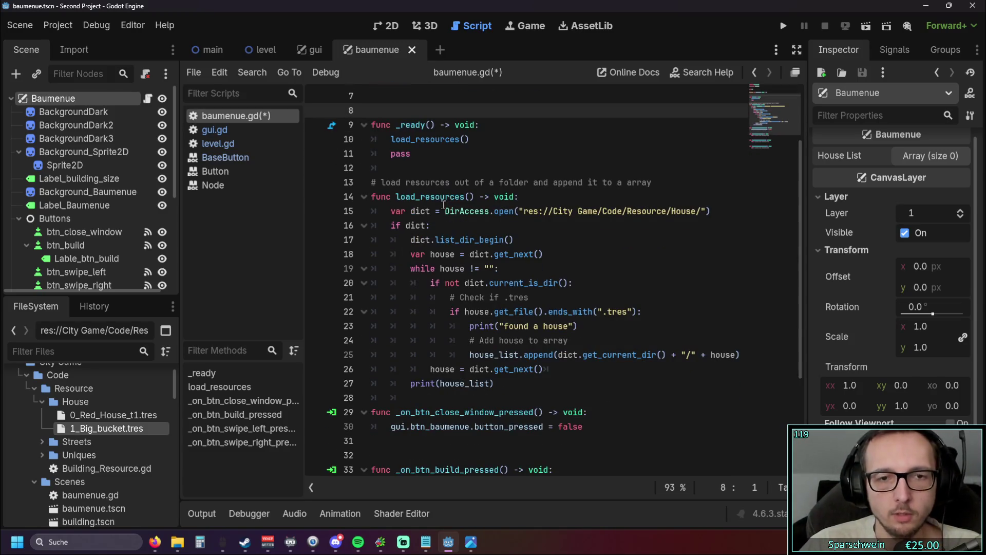
{"action": "scroll", "coordinate": [518, 230], "scroll_direction": "up", "scroll_amount": 2}
{"action": "scroll", "coordinate": [518, 230], "scroll_direction": "down", "scroll_amount": 1}
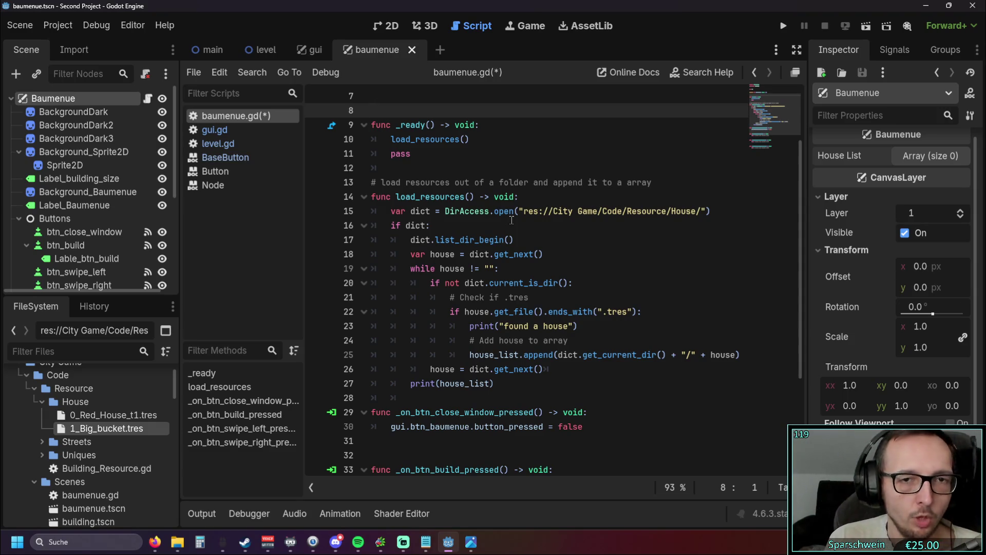
{"action": "scroll", "coordinate": [497, 180], "scroll_direction": "up", "scroll_amount": 2}
{"action": "scroll", "coordinate": [483, 210], "scroll_direction": "down", "scroll_amount": 2}
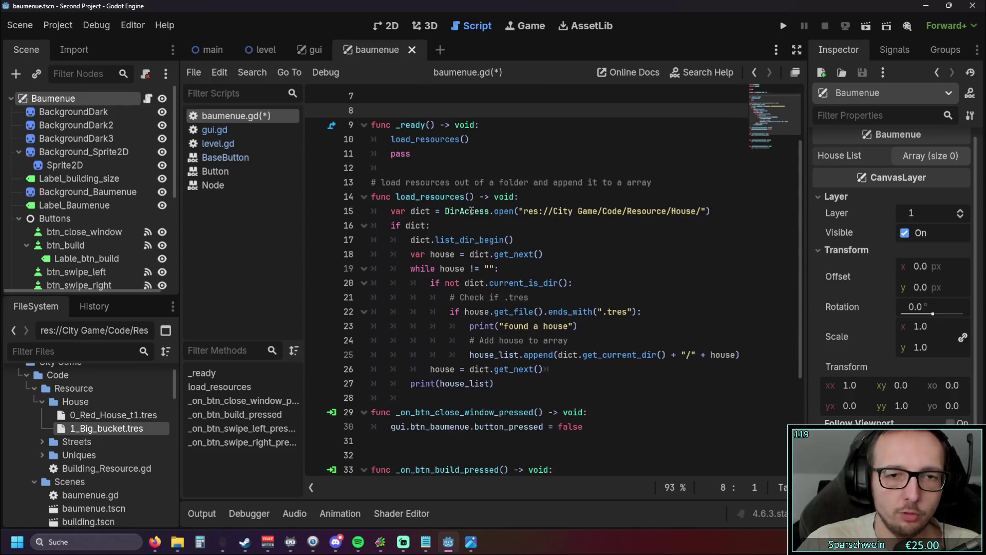
{"action": "scroll", "coordinate": [459, 260], "scroll_direction": "up", "scroll_amount": 2}
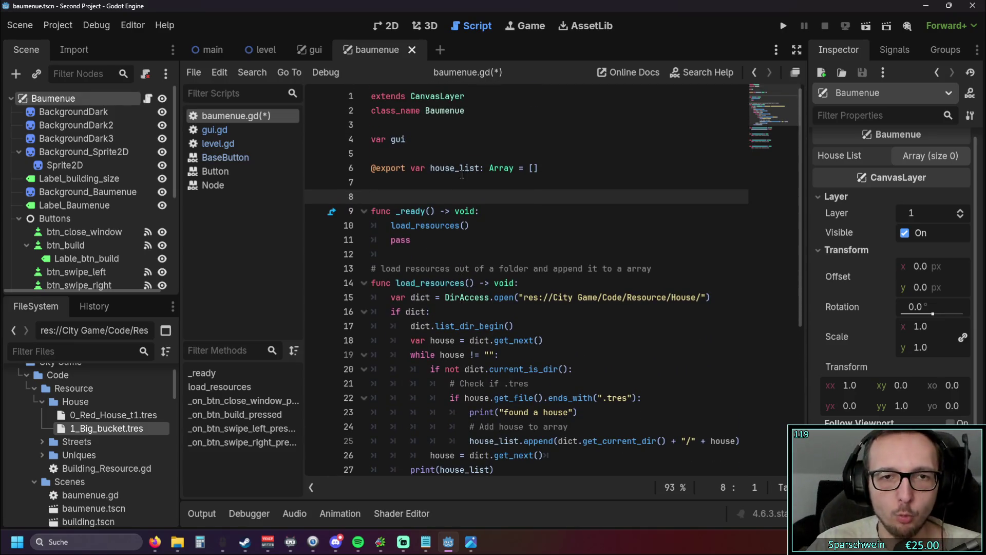
{"action": "scroll", "coordinate": [523, 326], "scroll_direction": "down", "scroll_amount": 3}
{"action": "left_click", "coordinate": [507, 340]}
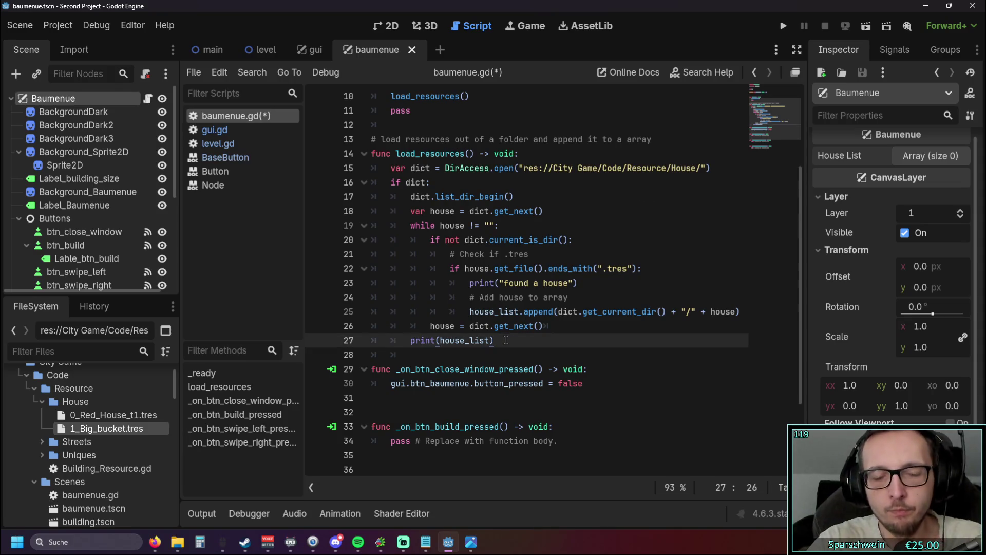
Add a blank line below the loader and type func to begin a new function
{"action": "key", "text": "Return"}
{"action": "key", "text": "Return"}
{"action": "key", "text": "BackSpace"}
{"action": "key", "text": "BackSpace"}
{"action": "type", "text": "func"}
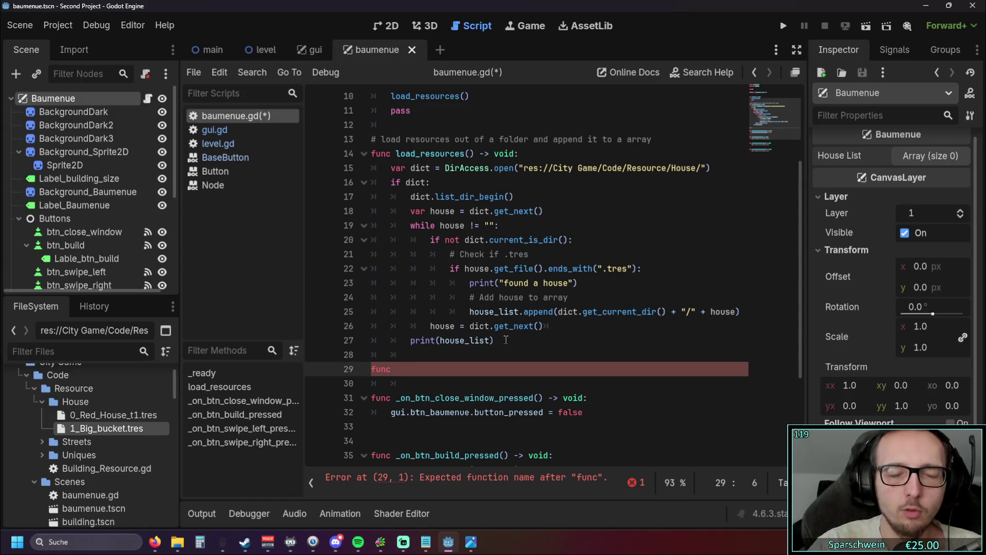
Rename the loader function to load_resources_to_array
{"action": "scroll", "coordinate": [506, 339], "scroll_direction": "up", "scroll_amount": 1}
{"action": "left_click", "coordinate": [468, 197]}
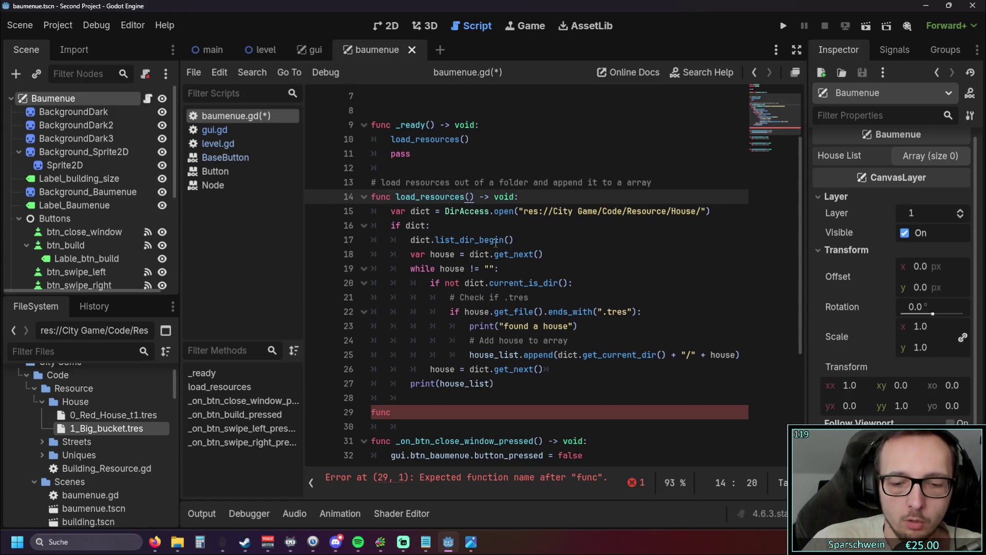
{"action": "mouse_move", "coordinate": [496, 243]}
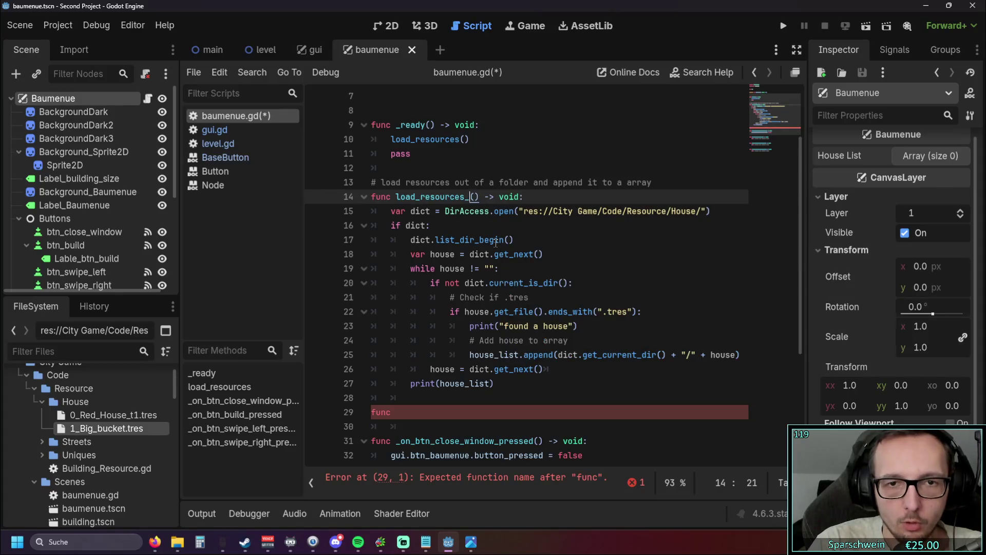
{"action": "type", "text": "_to_array"}
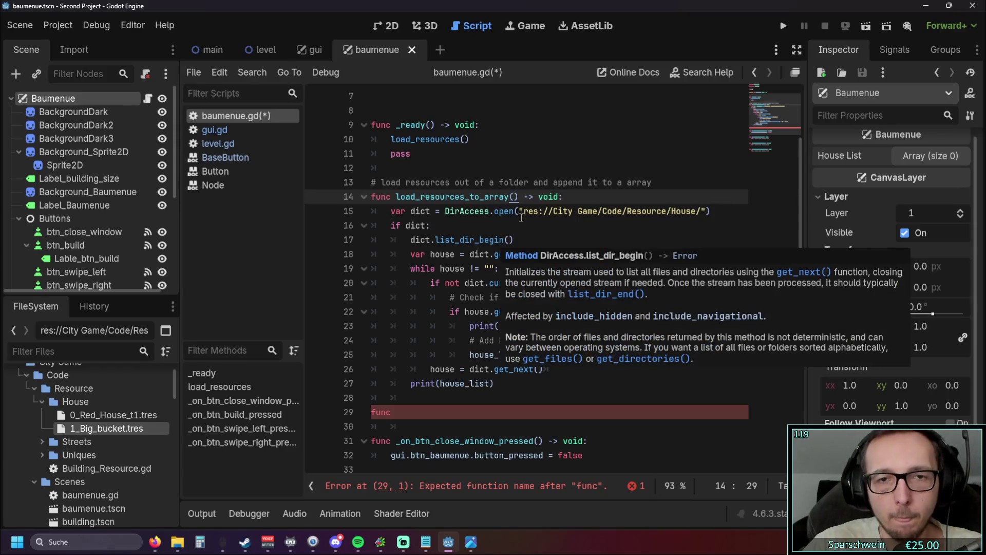
{"action": "left_click", "coordinate": [561, 211]}
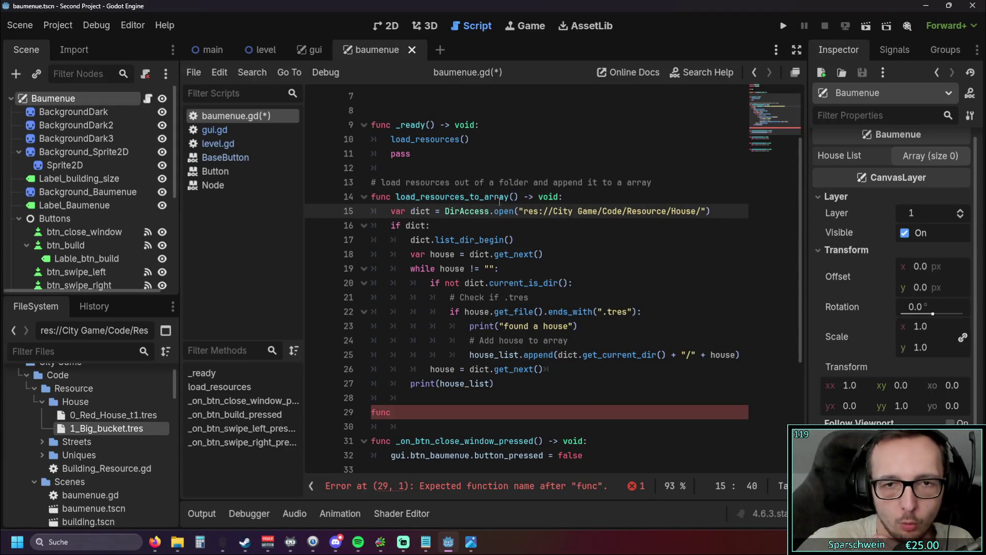
Copy _to_array into line 10 so _ready calls load_resources_to_array()
{"action": "scroll", "coordinate": [529, 226], "scroll_direction": "up", "scroll_amount": 1}
{"action": "left_click_drag", "start_coordinate": [509, 240], "coordinate": [465, 240]}
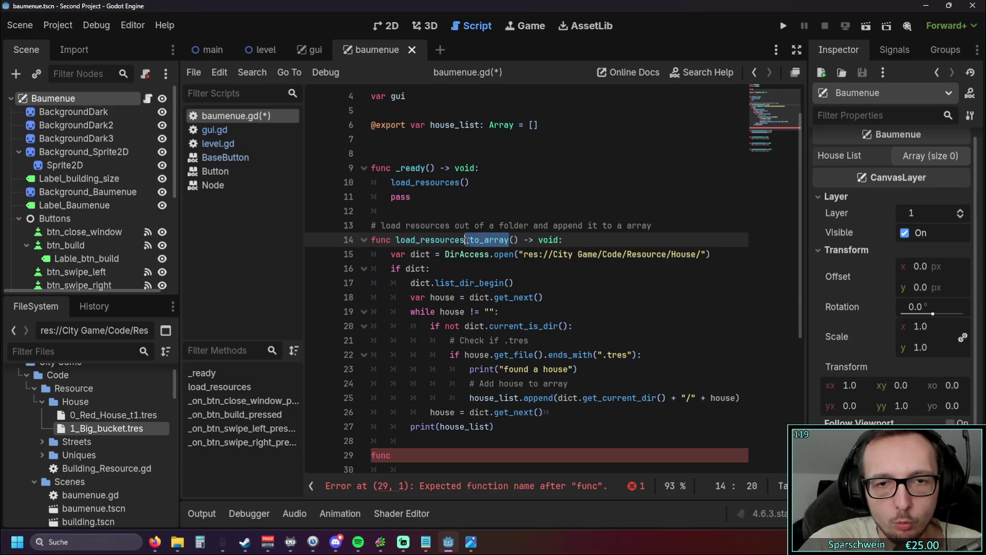
{"action": "key", "text": "ctrl+c"}
{"action": "left_click", "coordinate": [463, 184]}
{"action": "key", "text": "ctrl+v"}
{"action": "left_click", "coordinate": [479, 211]}
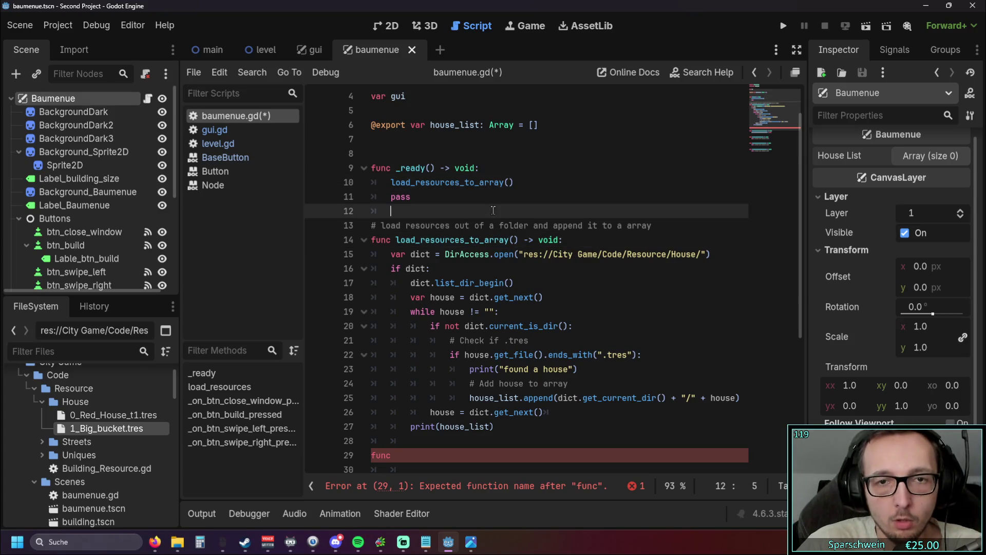
Complete line 29 as func load_selected_resource() -> void:
{"action": "scroll", "coordinate": [462, 257], "scroll_direction": "down", "scroll_amount": 2}
{"action": "left_click", "coordinate": [419, 372]}
{"action": "type", "text": "load"}
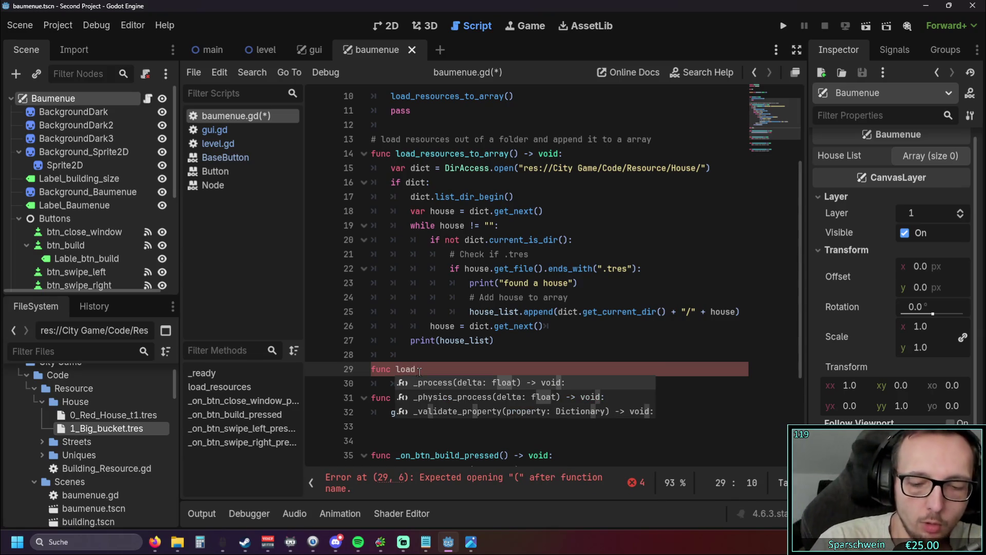
{"action": "type", "text": "_selected_resource"}
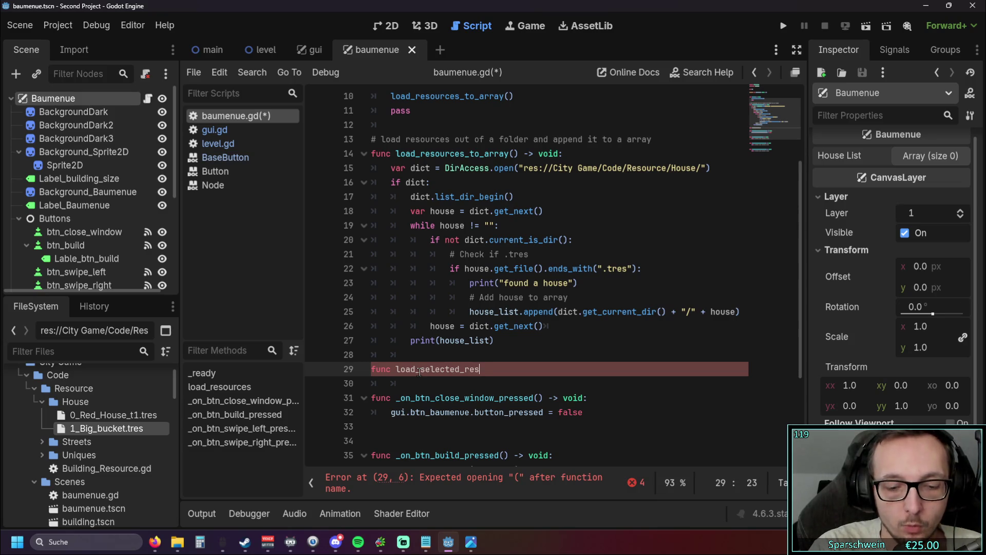
{"action": "type", "text": "() -> "}
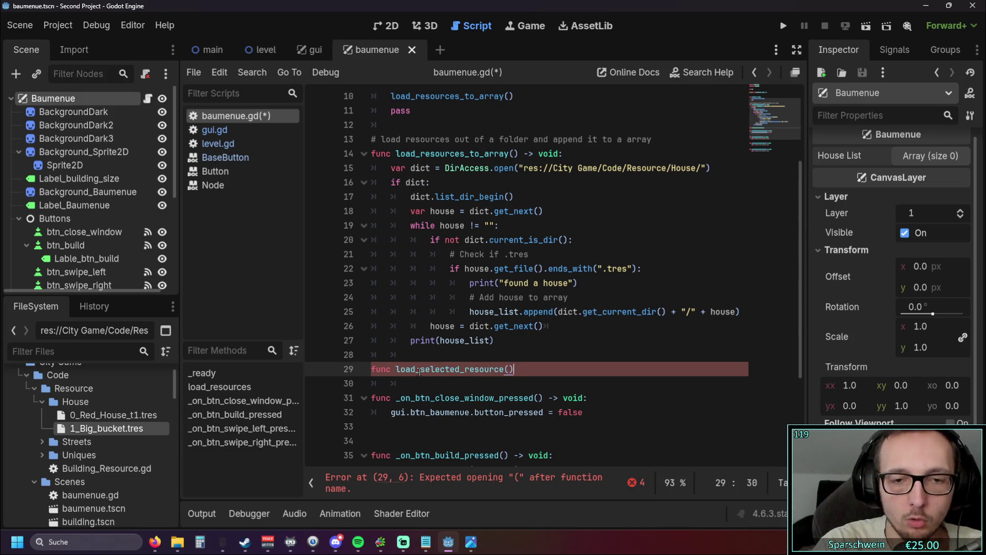
{"action": "type", "text": "void:"}
Open an empty body with blank lines under the load_selected_resource declaration
{"action": "key", "text": "Return"}
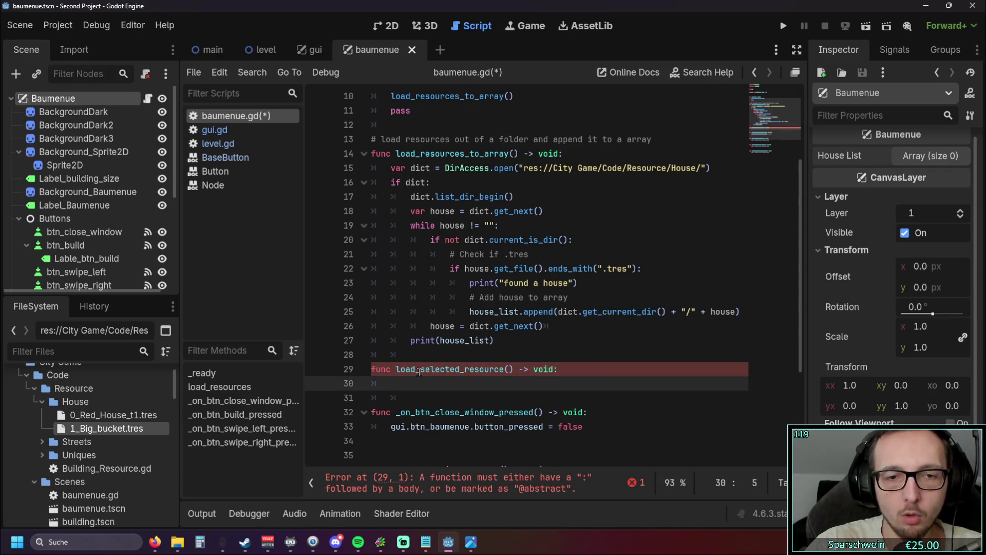
{"action": "scroll", "coordinate": [452, 334], "scroll_direction": "down", "scroll_amount": 2}
{"action": "key", "text": "Return"}
{"action": "key", "text": "Return"}
{"action": "key", "text": "Up"}
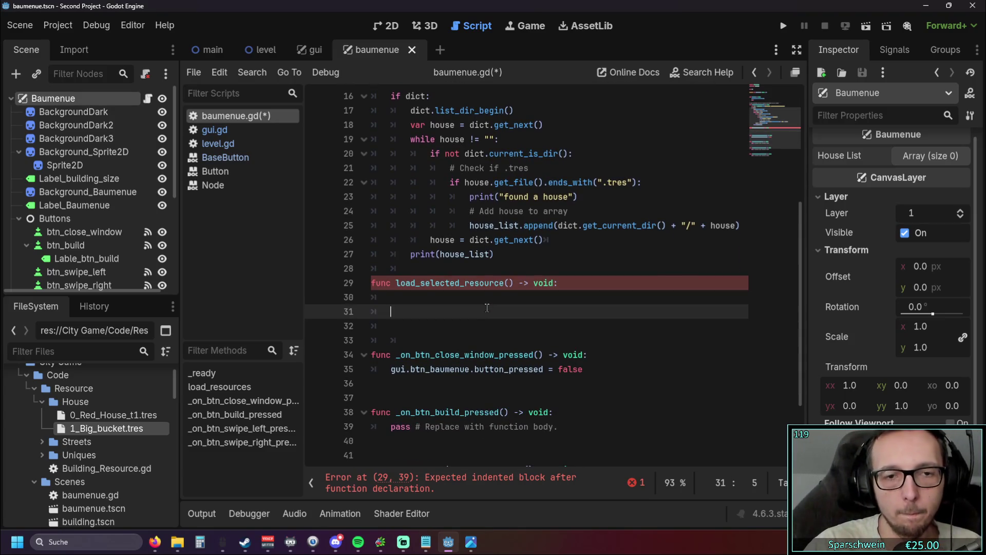
{"action": "key", "text": "Up"}
{"action": "scroll", "coordinate": [487, 308], "scroll_direction": "up", "scroll_amount": 4}
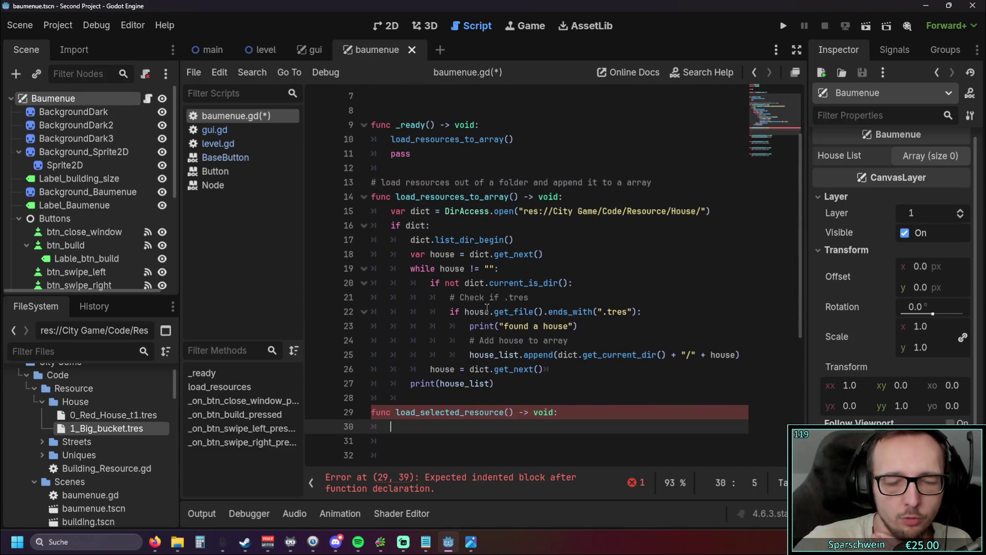
{"action": "scroll", "coordinate": [489, 308], "scroll_direction": "down", "scroll_amount": 1}
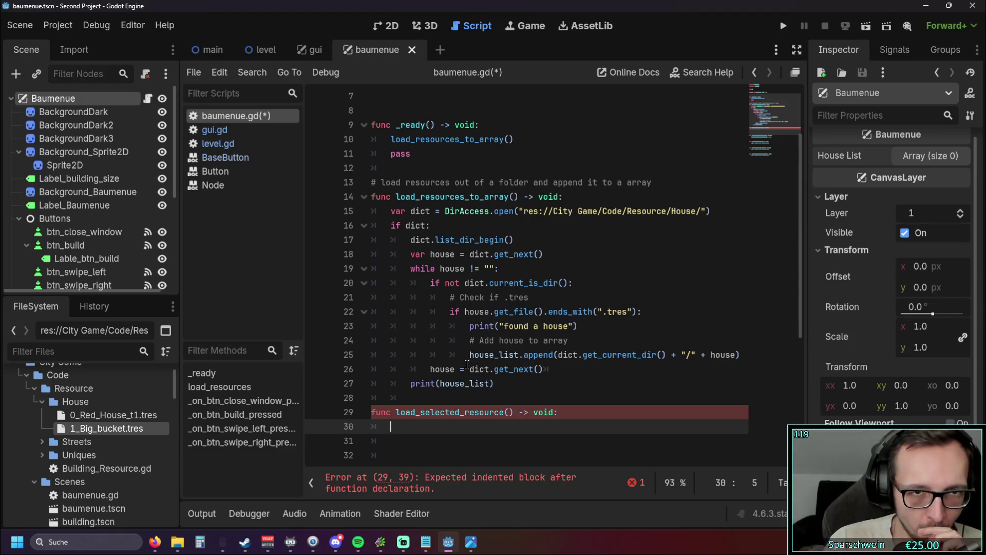
{"action": "scroll", "coordinate": [467, 363], "scroll_direction": "up", "scroll_amount": 1}
{"action": "scroll", "coordinate": [441, 342], "scroll_direction": "down", "scroll_amount": 1}
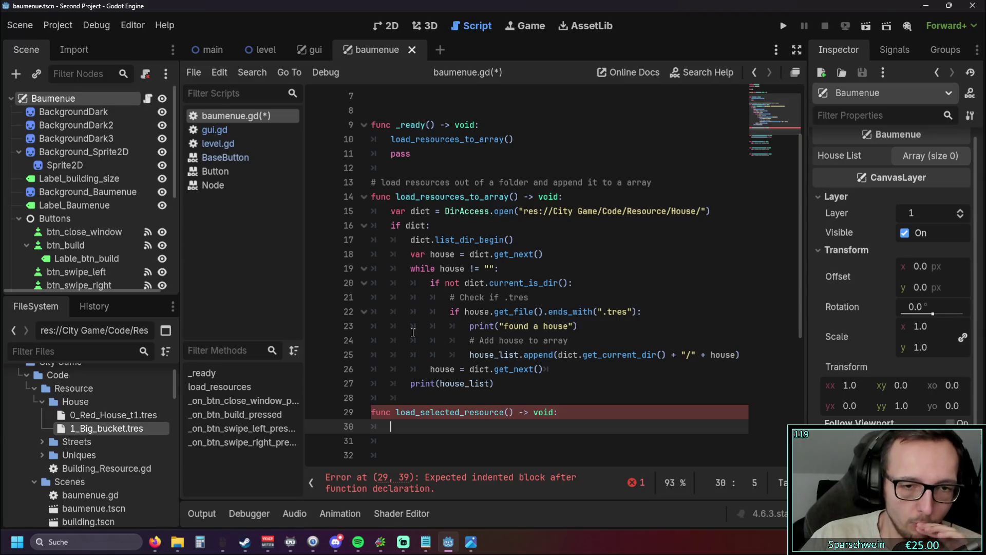
Insert a load_selected_resource() call above pass in _ready
{"action": "left_click_drag", "start_coordinate": [396, 417], "coordinate": [515, 412]}
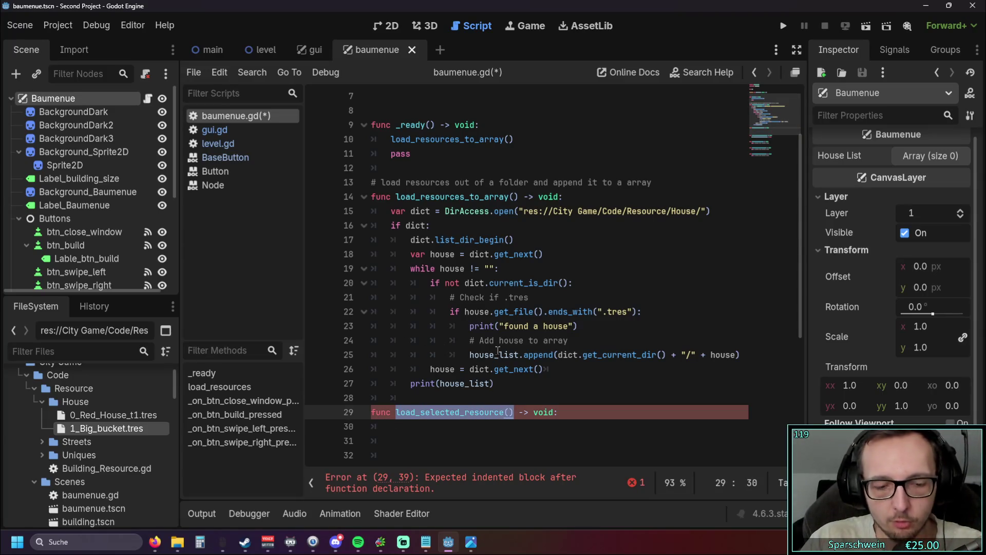
{"action": "left_click", "coordinate": [525, 153]}
{"action": "key", "text": "Up"}
{"action": "key", "text": "End"}
{"action": "key", "text": "Return"}
{"action": "key", "text": "ctrl+v"}
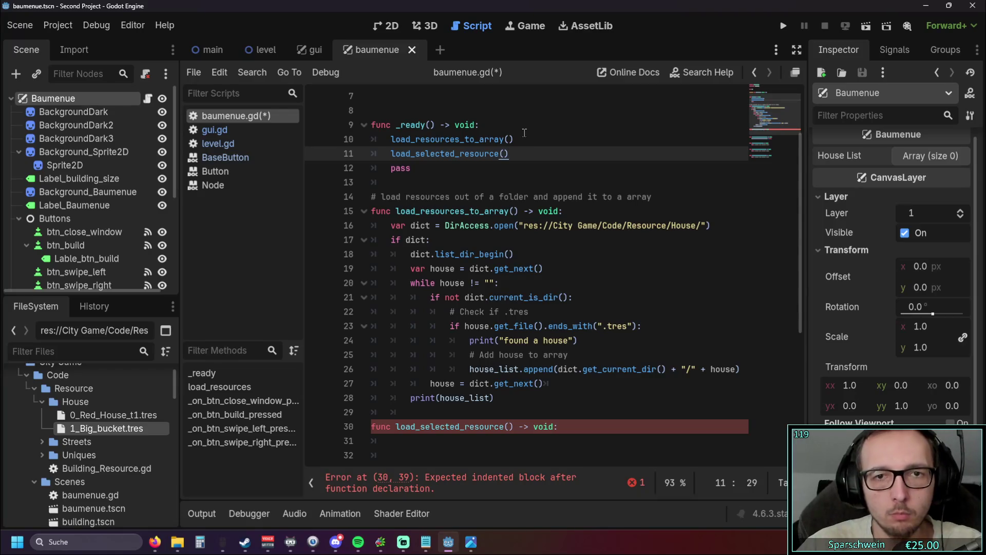
{"action": "scroll", "coordinate": [563, 200], "scroll_direction": "down", "scroll_amount": 1}
{"action": "left_click", "coordinate": [563, 200]}
{"action": "scroll", "coordinate": [567, 241], "scroll_direction": "up", "scroll_amount": 1}
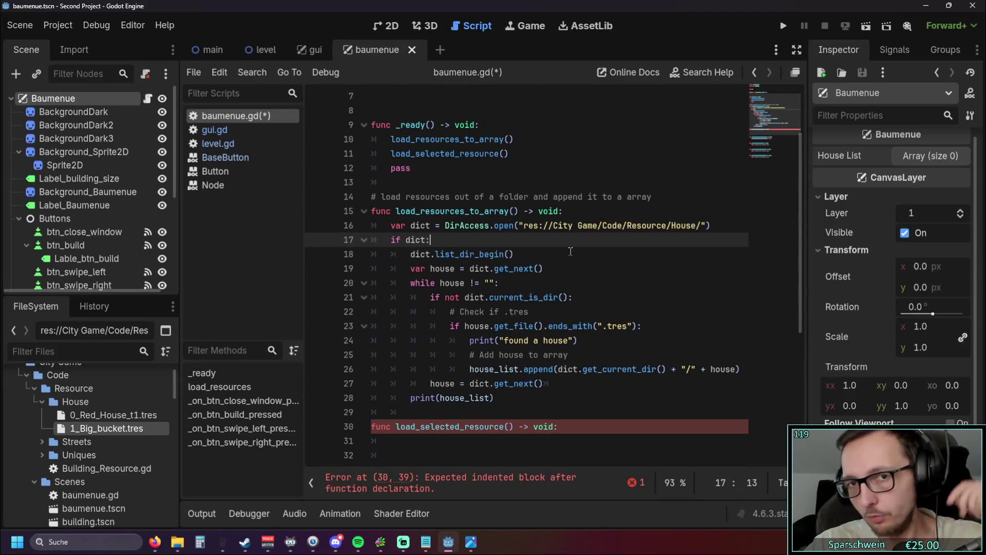
{"action": "scroll", "coordinate": [569, 243], "scroll_direction": "down", "scroll_amount": 1}
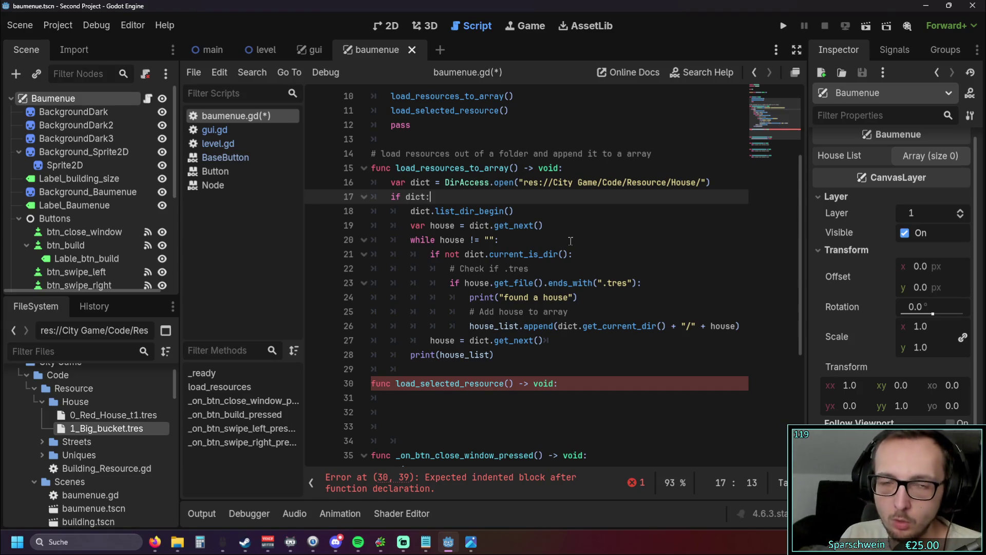
{"action": "scroll", "coordinate": [571, 241], "scroll_direction": "up", "scroll_amount": 2}
{"action": "scroll", "coordinate": [572, 237], "scroll_direction": "down", "scroll_amount": 2}
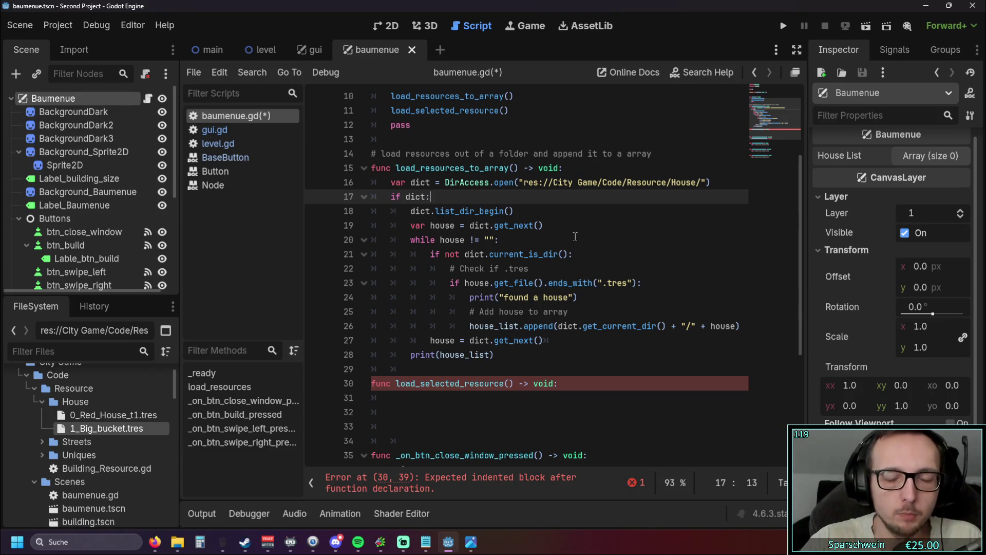
{"action": "scroll", "coordinate": [494, 248], "scroll_direction": "up", "scroll_amount": 1}
{"action": "scroll", "coordinate": [496, 254], "scroll_direction": "down", "scroll_amount": 1}
{"action": "scroll", "coordinate": [467, 382], "scroll_direction": "up", "scroll_amount": 2}
{"action": "scroll", "coordinate": [466, 381], "scroll_direction": "up", "scroll_amount": 1}
{"action": "scroll", "coordinate": [453, 390], "scroll_direction": "down", "scroll_amount": 4}
{"action": "scroll", "coordinate": [437, 401], "scroll_direction": "up", "scroll_amount": 1}
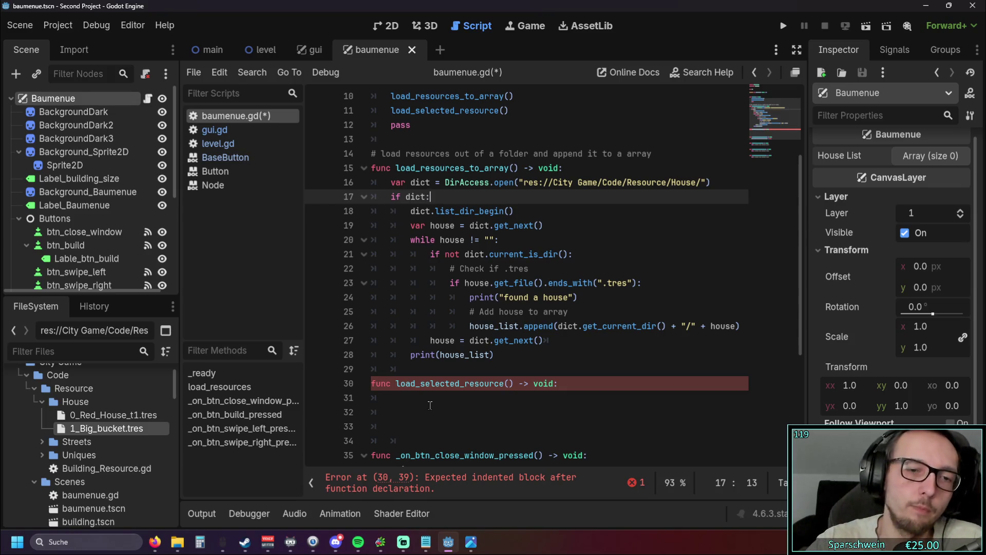
{"action": "left_click", "coordinate": [430, 405]}
{"action": "left_click", "coordinate": [405, 397]}
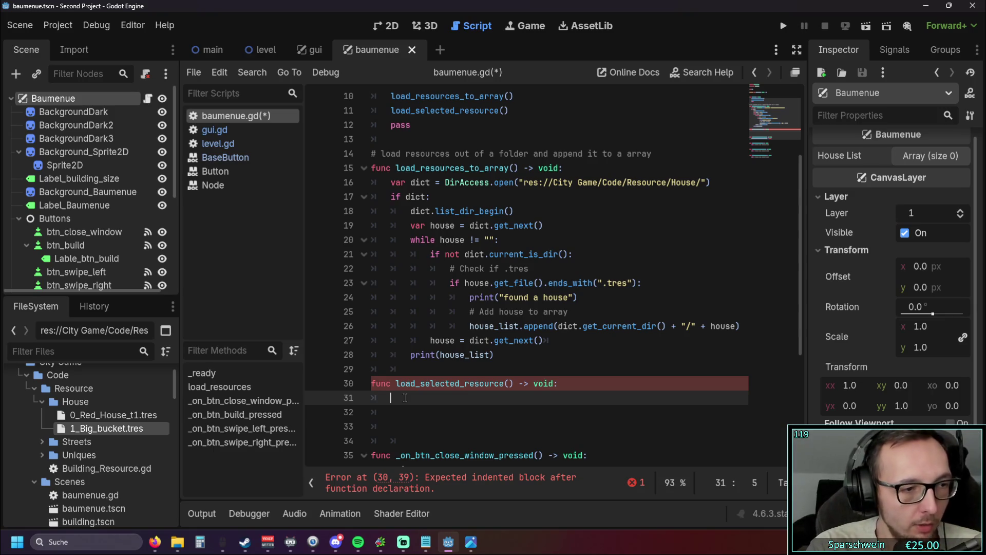
Write the condition if len(house_list) == 0: in load_selected_resource
{"action": "type", "text": "if "}
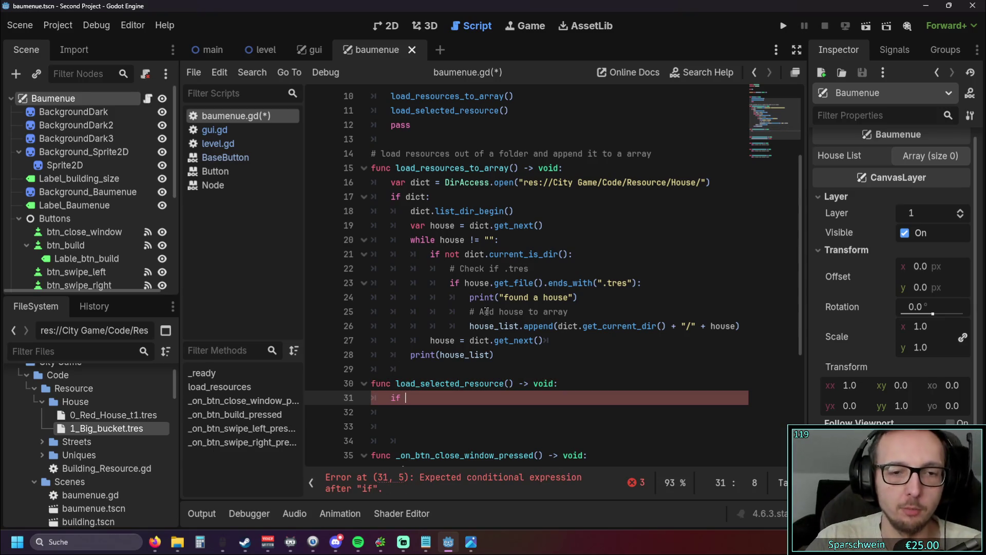
{"action": "type", "text": "a"}
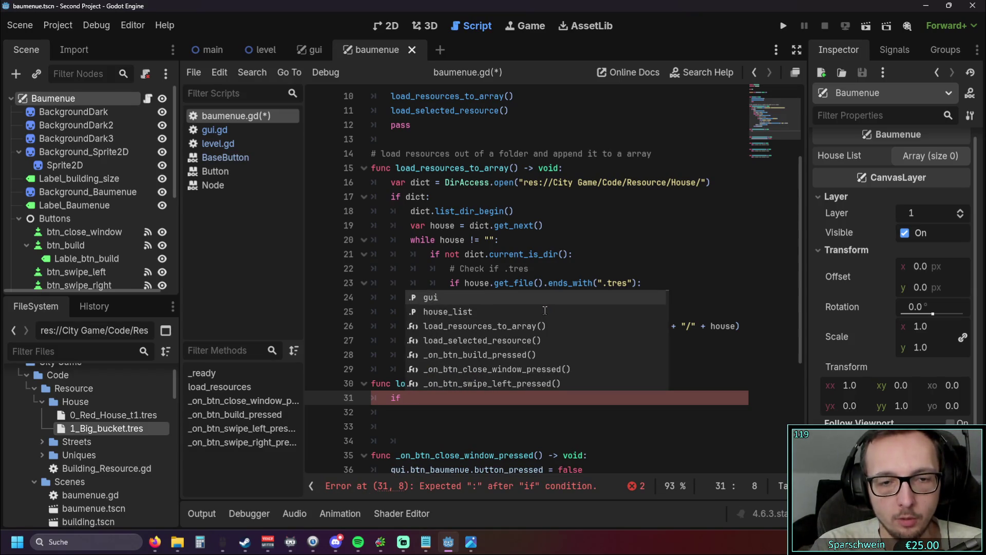
{"action": "key", "text": "BackSpace"}
{"action": "scroll", "coordinate": [468, 185], "scroll_direction": "up", "scroll_amount": 2}
{"action": "scroll", "coordinate": [468, 185], "scroll_direction": "down", "scroll_amount": 2}
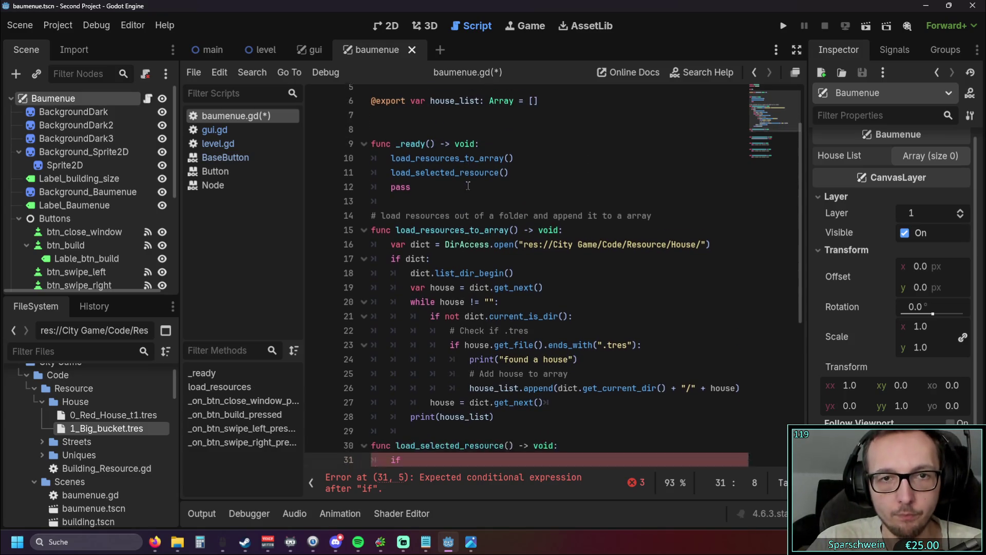
{"action": "type", "text": "len"}
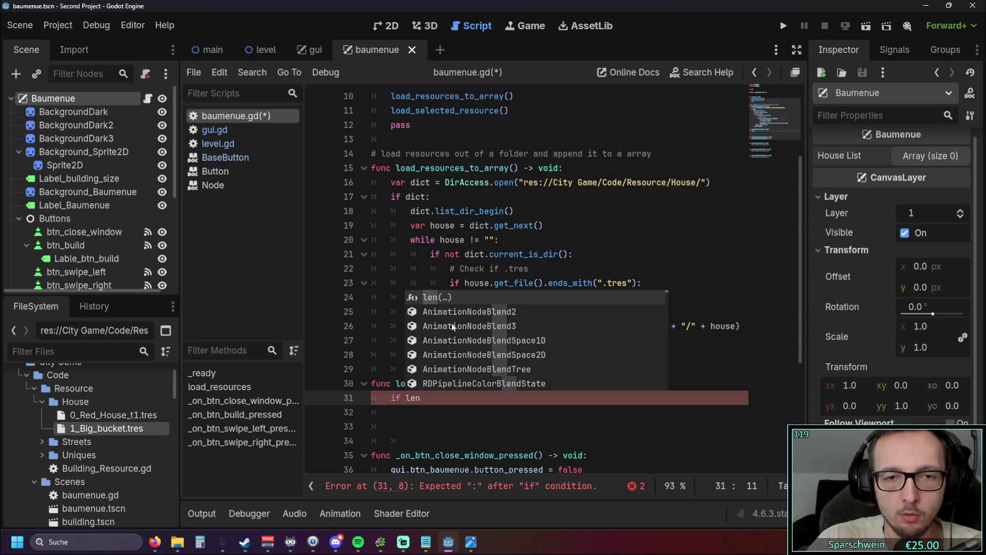
{"action": "key", "text": "Return"}
{"action": "type", "text": "house_"}
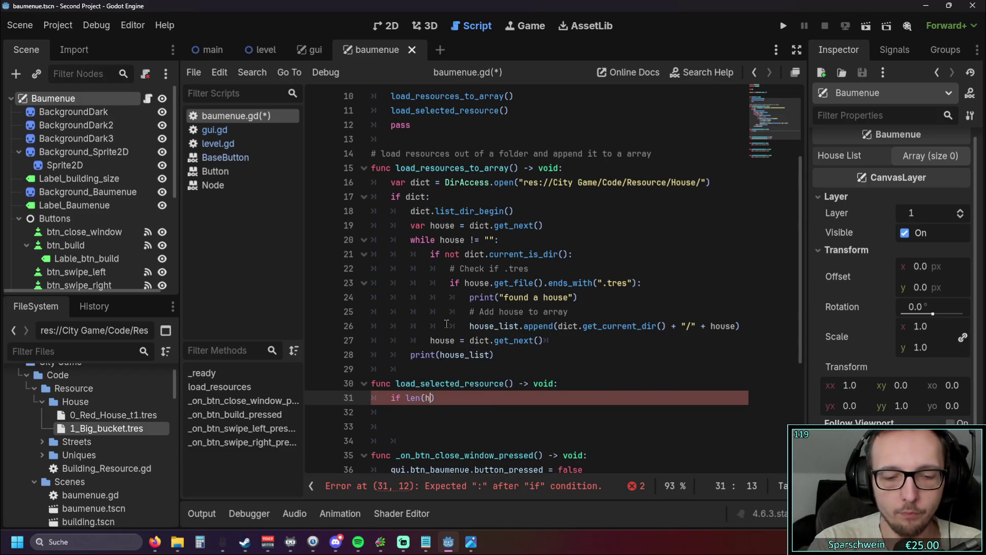
{"action": "key", "text": "Return"}
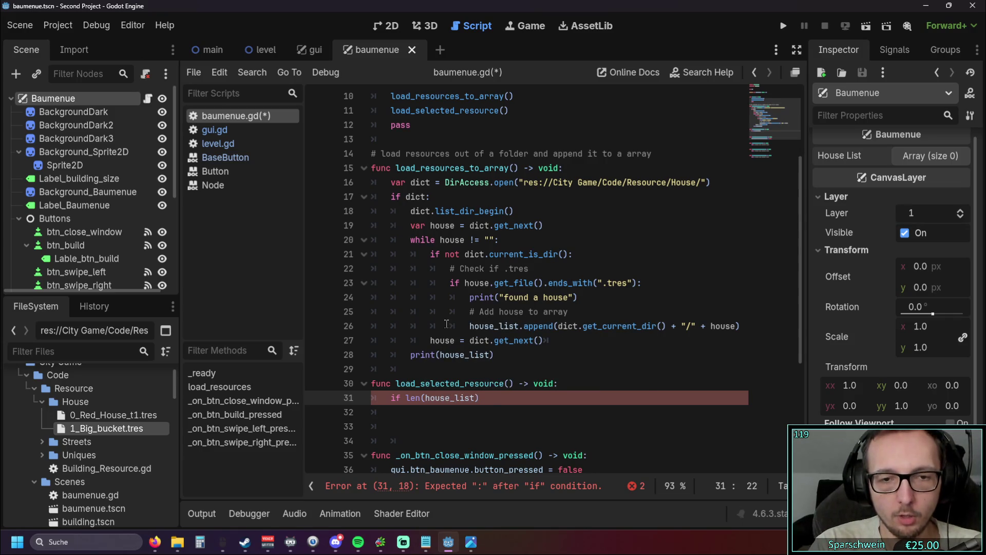
{"action": "type", "text": ") == "}
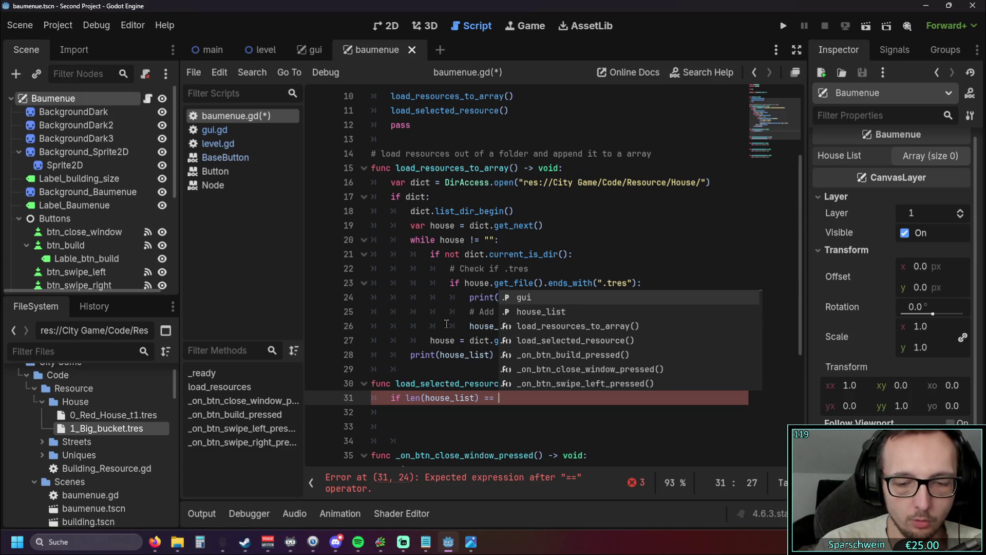
{"action": "type", "text": "0:"}
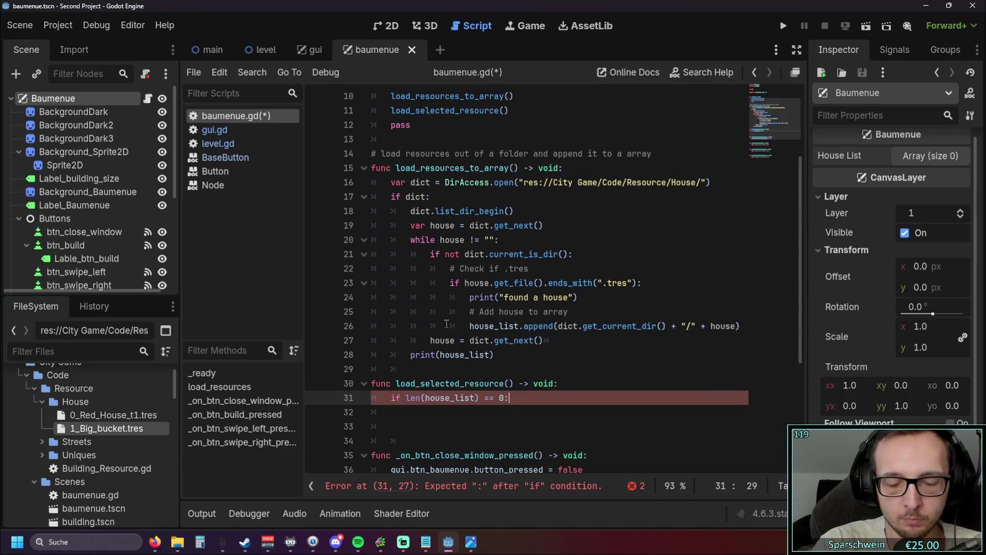
{"action": "key", "text": "Return"}
Make the if body print "no house in buildingmenue array"
{"action": "scroll", "coordinate": [436, 304], "scroll_direction": "down", "scroll_amount": 3}
{"action": "scroll", "coordinate": [436, 305], "scroll_direction": "down", "scroll_amount": 3}
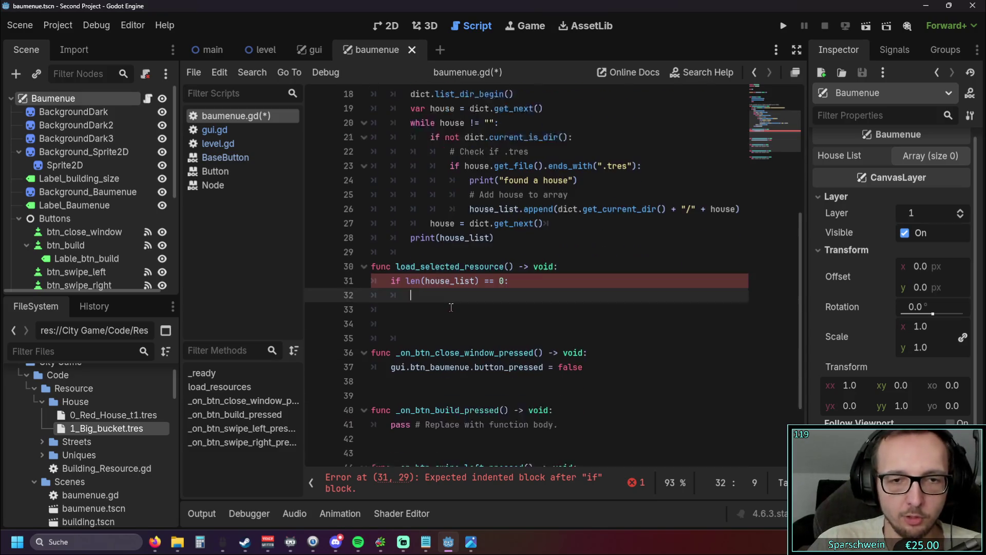
{"action": "type", "text": "print\""}
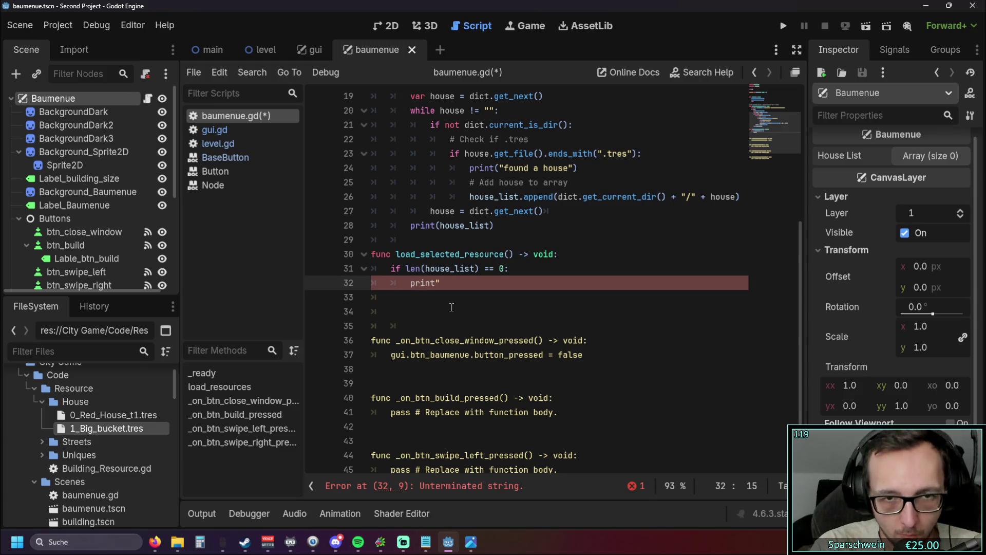
{"action": "key", "text": "BackSpace"}
{"action": "type", "text": "(\""}
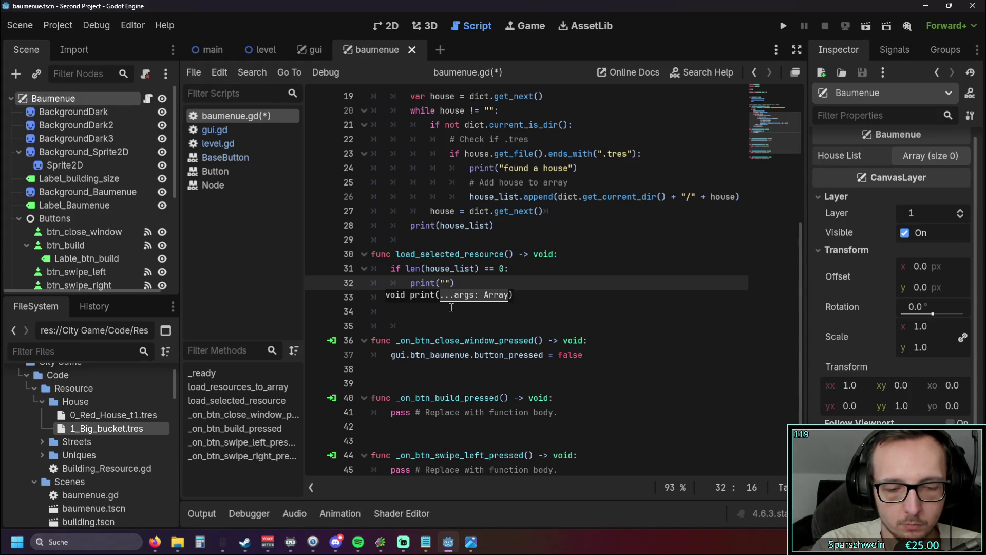
{"action": "type", "text": "k"}
{"action": "key", "text": "BackSpace"}
{"action": "type", "text": "no h"}
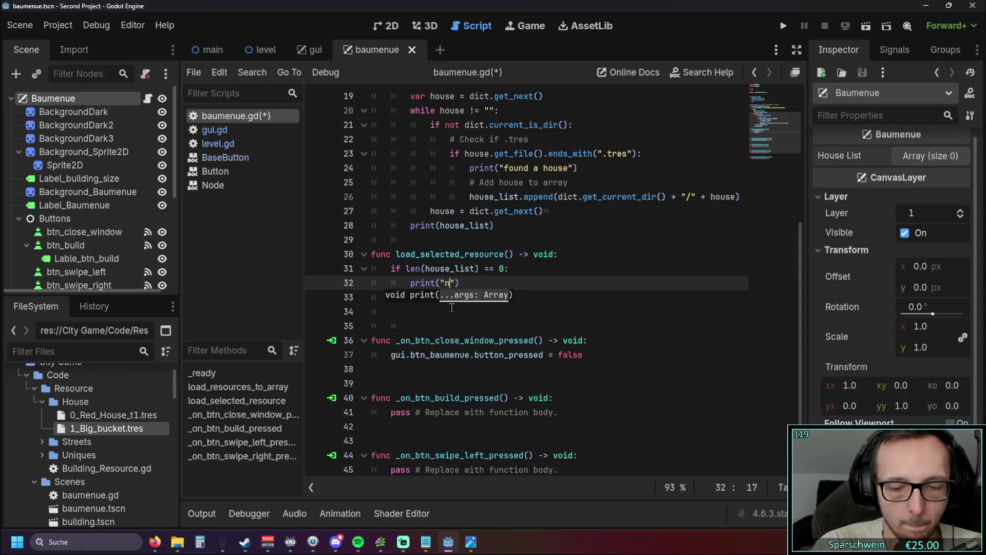
{"action": "type", "text": "ouse in "}
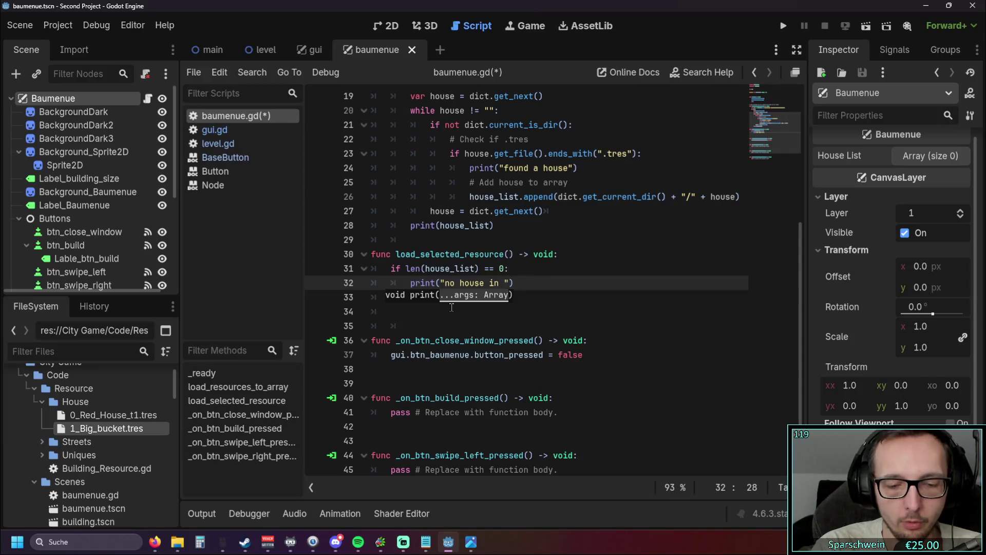
{"action": "type", "text": "build"}
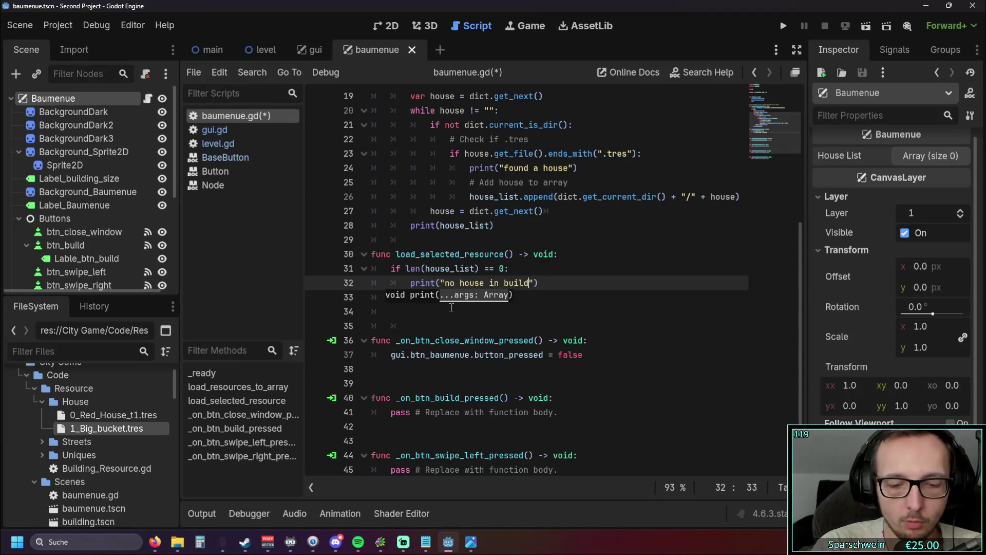
{"action": "type", "text": "ingmenue"}
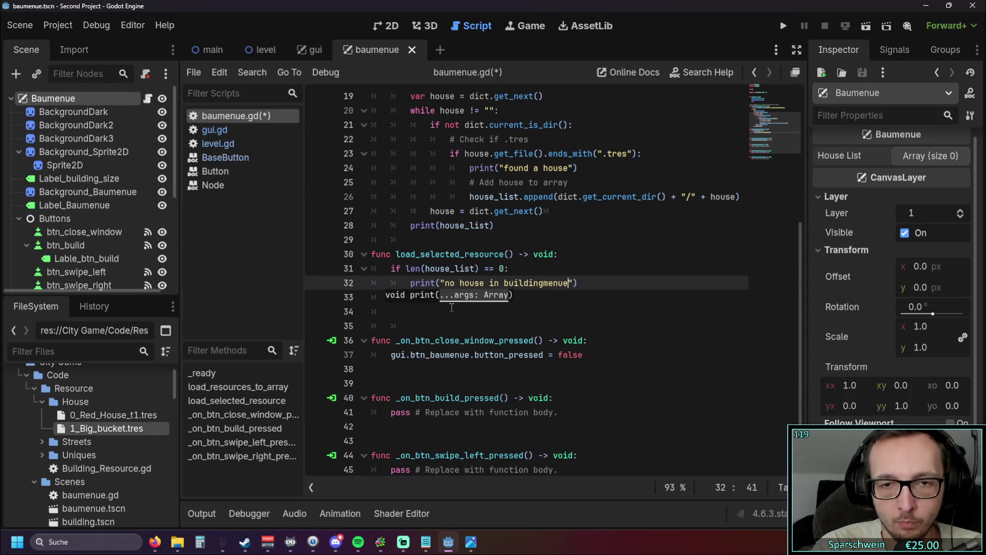
{"action": "type", "text": " array"}
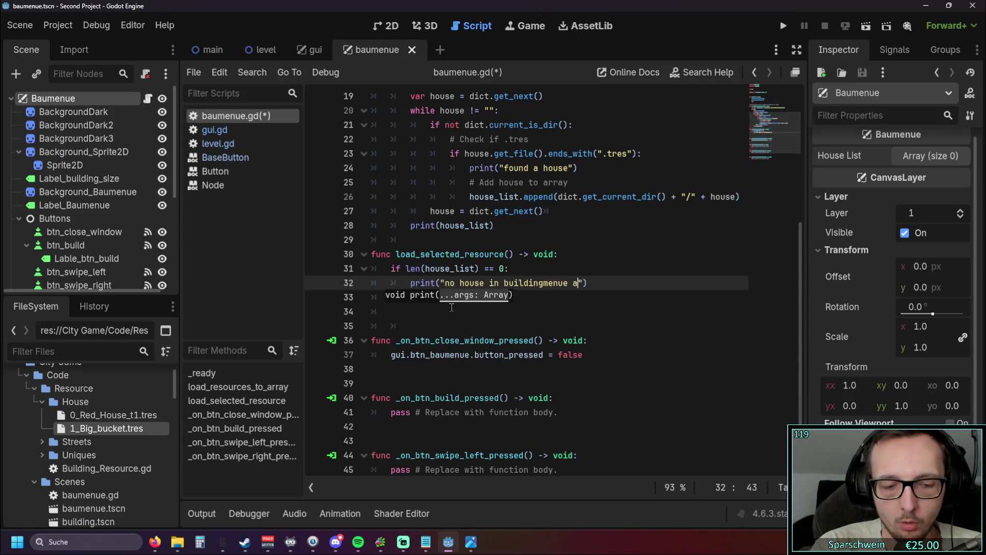
Add a return line after the print statement to exit early
{"action": "key", "text": "End"}
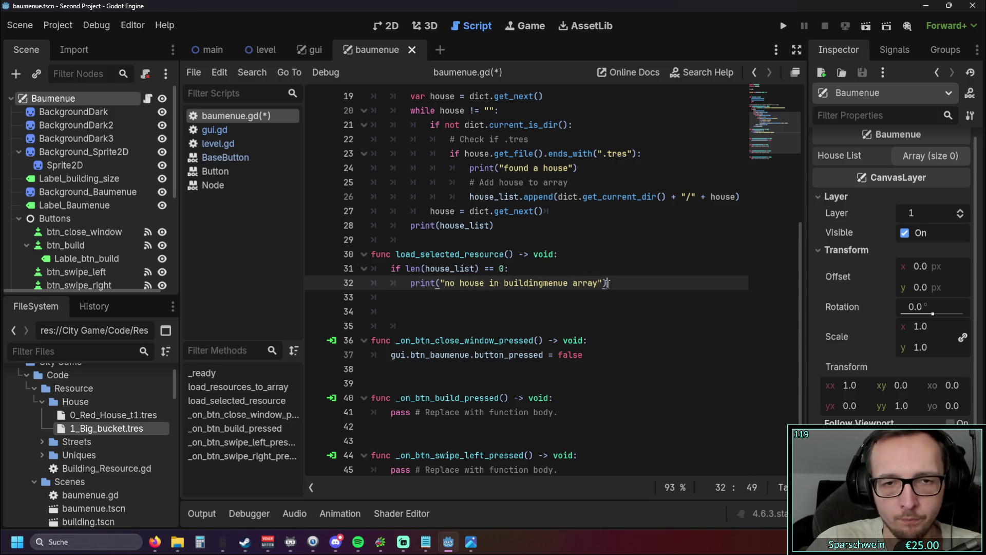
{"action": "key", "text": "Return"}
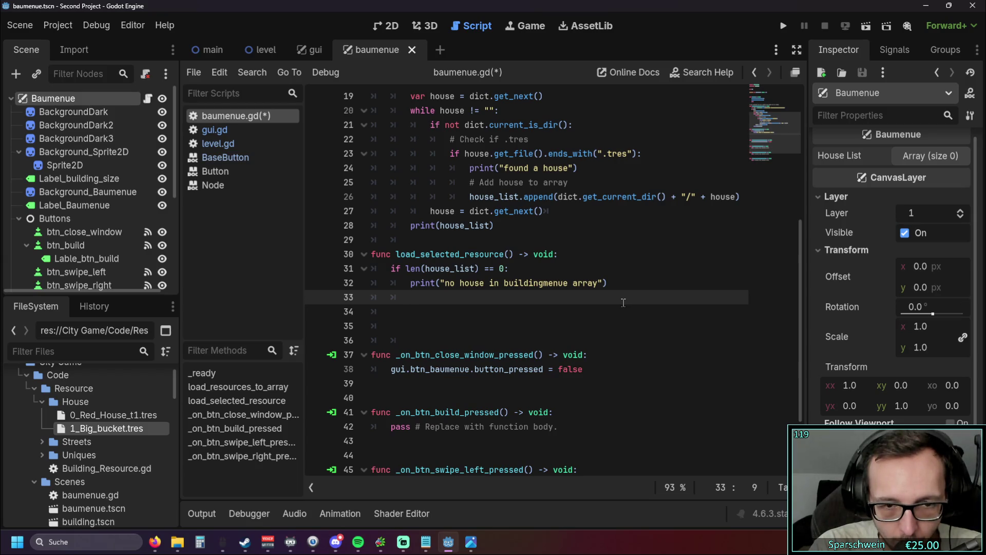
{"action": "type", "text": "return"}
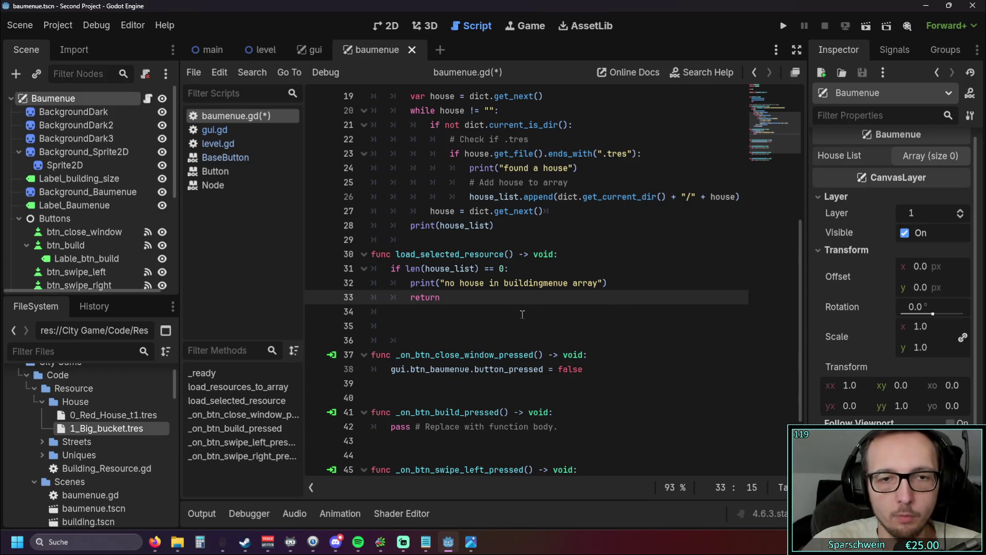
{"action": "key", "text": "Return"}
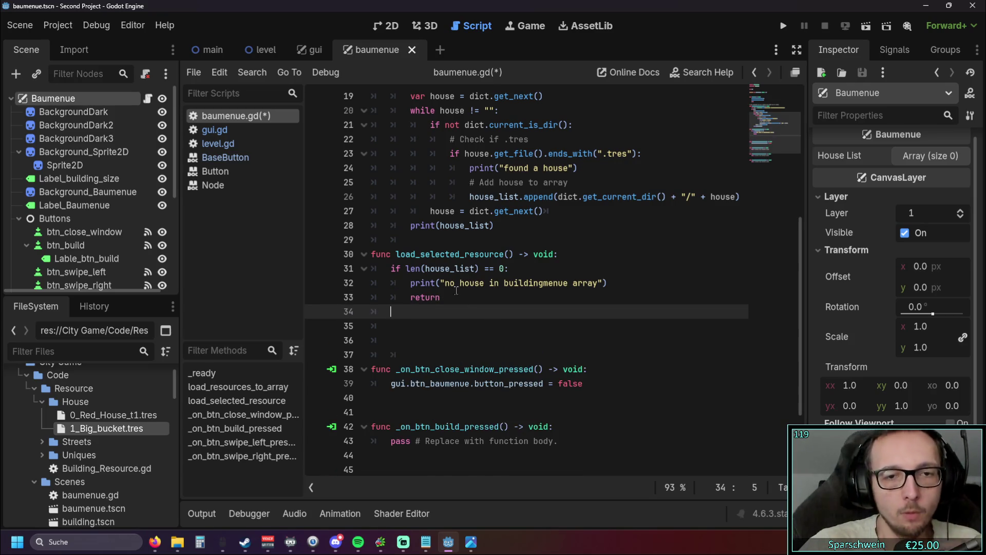
Scroll through baumenue.gd to review the code
{"action": "scroll", "coordinate": [464, 295], "scroll_direction": "up", "scroll_amount": 1}
{"action": "scroll", "coordinate": [470, 301], "scroll_direction": "up", "scroll_amount": 2}
{"action": "scroll", "coordinate": [478, 307], "scroll_direction": "down", "scroll_amount": 1}
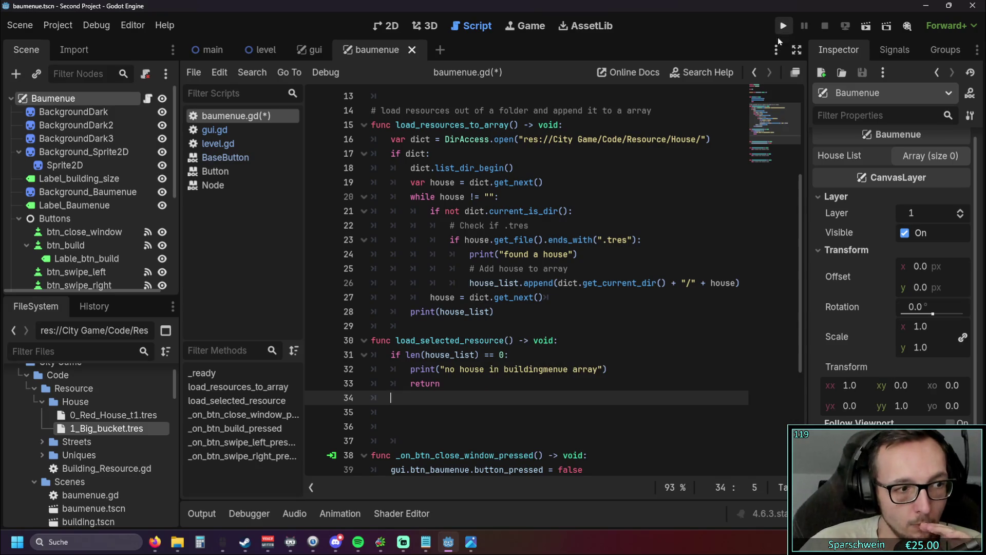
{"action": "scroll", "coordinate": [581, 254], "scroll_direction": "down", "scroll_amount": 1}
{"action": "scroll", "coordinate": [565, 253], "scroll_direction": "up", "scroll_amount": 2}
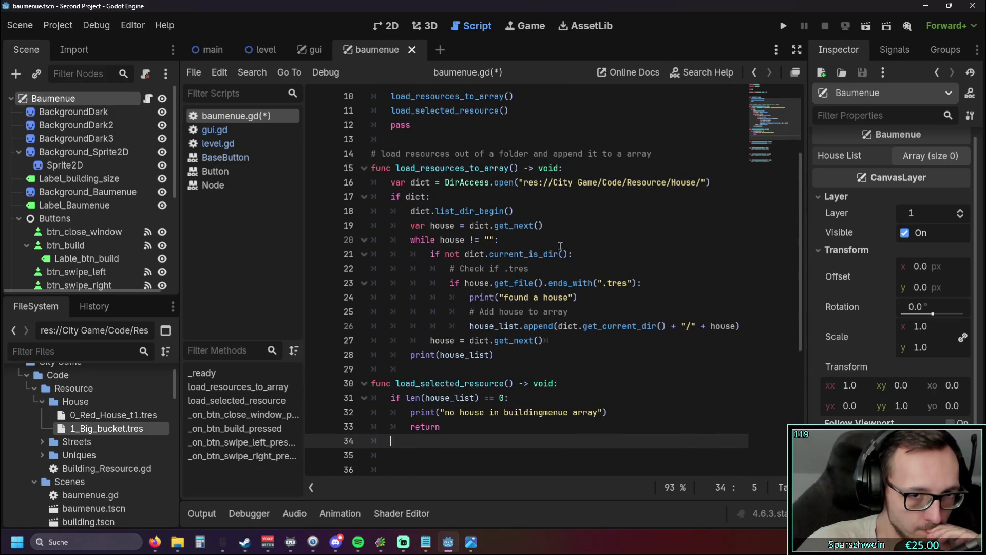
{"action": "scroll", "coordinate": [560, 253], "scroll_direction": "up", "scroll_amount": 1}
{"action": "scroll", "coordinate": [560, 253], "scroll_direction": "up", "scroll_amount": 2}
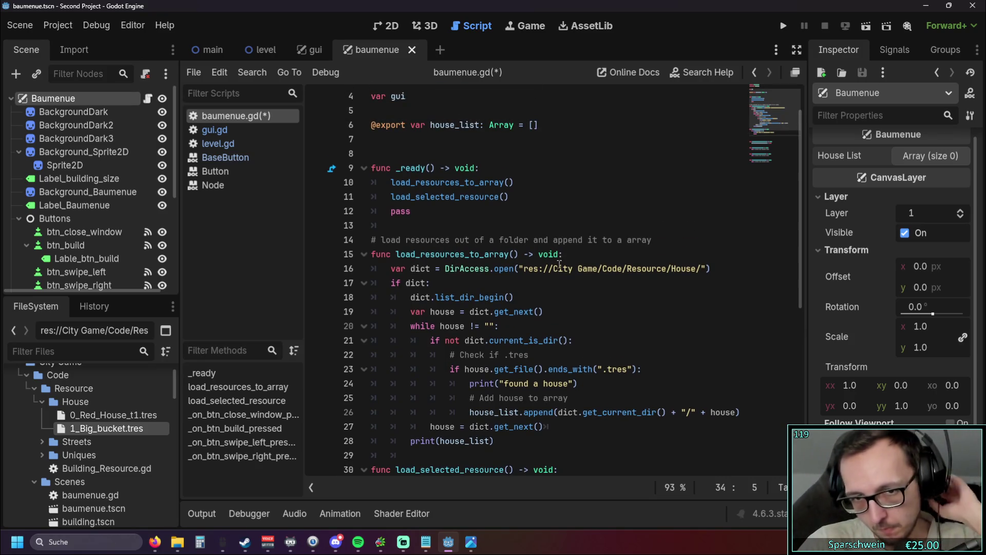
{"action": "scroll", "coordinate": [570, 265], "scroll_direction": "down", "scroll_amount": 4}
{"action": "scroll", "coordinate": [581, 265], "scroll_direction": "down", "scroll_amount": 1}
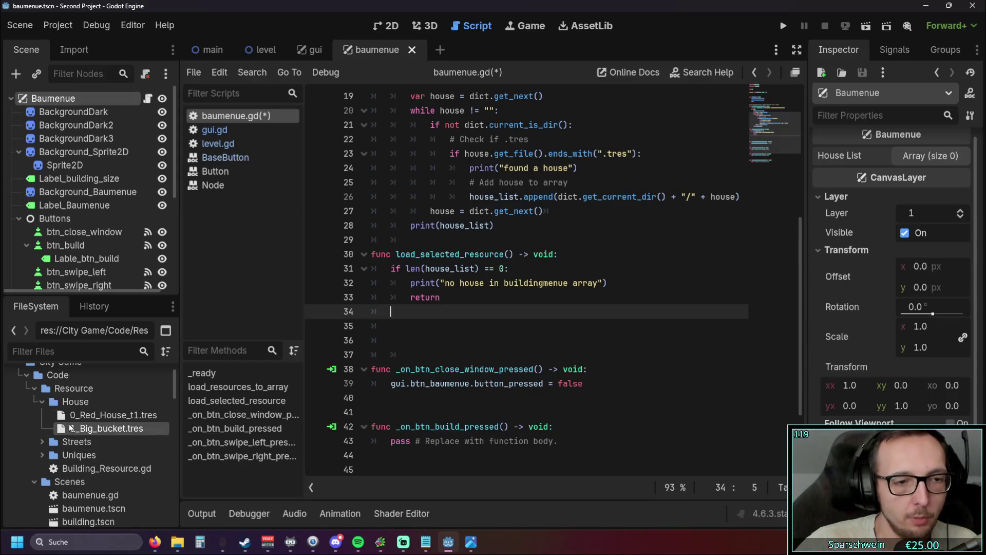
Inspect 0_Red_House_t1.tres, showing building size 1×1 and Gold cost 10, then switch to the gui scene
{"action": "left_click", "coordinate": [83, 416]}
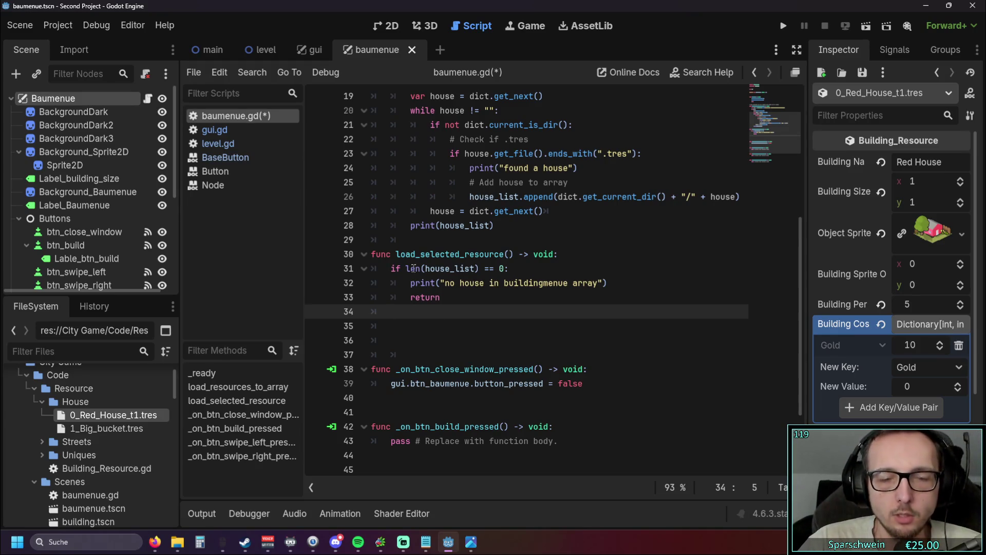
{"action": "scroll", "coordinate": [369, 239], "scroll_direction": "up", "scroll_amount": 6}
{"action": "scroll", "coordinate": [369, 239], "scroll_direction": "down", "scroll_amount": 6}
{"action": "scroll", "coordinate": [79, 239], "scroll_direction": "down", "scroll_amount": 4}
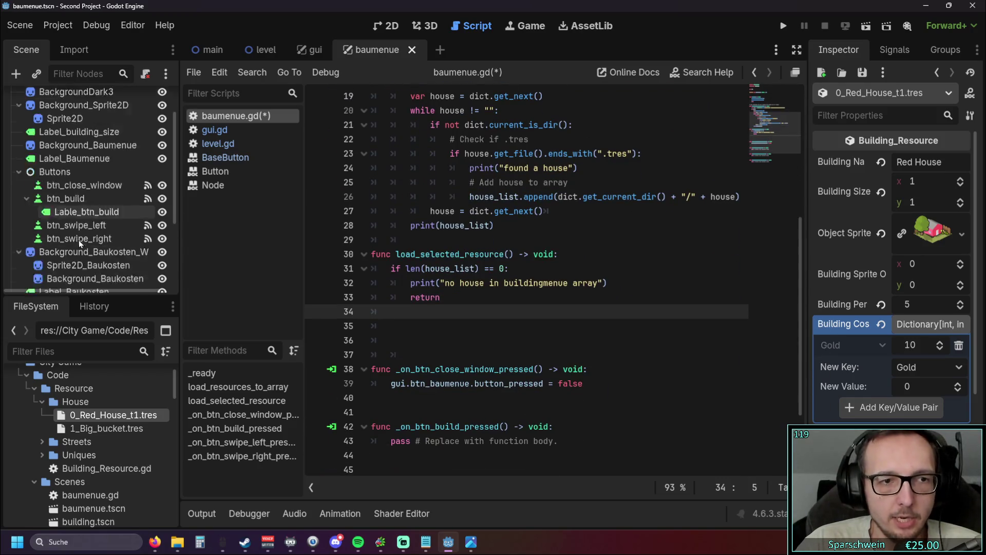
{"action": "left_click", "coordinate": [311, 49]}
{"action": "left_click", "coordinate": [97, 166]}
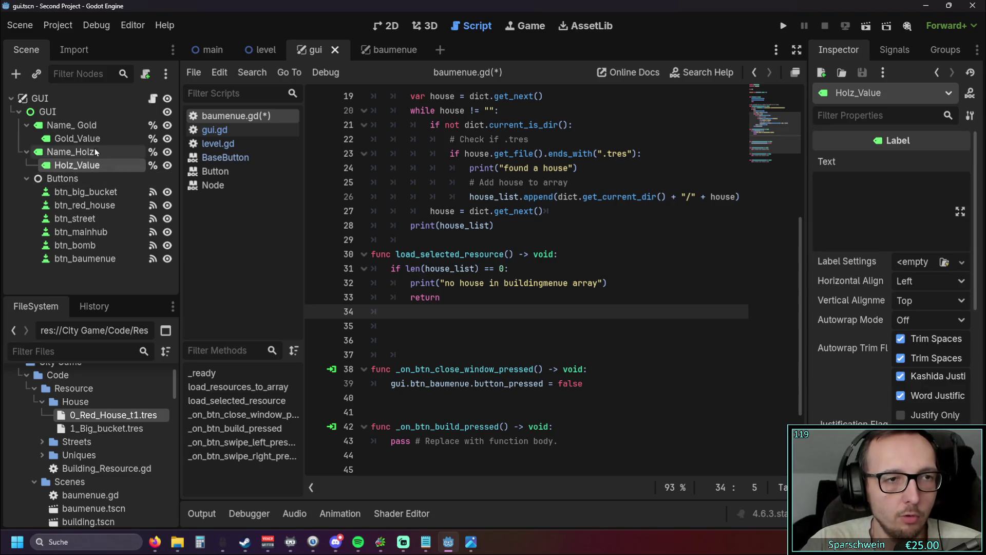
{"action": "left_click", "coordinate": [72, 125]}
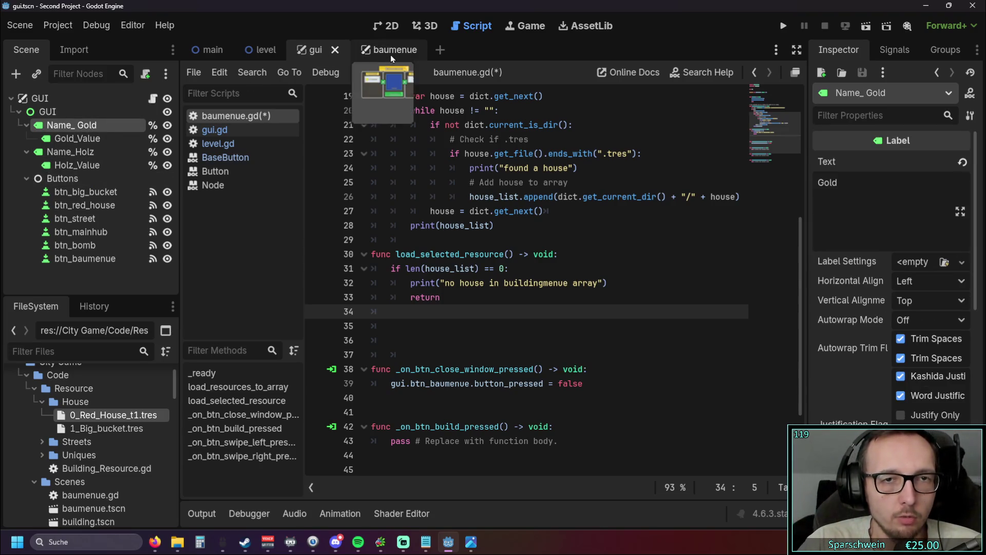
{"action": "left_click", "coordinate": [98, 139]}
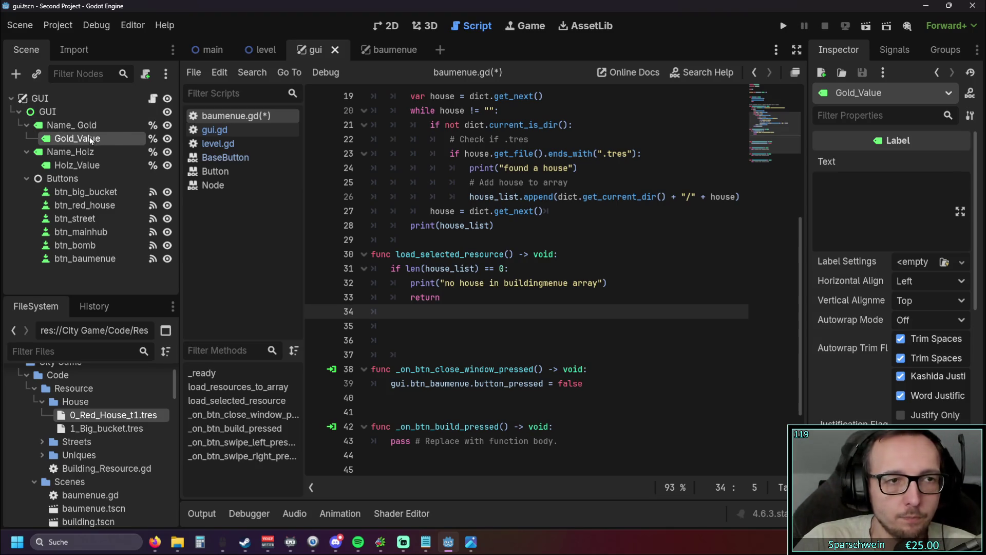
{"action": "left_click", "coordinate": [232, 133]}
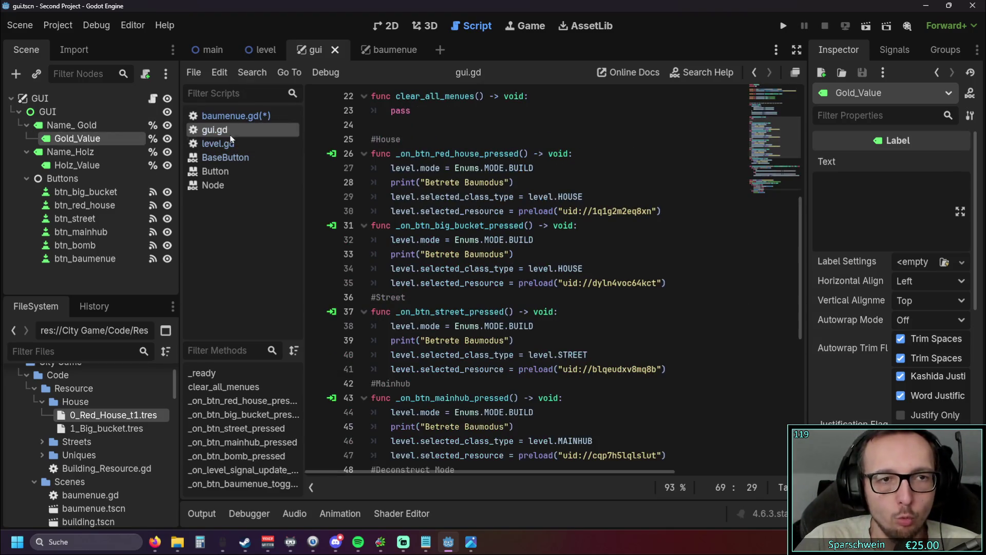
{"action": "scroll", "coordinate": [458, 231], "scroll_direction": "up", "scroll_amount": 5}
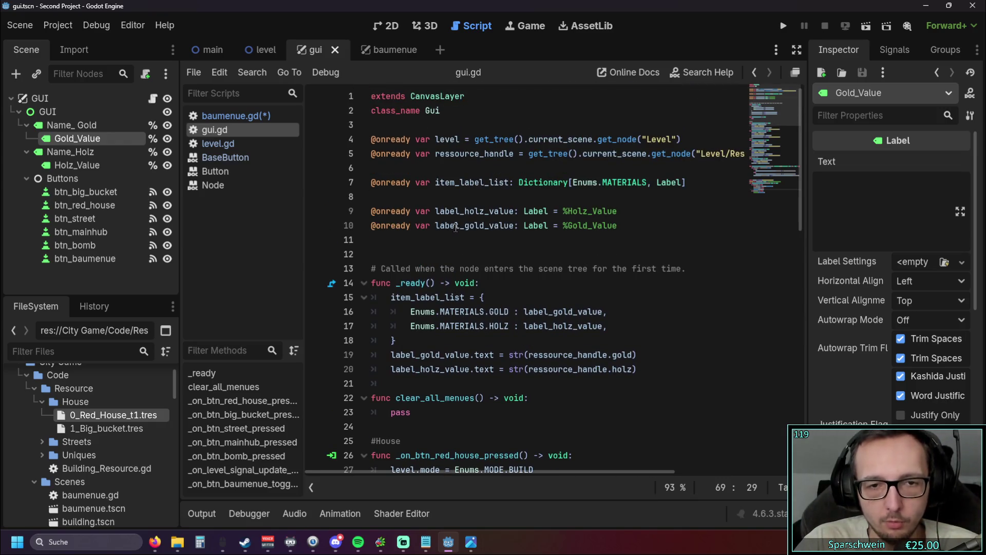
{"action": "scroll", "coordinate": [436, 308], "scroll_direction": "down", "scroll_amount": 1}
{"action": "scroll", "coordinate": [442, 316], "scroll_direction": "up", "scroll_amount": 1}
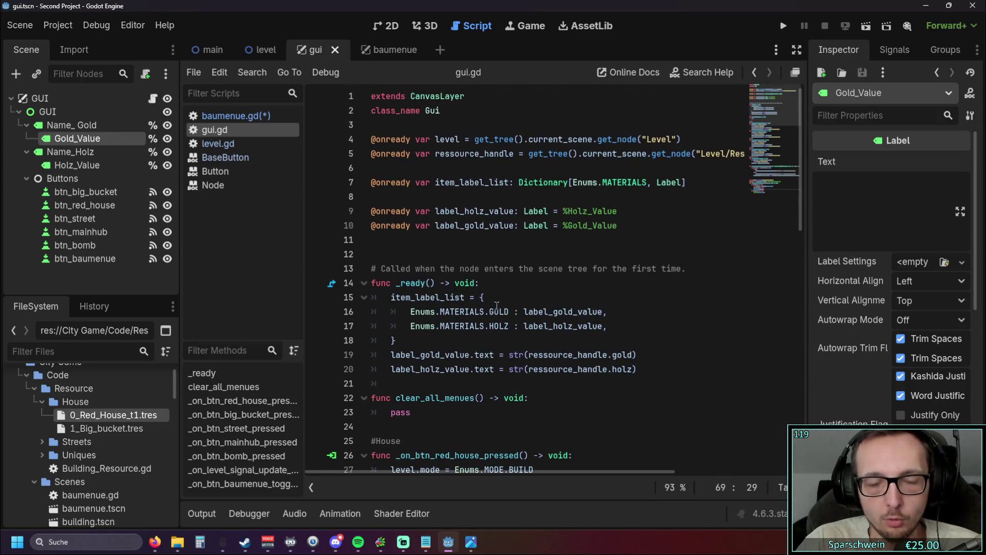
{"action": "left_click", "coordinate": [378, 50]}
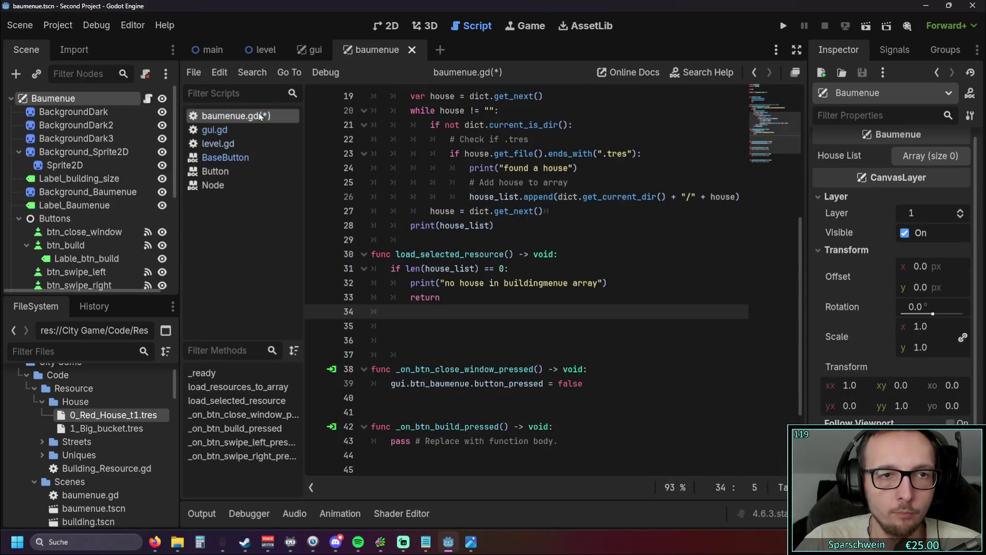
{"action": "left_click", "coordinate": [474, 183]}
{"action": "key", "text": "Return"}
{"action": "key", "text": "Return"}
{"action": "key", "text": "Return"}
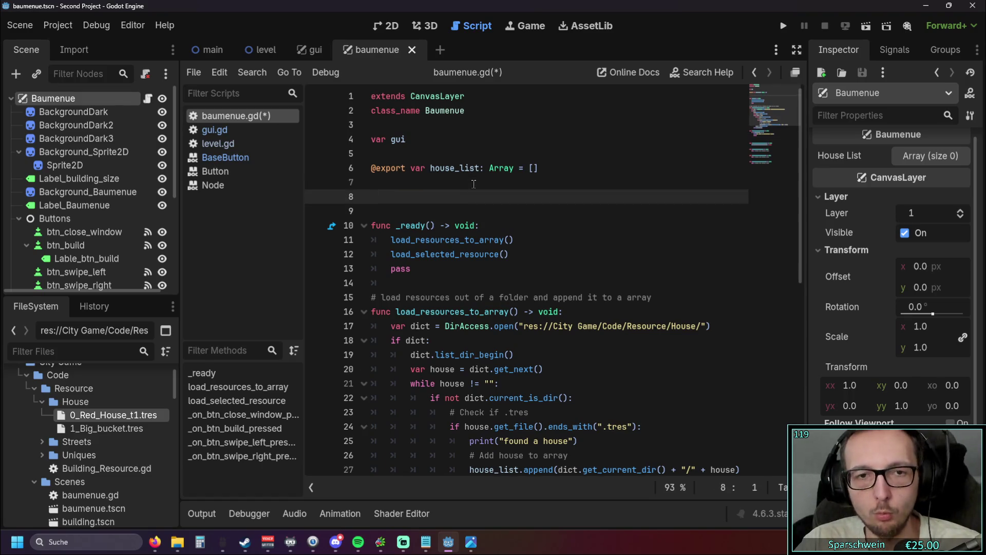
{"action": "left_click", "coordinate": [397, 199]}
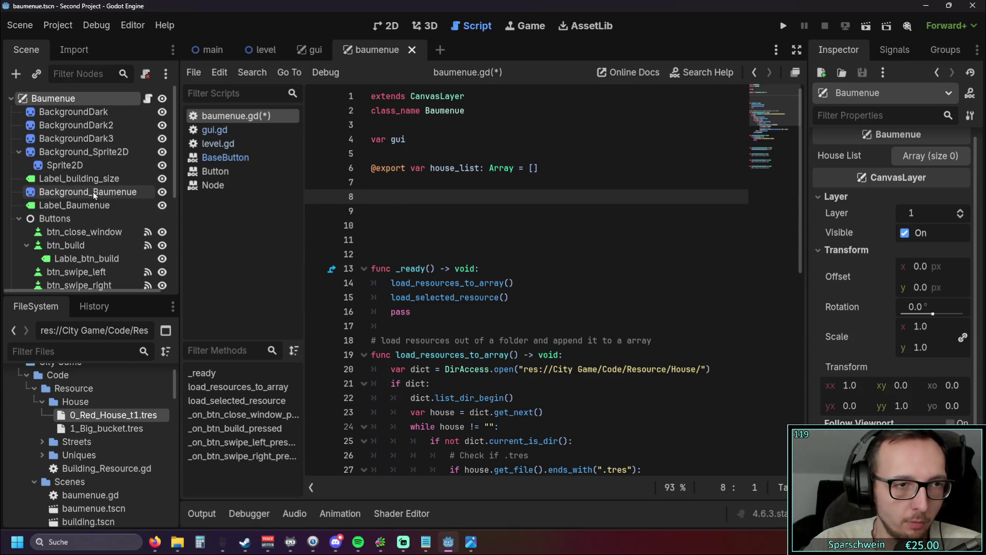
{"action": "mouse_move", "coordinate": [78, 179]}
{"action": "left_mouse_down"}
{"action": "mouse_move", "coordinate": [238, 199]}
{"action": "mouse_move", "coordinate": [406, 197]}
{"action": "left_mouse_up"}
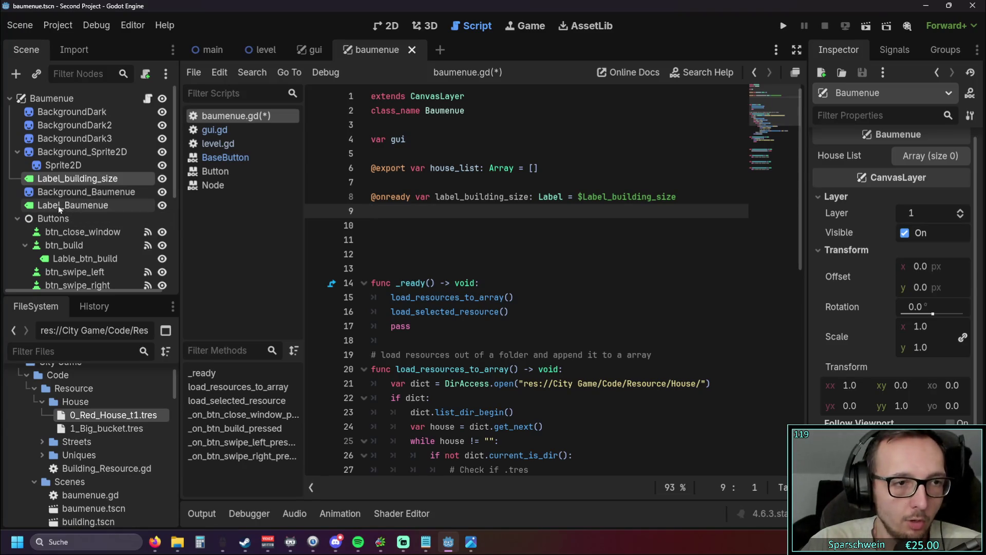
Add a Lable_btn_build reference from under btn_build, then delete that unwanted line
{"action": "scroll", "coordinate": [57, 205], "scroll_direction": "down", "scroll_amount": 1}
{"action": "left_click", "coordinate": [96, 169]}
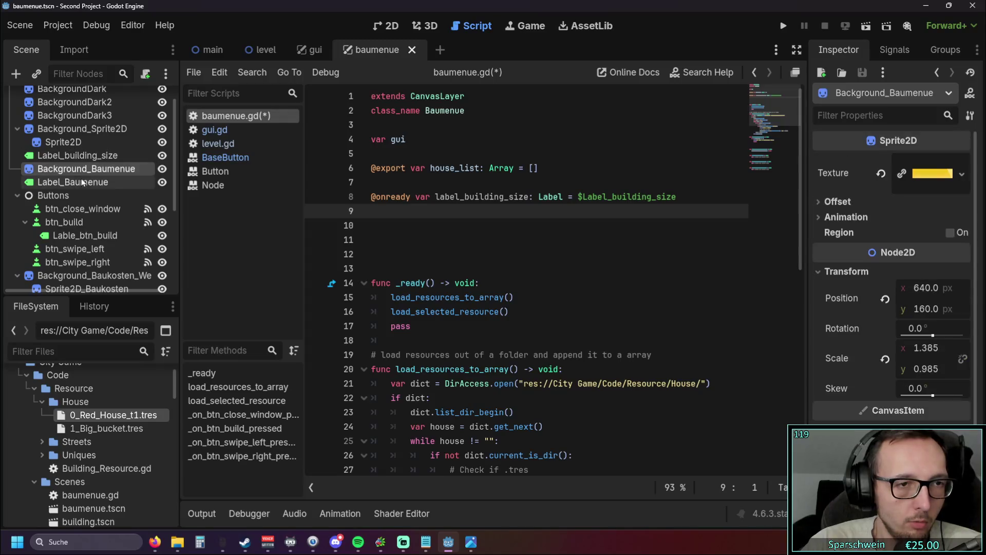
{"action": "left_click", "coordinate": [98, 182]}
{"action": "scroll", "coordinate": [120, 183], "scroll_direction": "down", "scroll_amount": 2}
{"action": "left_click", "coordinate": [86, 186]}
{"action": "left_click", "coordinate": [87, 200]}
{"action": "mouse_move", "coordinate": [81, 213]}
{"action": "left_mouse_down"}
{"action": "mouse_move", "coordinate": [388, 215]}
{"action": "mouse_move", "coordinate": [403, 226]}
{"action": "left_mouse_up"}
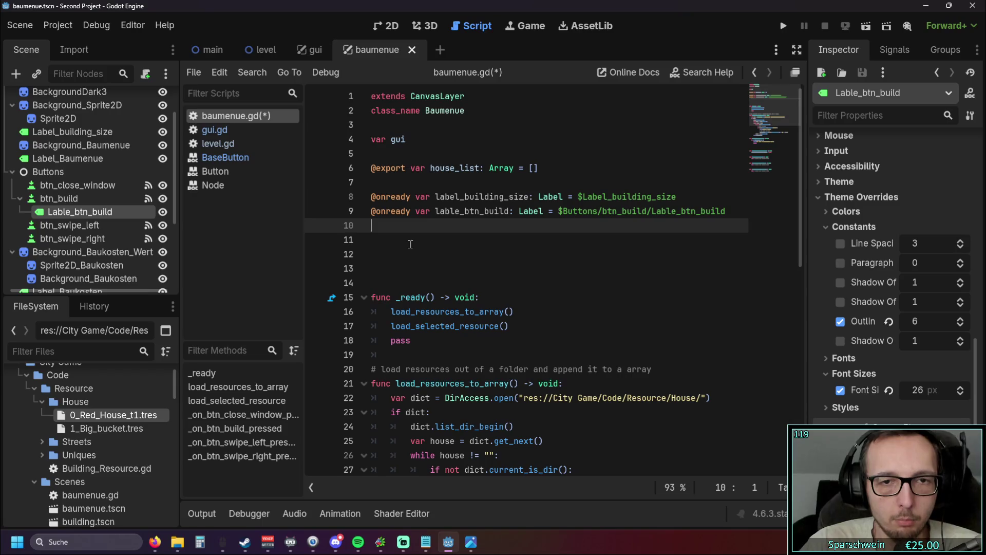
{"action": "left_click_drag", "start_coordinate": [728, 212], "coordinate": [342, 210]}
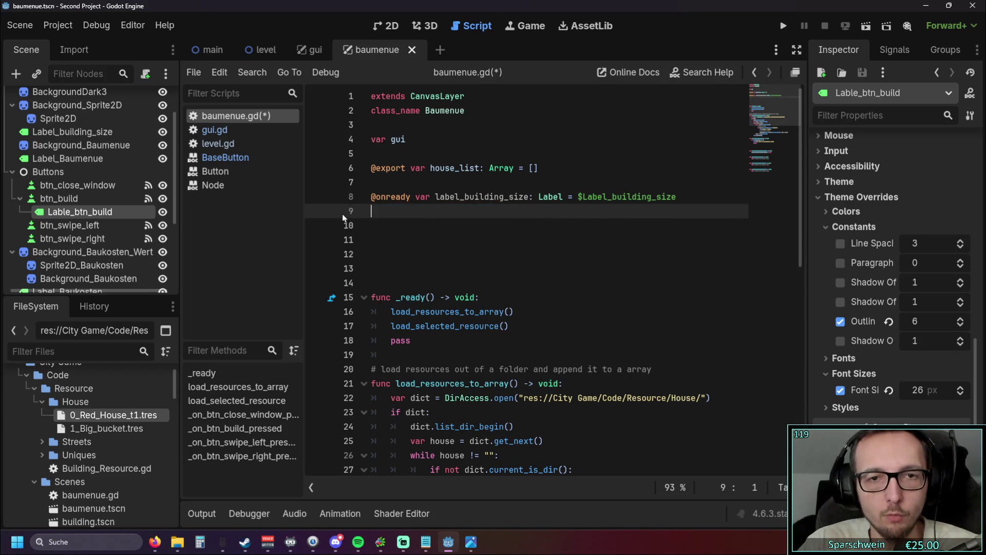
{"action": "key", "text": "BackSpace"}
{"action": "key", "text": "BackSpace"}
Add Label_Baukosten and Label_Coin_Cost references, then delete the Baukosten line
{"action": "scroll", "coordinate": [67, 221], "scroll_direction": "down", "scroll_amount": 2}
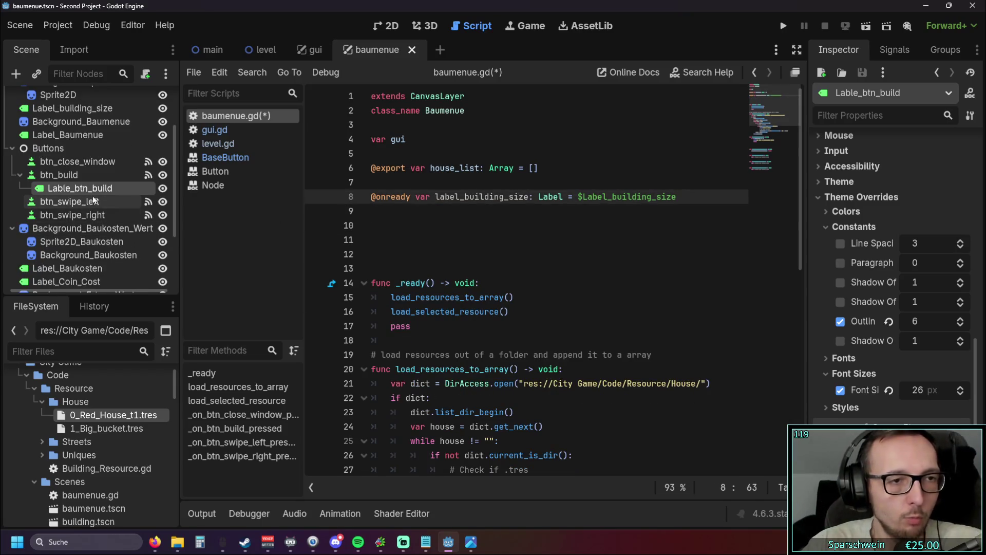
{"action": "scroll", "coordinate": [88, 203], "scroll_direction": "down", "scroll_amount": 5}
{"action": "left_click", "coordinate": [73, 183]}
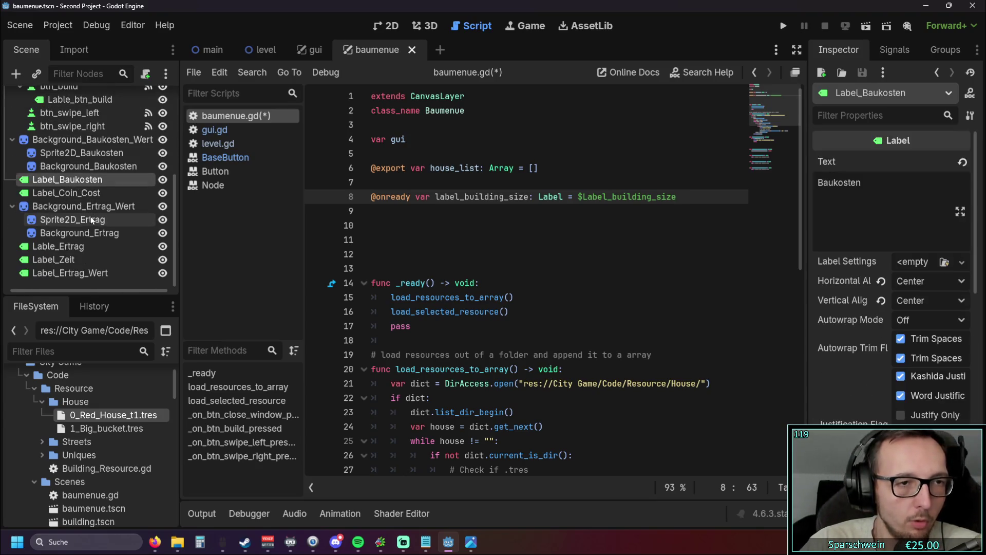
{"action": "mouse_move", "coordinate": [54, 180]}
{"action": "left_mouse_down"}
{"action": "mouse_move", "coordinate": [456, 211]}
{"action": "mouse_move", "coordinate": [441, 211]}
{"action": "left_mouse_up"}
{"action": "left_click", "coordinate": [51, 193]}
{"action": "left_click_drag", "start_coordinate": [51, 193], "coordinate": [419, 236]}
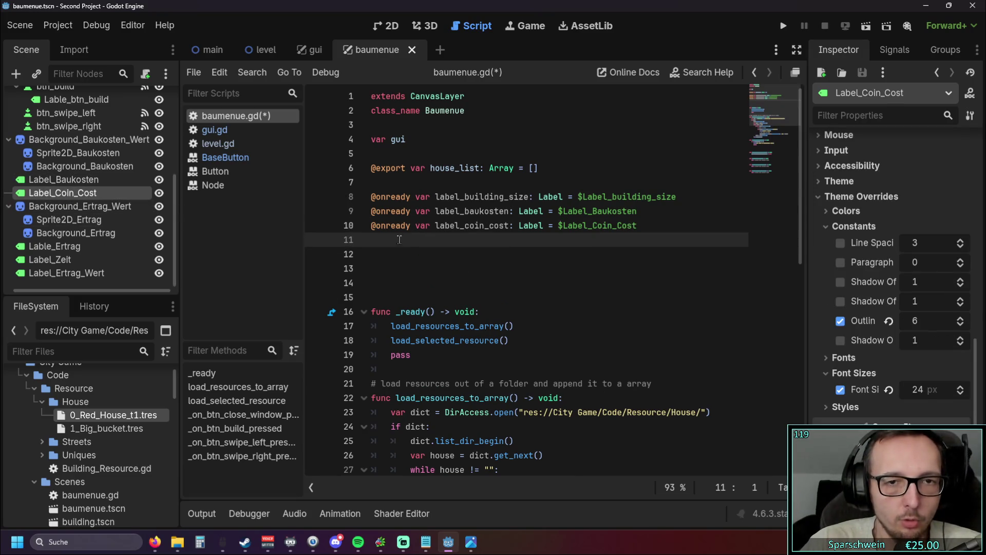
{"action": "left_click", "coordinate": [80, 180]}
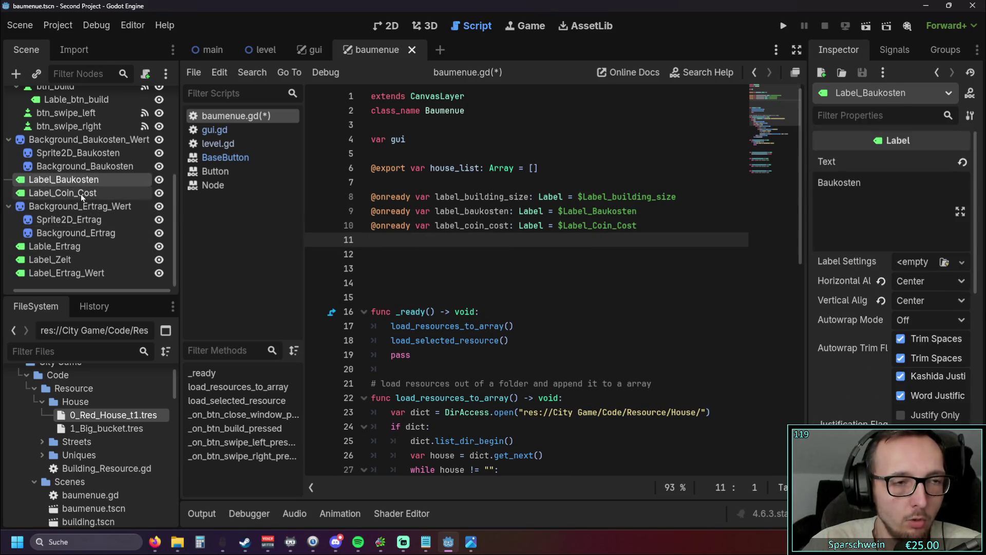
{"action": "left_click_drag", "start_coordinate": [658, 214], "coordinate": [344, 216]}
{"action": "key", "text": "BackSpace"}
{"action": "key", "text": "BackSpace"}
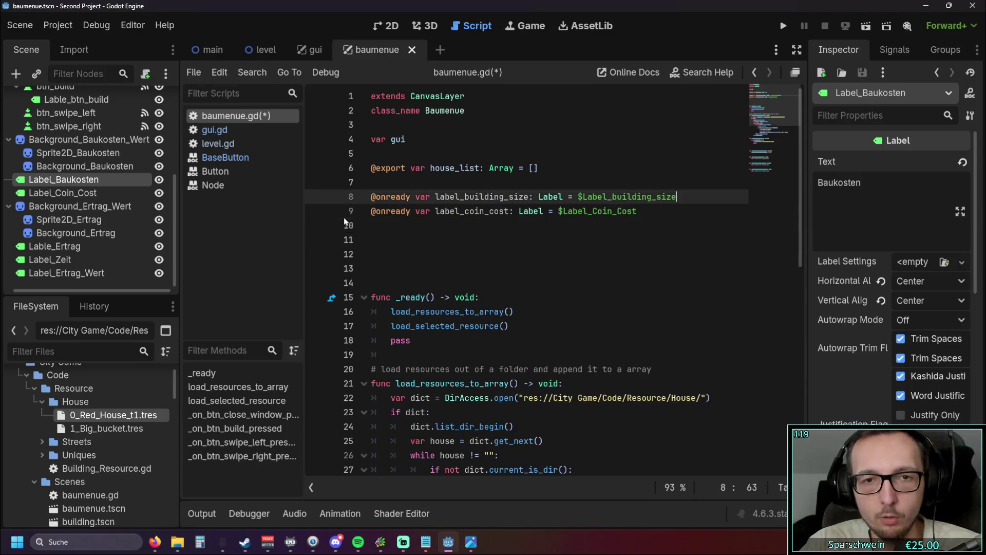
Add Lable_Ertrag and Label_Zeit references, then remove the Lable_Ertrag line
{"action": "left_click", "coordinate": [63, 245]}
{"action": "mouse_move", "coordinate": [63, 245]}
{"action": "left_mouse_down"}
{"action": "mouse_move", "coordinate": [437, 230]}
{"action": "mouse_move", "coordinate": [61, 260]}
{"action": "mouse_move", "coordinate": [412, 248]}
{"action": "left_mouse_up"}
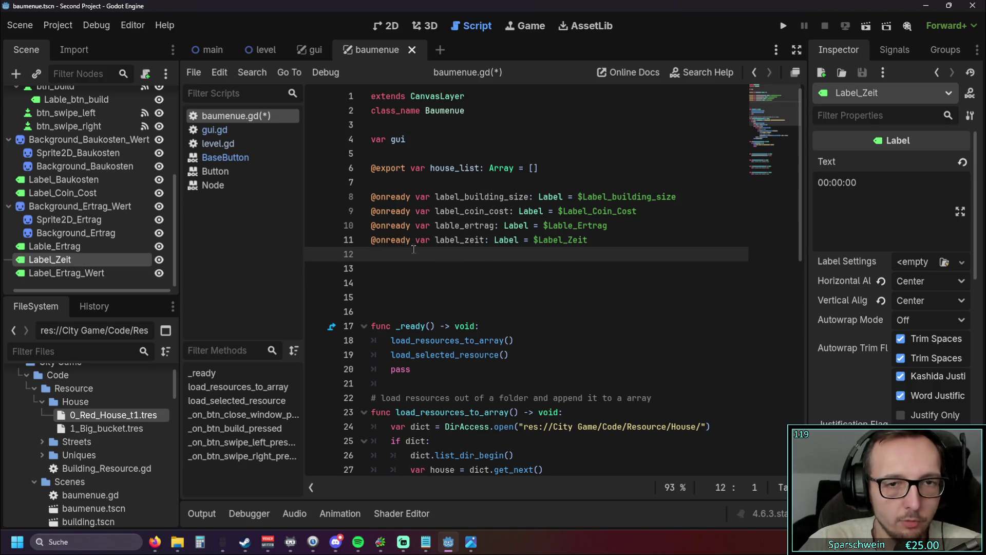
{"action": "left_click", "coordinate": [92, 273]}
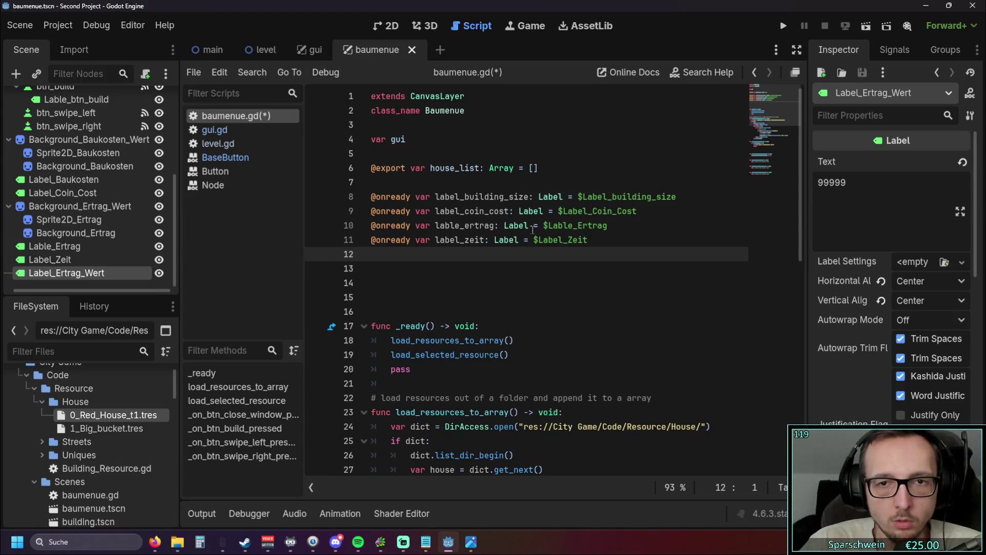
{"action": "left_click_drag", "start_coordinate": [609, 227], "coordinate": [308, 229]}
{"action": "key", "text": "BackSpace"}
{"action": "key", "text": "BackSpace"}
Add a Label_Ertrag_Wert reference and clear the extra blank lines above _ready
{"action": "left_click_drag", "start_coordinate": [51, 275], "coordinate": [432, 247]}
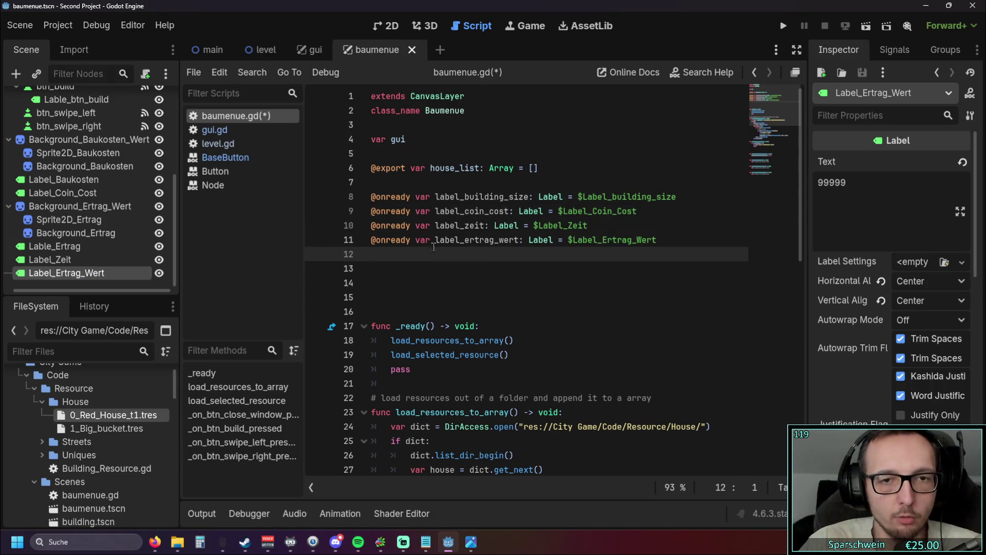
{"action": "left_click", "coordinate": [395, 278]}
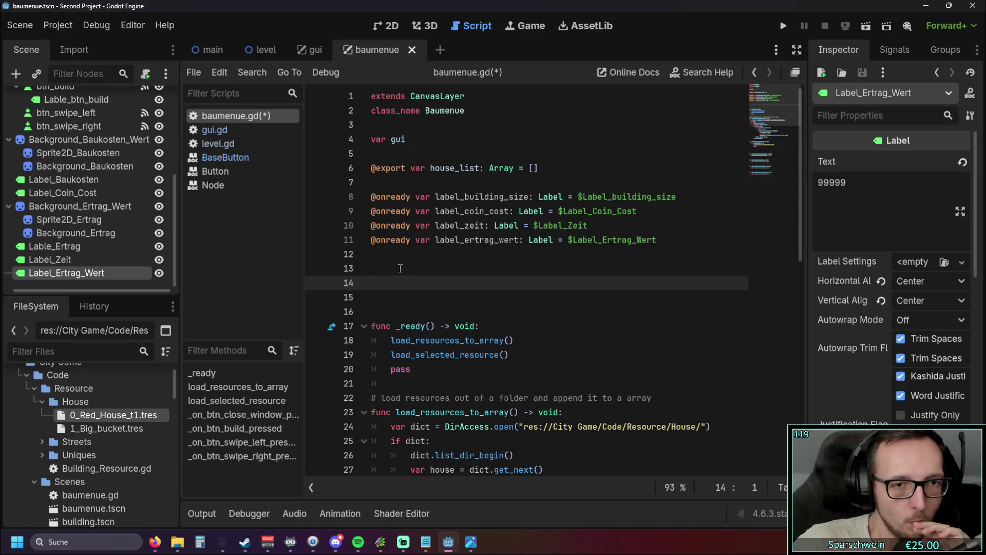
{"action": "key", "text": "BackSpace"}
{"action": "key", "text": "Delete"}
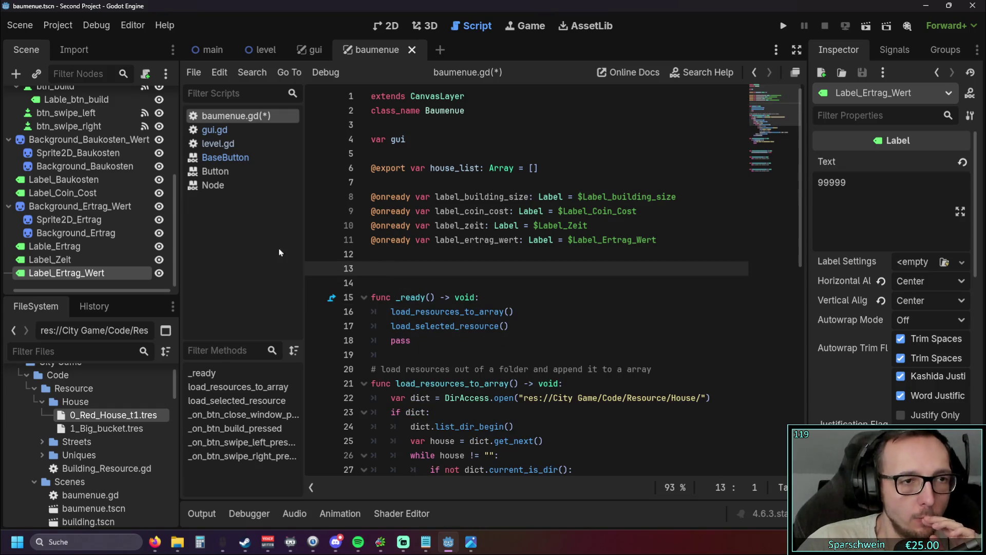
{"action": "scroll", "coordinate": [66, 223], "scroll_direction": "up", "scroll_amount": 3}
{"action": "scroll", "coordinate": [440, 212], "scroll_direction": "down", "scroll_amount": 10}
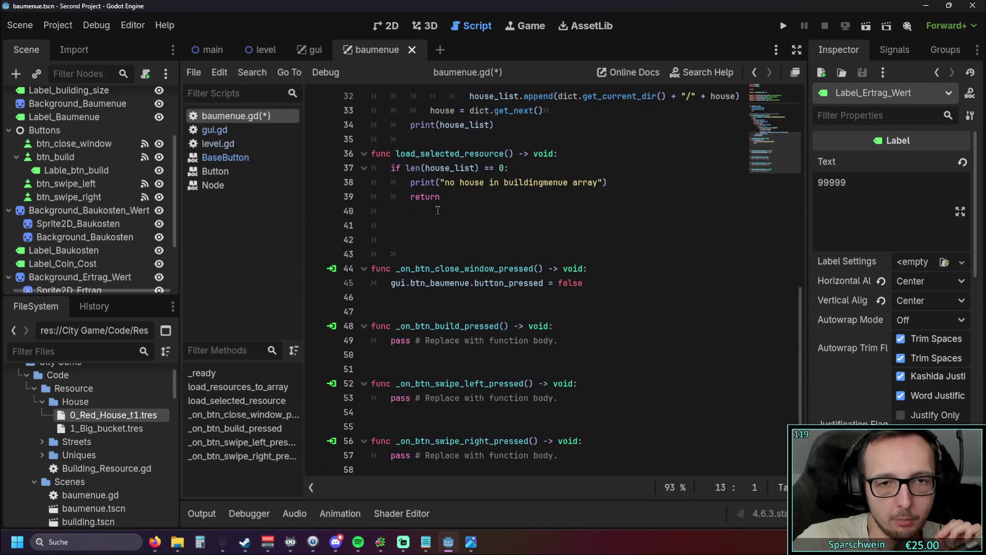
{"action": "left_click", "coordinate": [473, 282]}
{"action": "scroll", "coordinate": [466, 273], "scroll_direction": "up", "scroll_amount": 8}
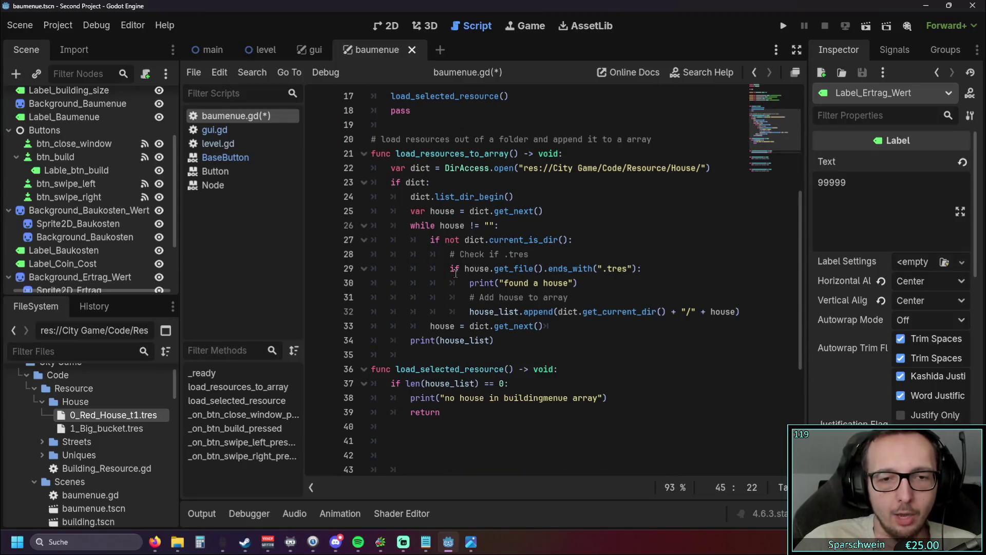
{"action": "scroll", "coordinate": [466, 273], "scroll_direction": "up", "scroll_amount": 1}
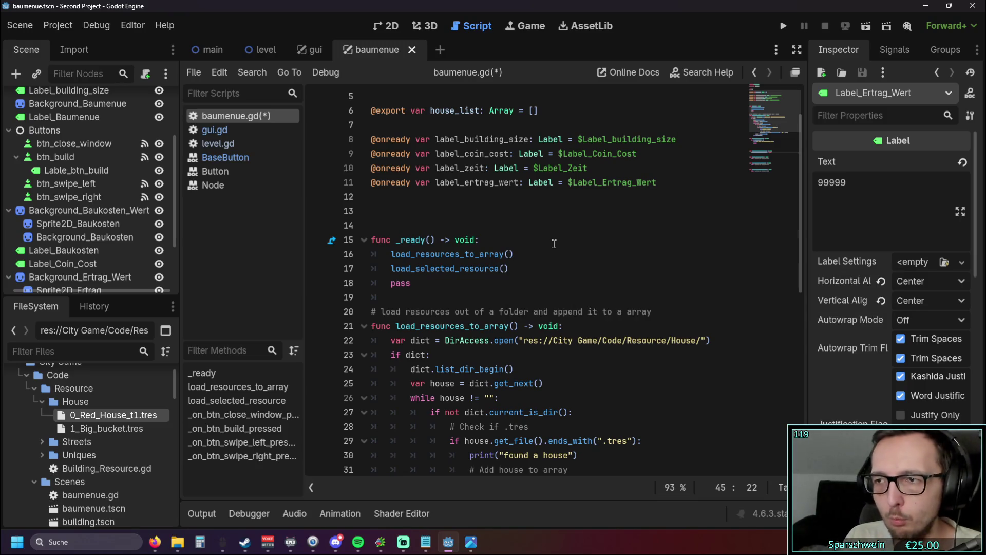
{"action": "scroll", "coordinate": [554, 243], "scroll_direction": "down", "scroll_amount": 4}
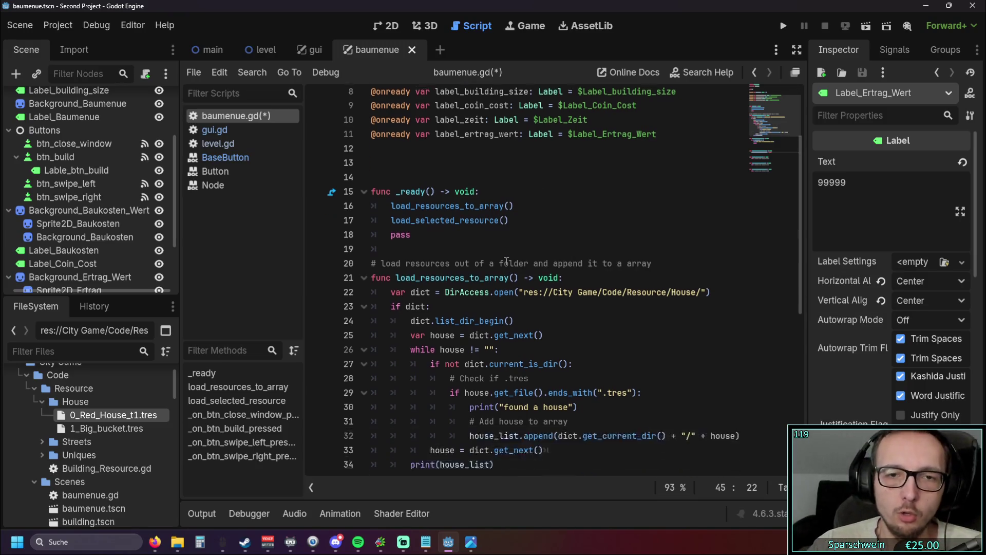
{"action": "scroll", "coordinate": [544, 267], "scroll_direction": "down", "scroll_amount": 3}
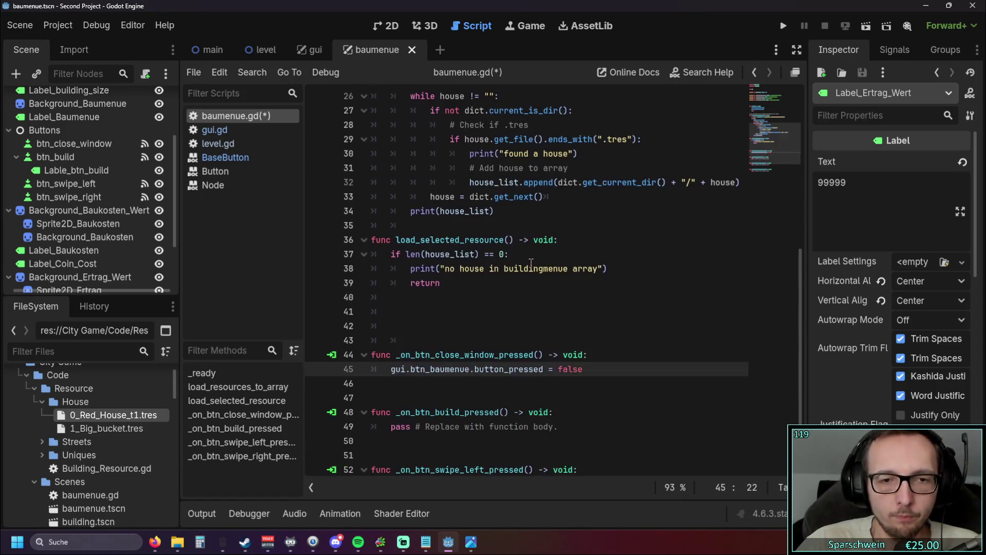
{"action": "scroll", "coordinate": [511, 265], "scroll_direction": "down", "scroll_amount": 1}
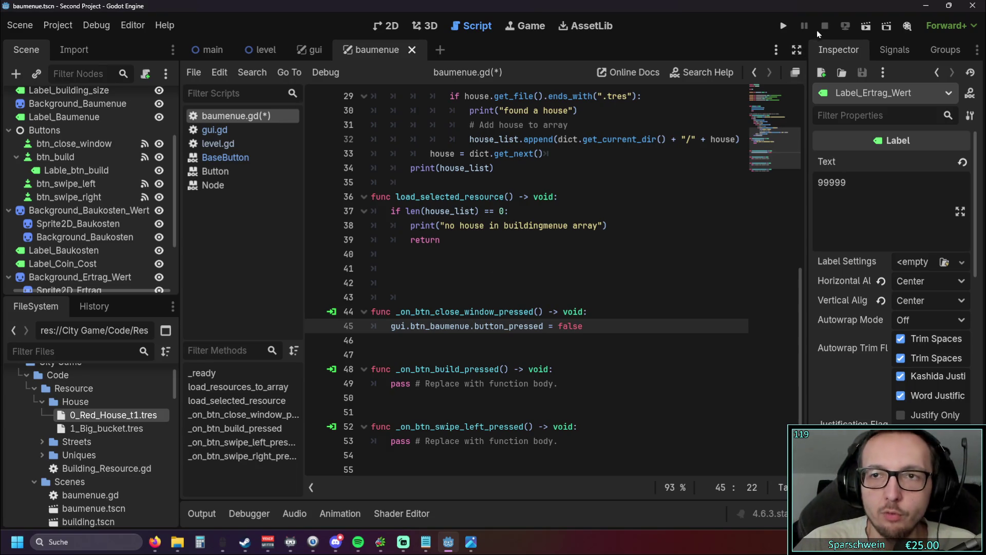
Run the game, open its house build menu, then stop it to see both found house resources logged
{"action": "left_click", "coordinate": [784, 26]}
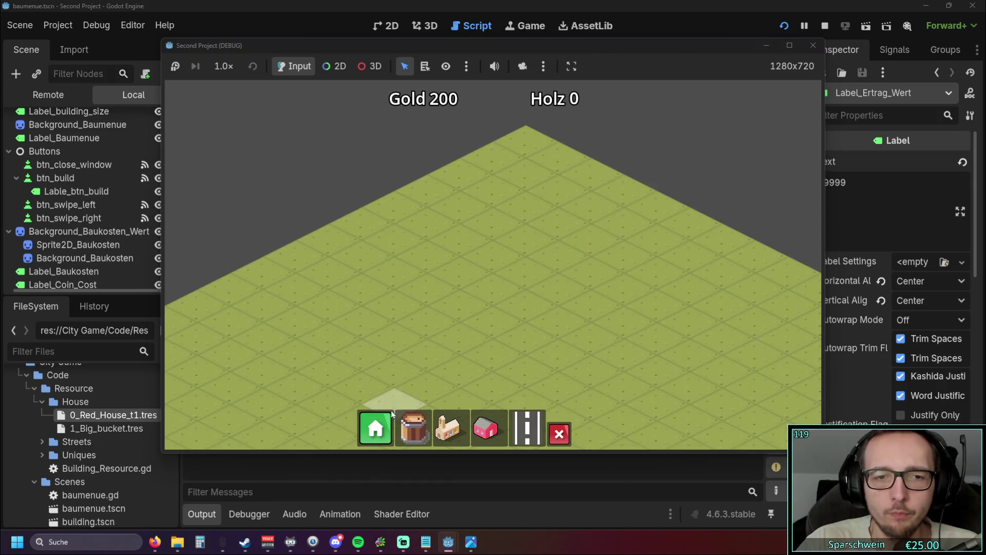
{"action": "left_click", "coordinate": [369, 434]}
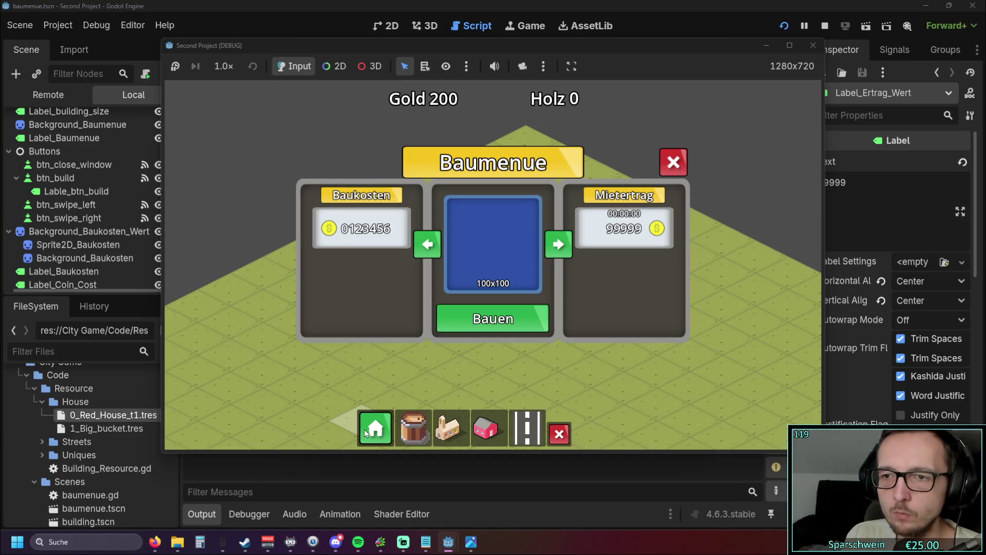
{"action": "left_click", "coordinate": [813, 46]}
{"action": "scroll", "coordinate": [585, 209], "scroll_direction": "up", "scroll_amount": 7}
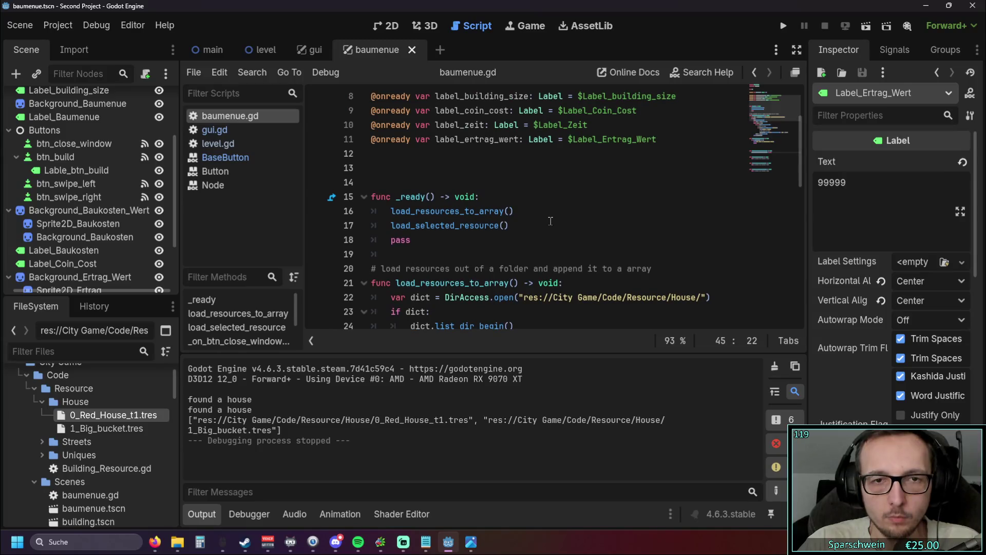
On line 40 of load_selected_resource, write house_list[0].building_size using autocomplete
{"action": "scroll", "coordinate": [548, 225], "scroll_direction": "down", "scroll_amount": 7}
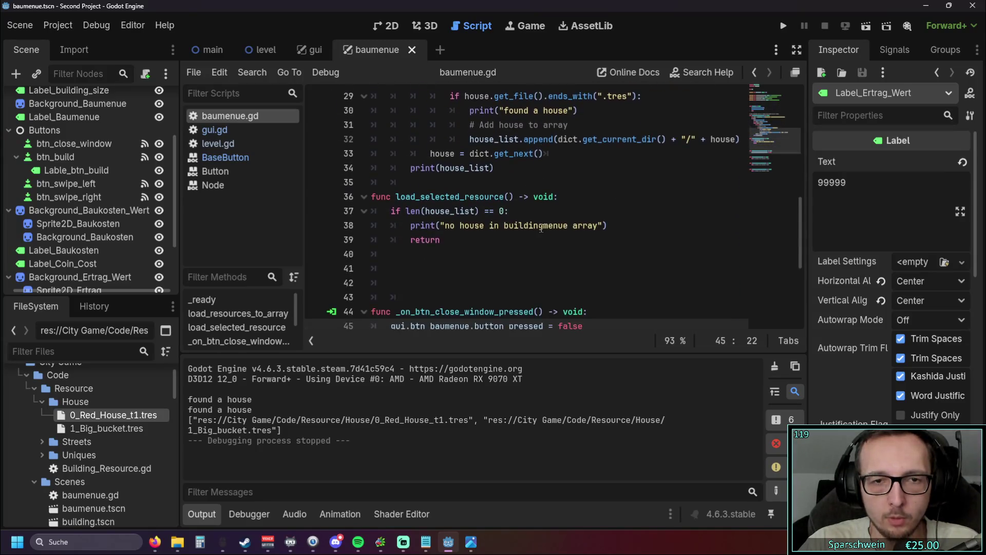
{"action": "scroll", "coordinate": [541, 228], "scroll_direction": "down", "scroll_amount": 1}
{"action": "left_click", "coordinate": [414, 207]}
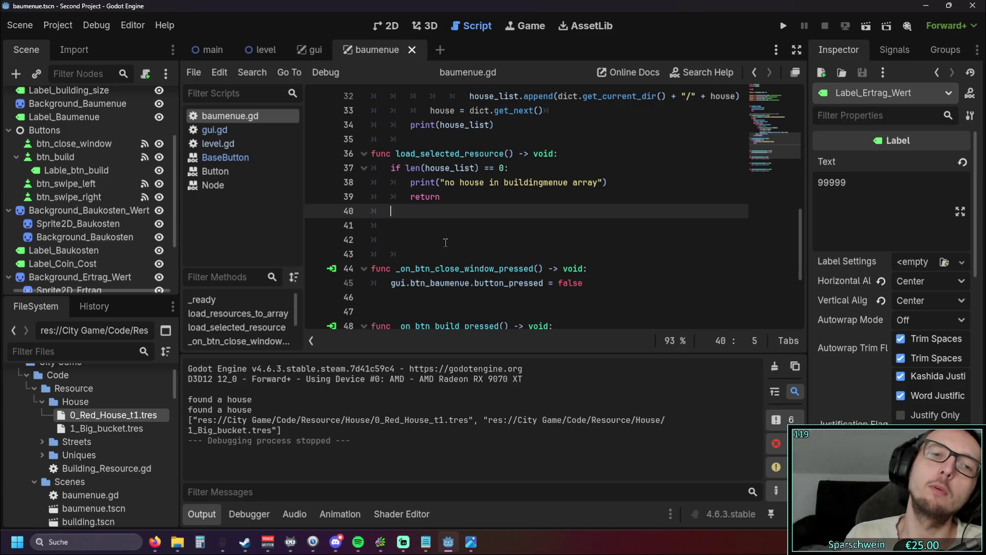
{"action": "scroll", "coordinate": [445, 236], "scroll_direction": "up", "scroll_amount": 7}
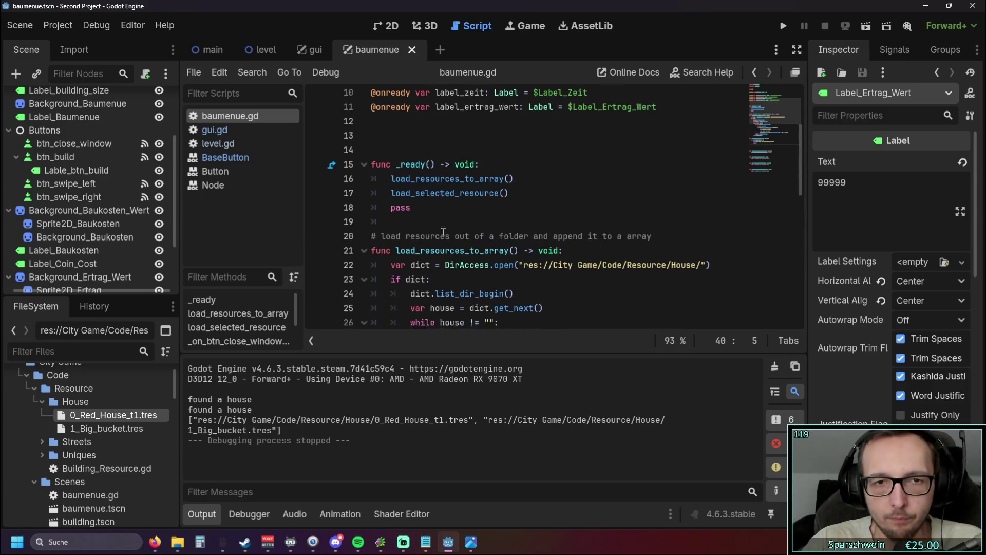
{"action": "scroll", "coordinate": [444, 231], "scroll_direction": "up", "scroll_amount": 3}
{"action": "scroll", "coordinate": [445, 233], "scroll_direction": "down", "scroll_amount": 5}
{"action": "scroll", "coordinate": [452, 223], "scroll_direction": "up", "scroll_amount": 4}
{"action": "scroll", "coordinate": [454, 222], "scroll_direction": "up", "scroll_amount": 1}
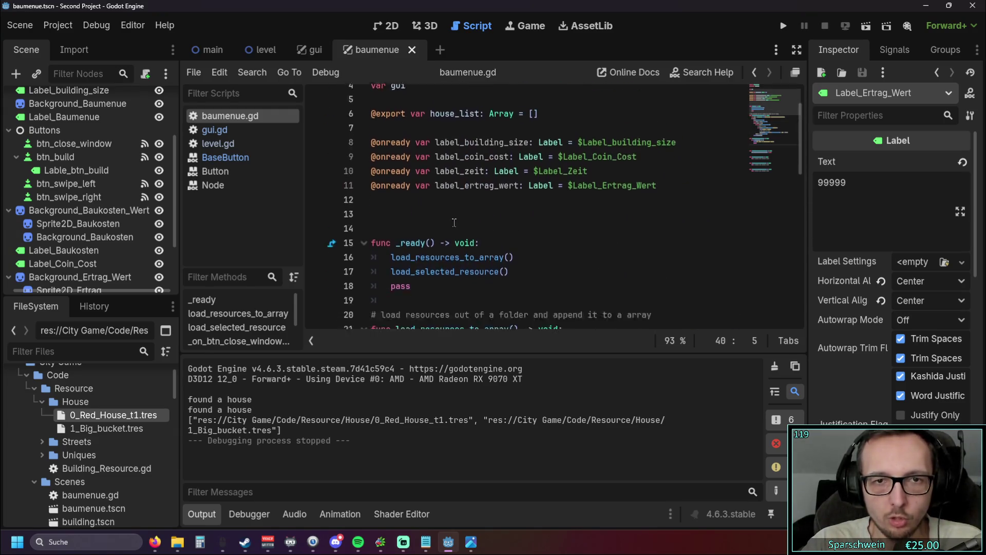
{"action": "scroll", "coordinate": [462, 223], "scroll_direction": "down", "scroll_amount": 9}
{"action": "type", "text": "house"}
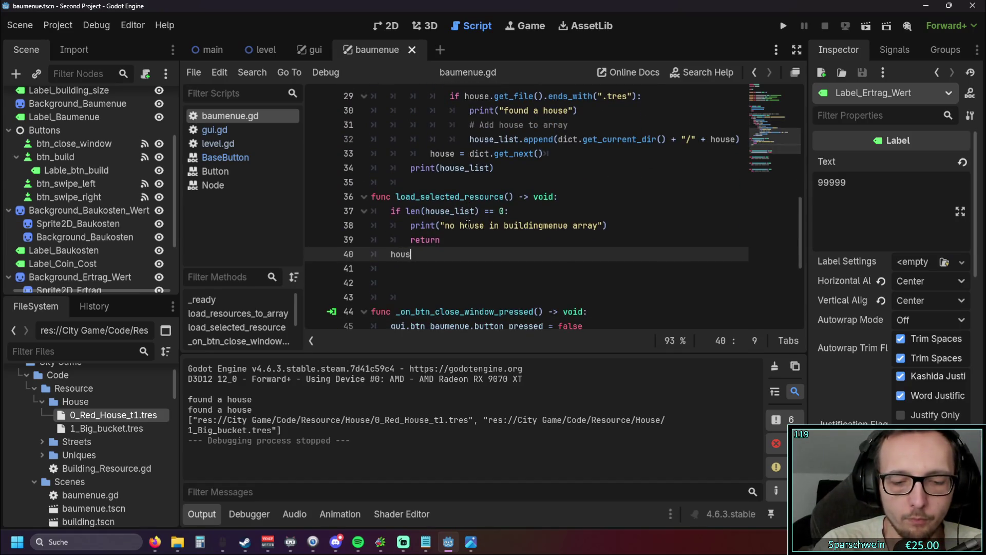
{"action": "key", "text": "Return"}
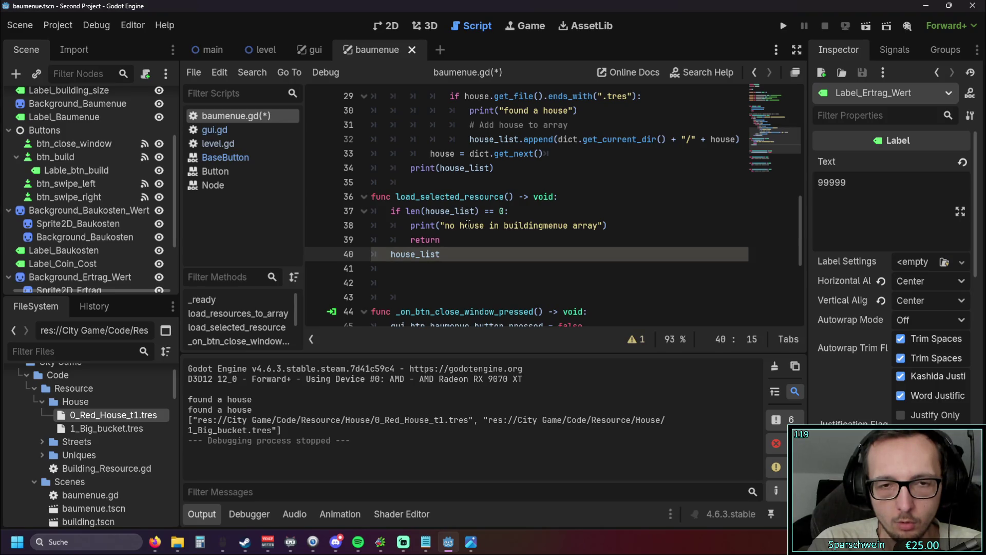
{"action": "type", "text": "["}
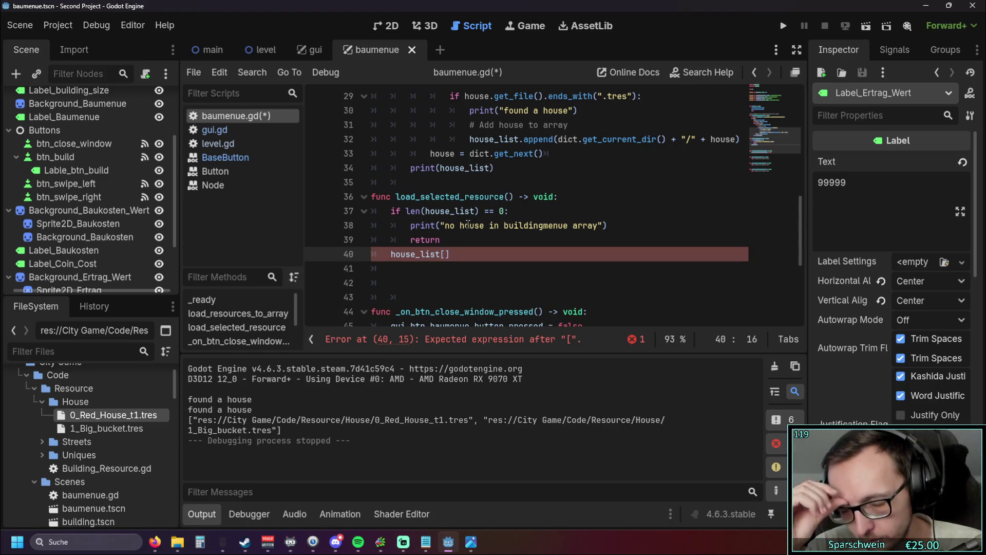
{"action": "type", "text": "0"}
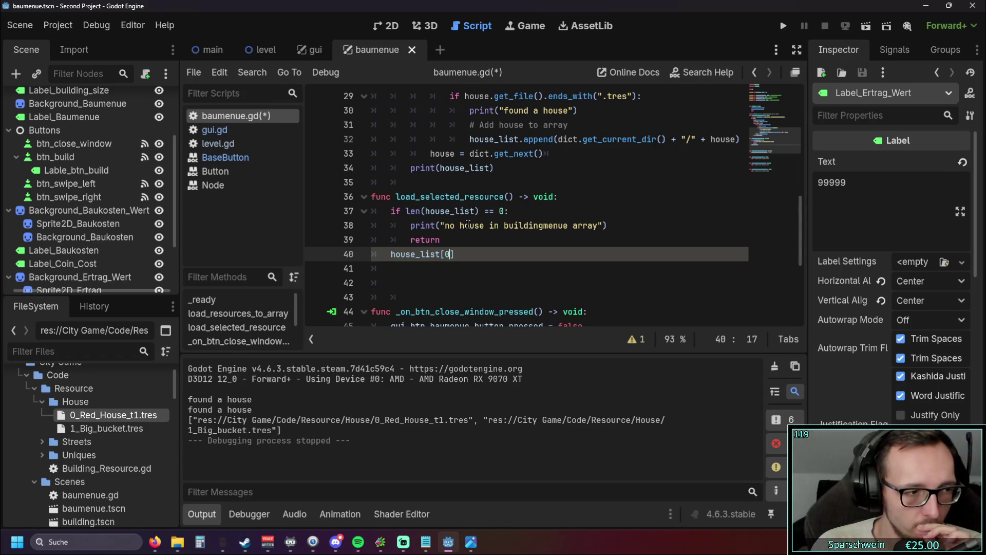
{"action": "left_click", "coordinate": [459, 254]}
{"action": "type", "text": "."}
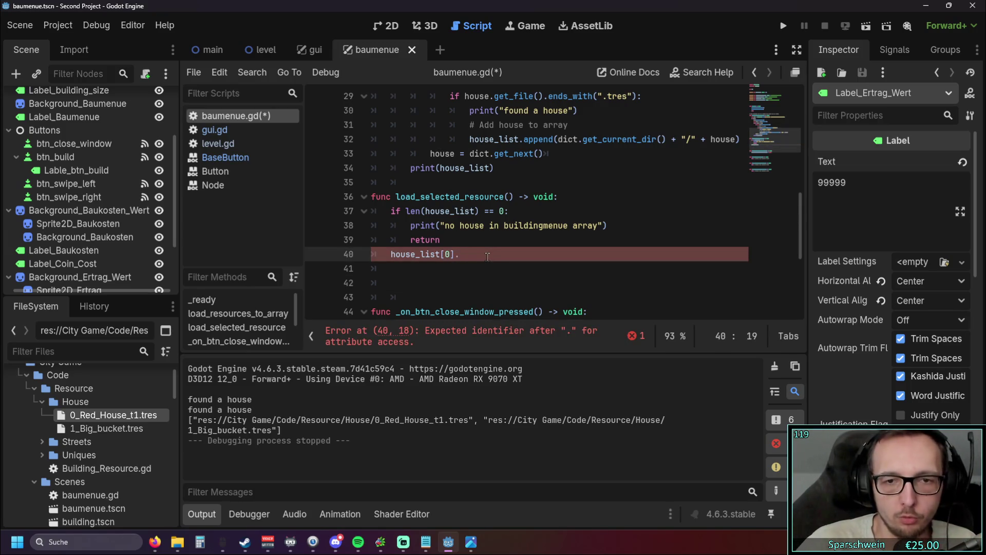
{"action": "left_click", "coordinate": [114, 431]}
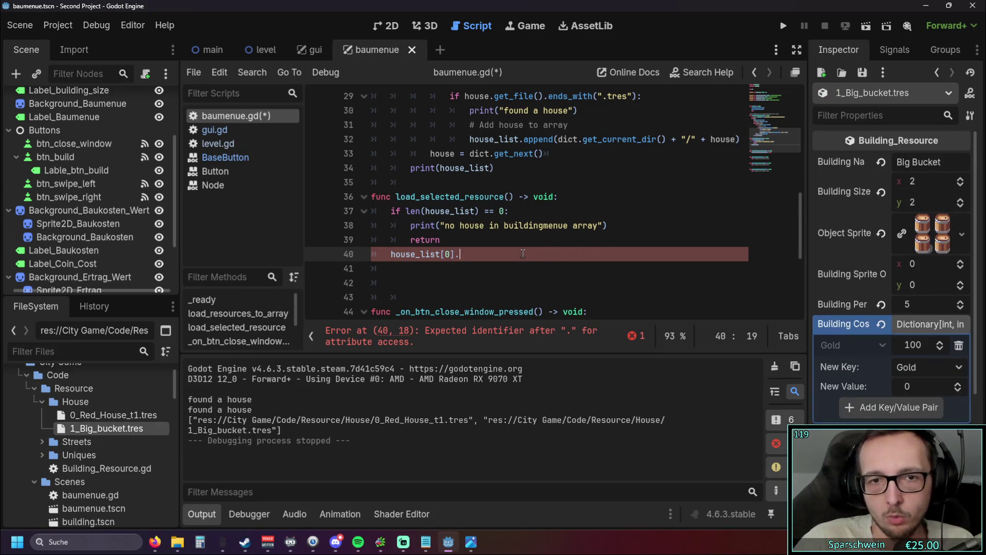
{"action": "type", "text": "buil"}
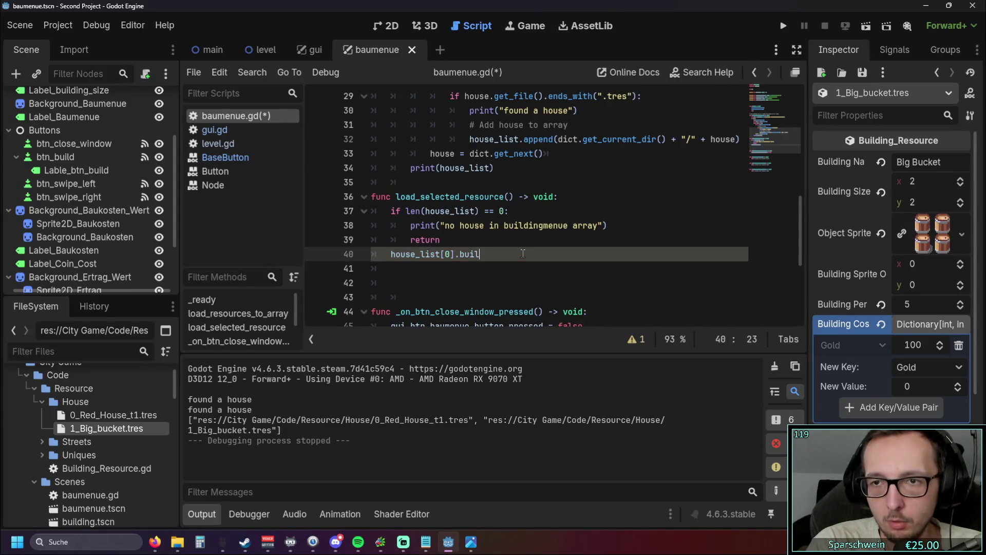
{"action": "type", "text": "ding"}
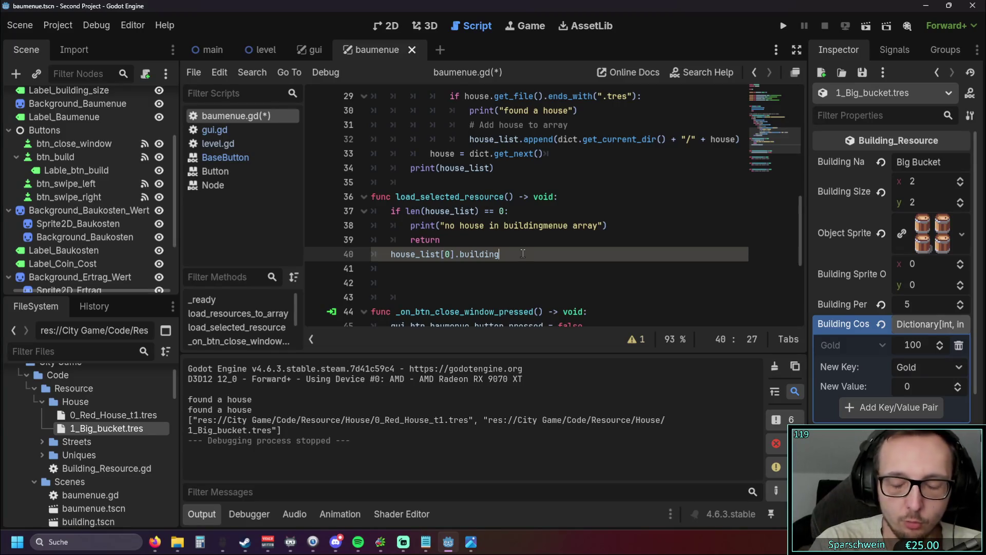
{"action": "type", "text": "_"}
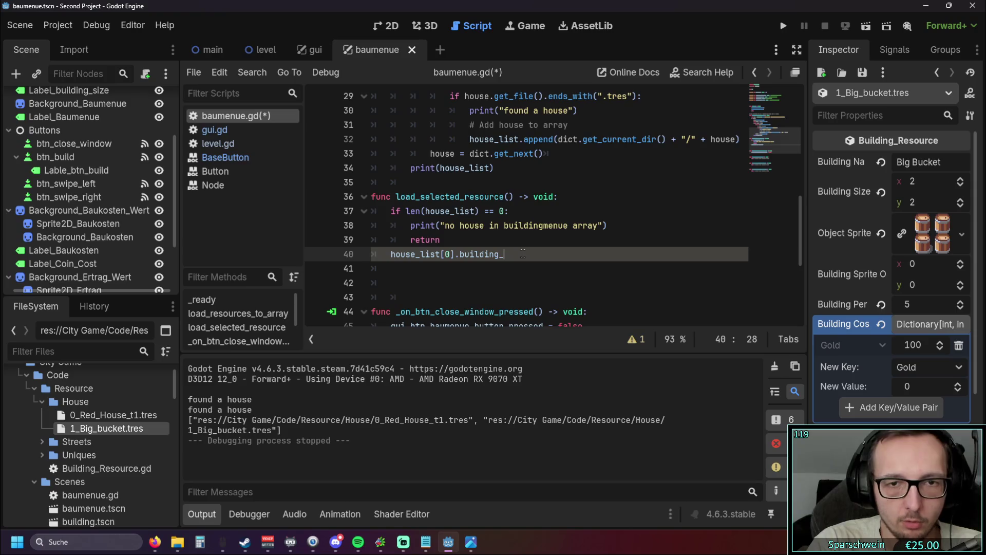
{"action": "type", "text": "size"}
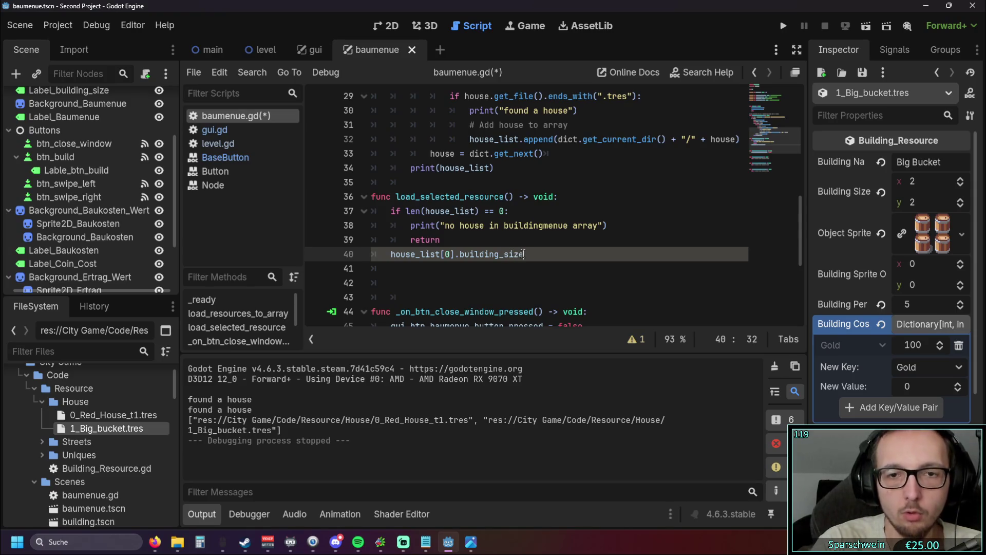
{"action": "key", "text": "Return"}
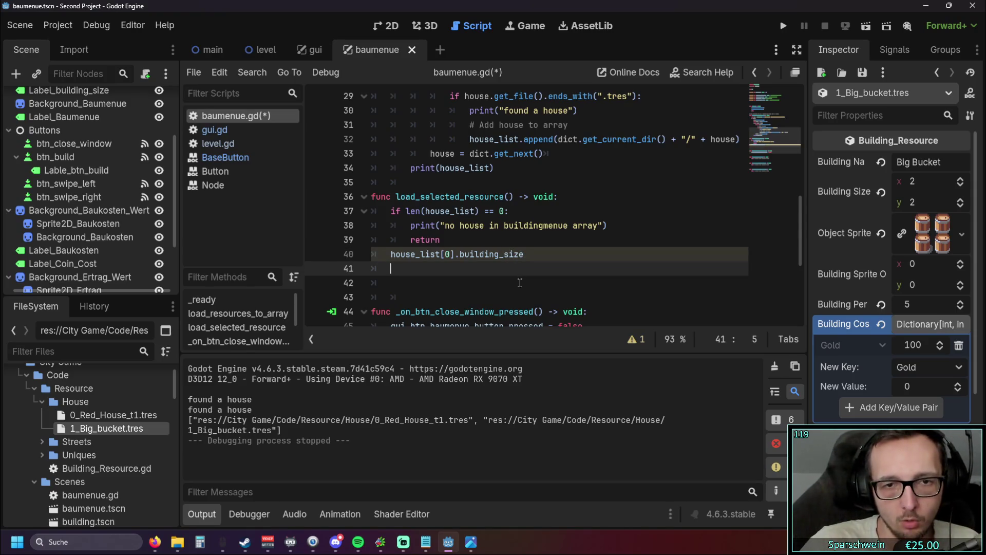
Wrap line 40 in print(...) and launch the game to test it
{"action": "key", "text": "Up"}
{"action": "key", "text": "End"}
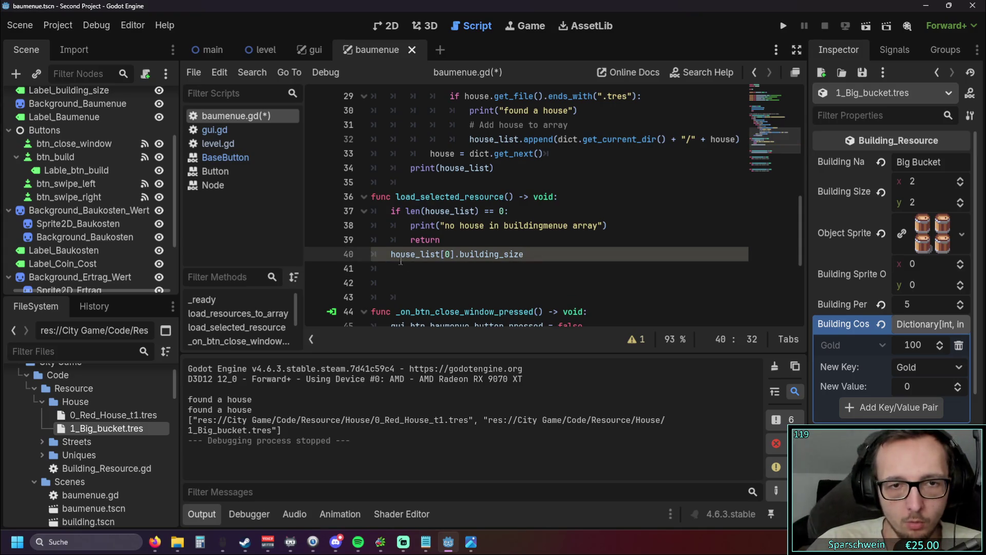
{"action": "key", "text": "Home"}
{"action": "type", "text": "print("}
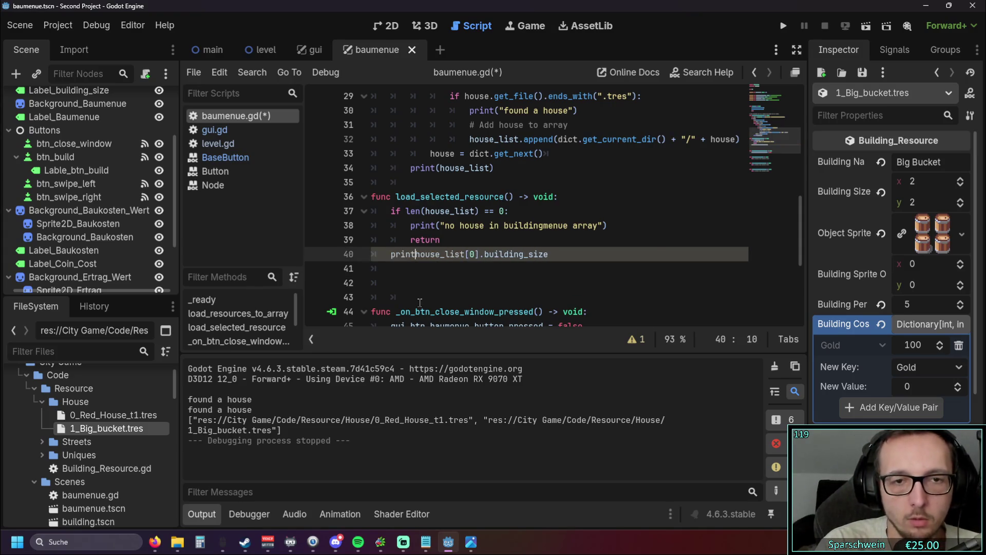
{"action": "left_click", "coordinate": [575, 258]}
{"action": "type", "text": ")"}
{"action": "left_click", "coordinate": [783, 26]}
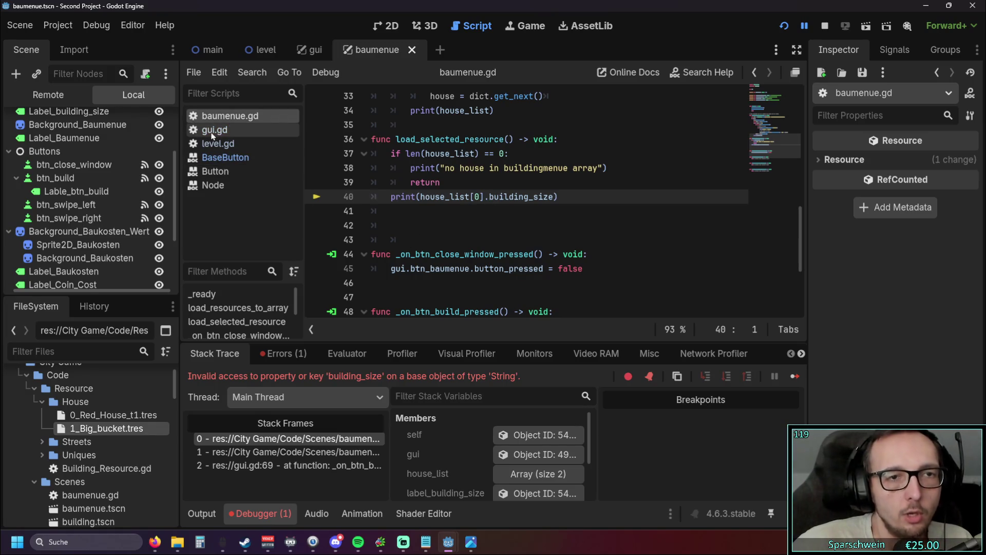
Review the building_size String error, then move baumenue.gd into the Scripte folder
{"action": "scroll", "coordinate": [416, 224], "scroll_direction": "up", "scroll_amount": 1}
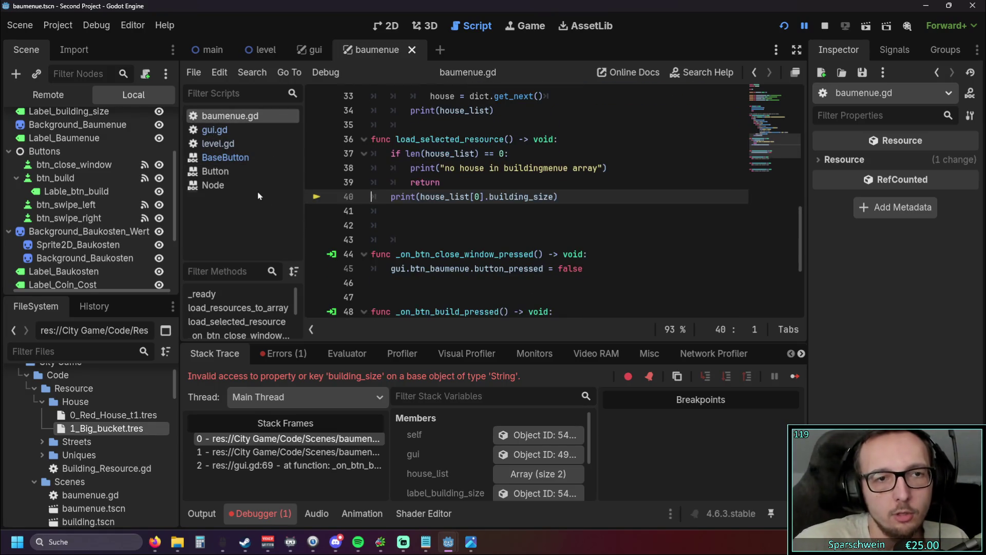
{"action": "scroll", "coordinate": [504, 230], "scroll_direction": "up", "scroll_amount": 1}
{"action": "scroll", "coordinate": [504, 230], "scroll_direction": "down", "scroll_amount": 1}
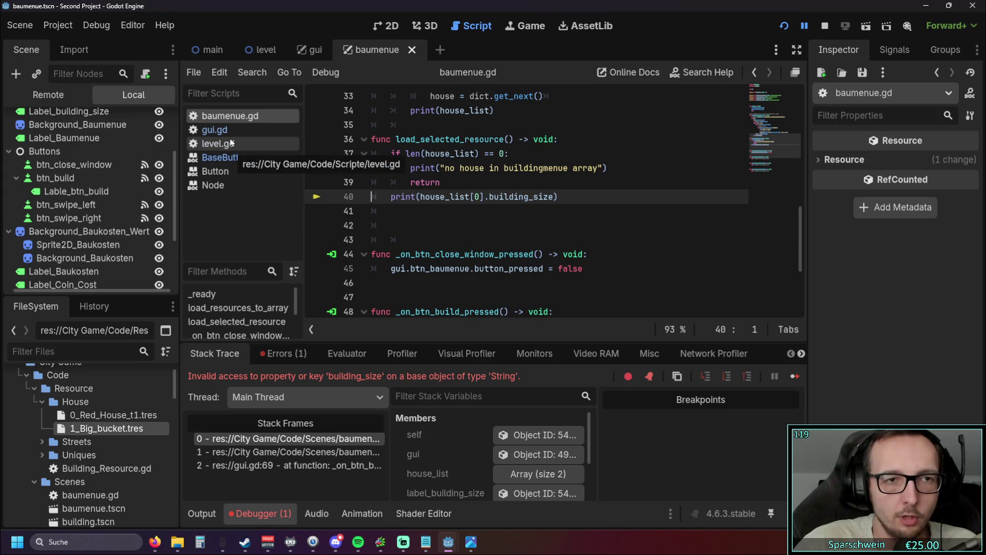
{"action": "scroll", "coordinate": [100, 431], "scroll_direction": "down", "scroll_amount": 3}
{"action": "scroll", "coordinate": [104, 431], "scroll_direction": "down", "scroll_amount": 2}
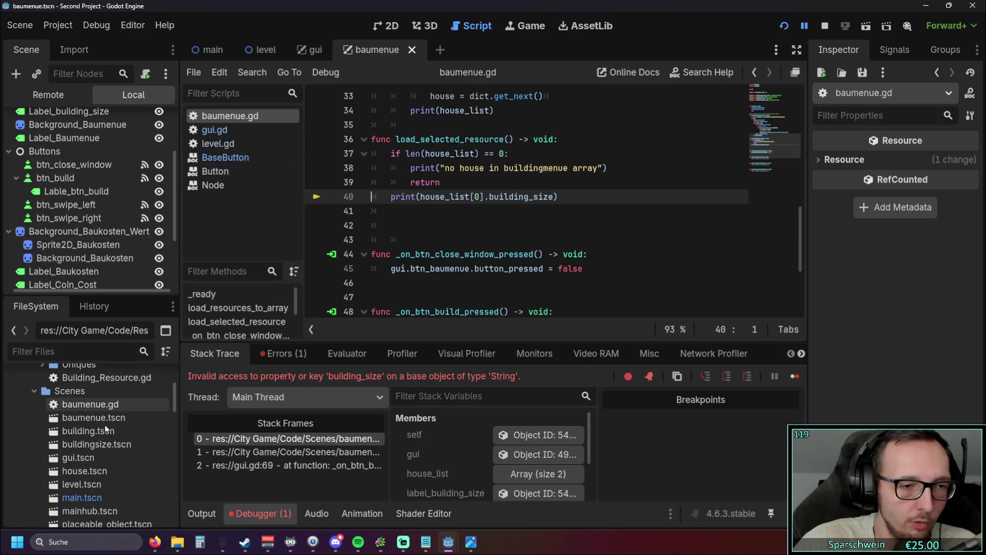
{"action": "scroll", "coordinate": [124, 414], "scroll_direction": "down", "scroll_amount": 1}
{"action": "scroll", "coordinate": [125, 412], "scroll_direction": "up", "scroll_amount": 3}
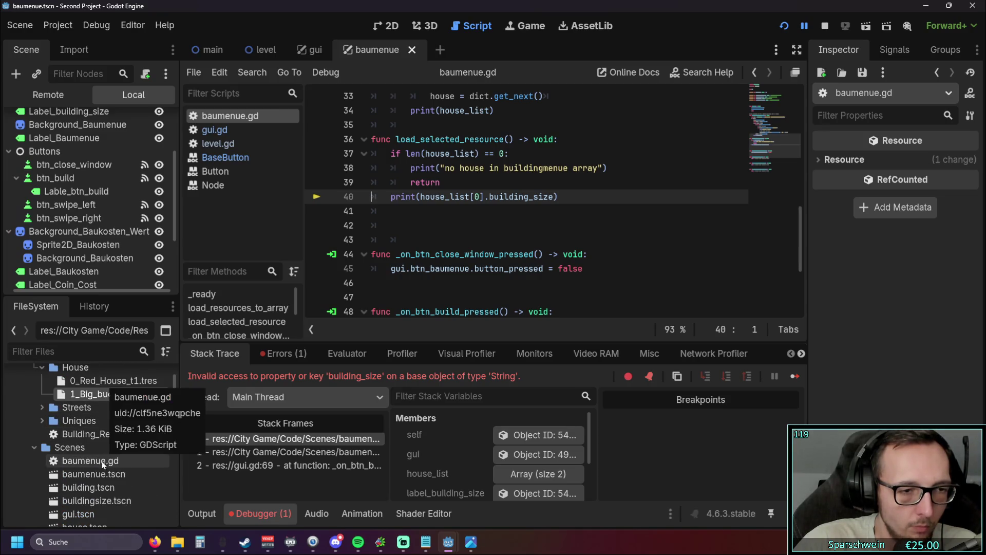
{"action": "mouse_move", "coordinate": [101, 466]}
{"action": "left_mouse_down"}
{"action": "mouse_move", "coordinate": [123, 433]}
{"action": "mouse_move", "coordinate": [85, 427]}
{"action": "left_mouse_up"}
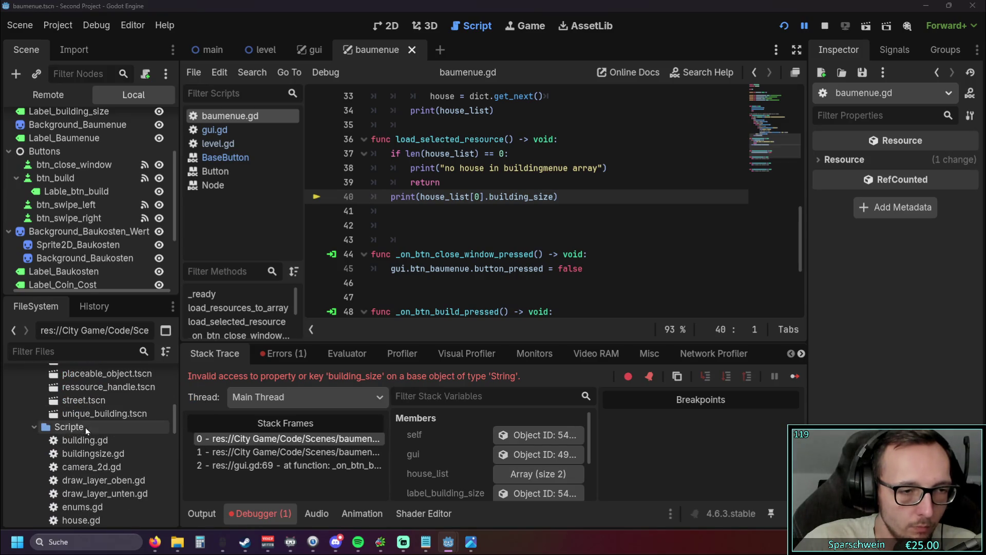
{"action": "key", "text": "Return"}
Revisit line 40 of baumenue.gd, then open Building_Resource.gd in the script editor
{"action": "scroll", "coordinate": [108, 448], "scroll_direction": "down", "scroll_amount": 5}
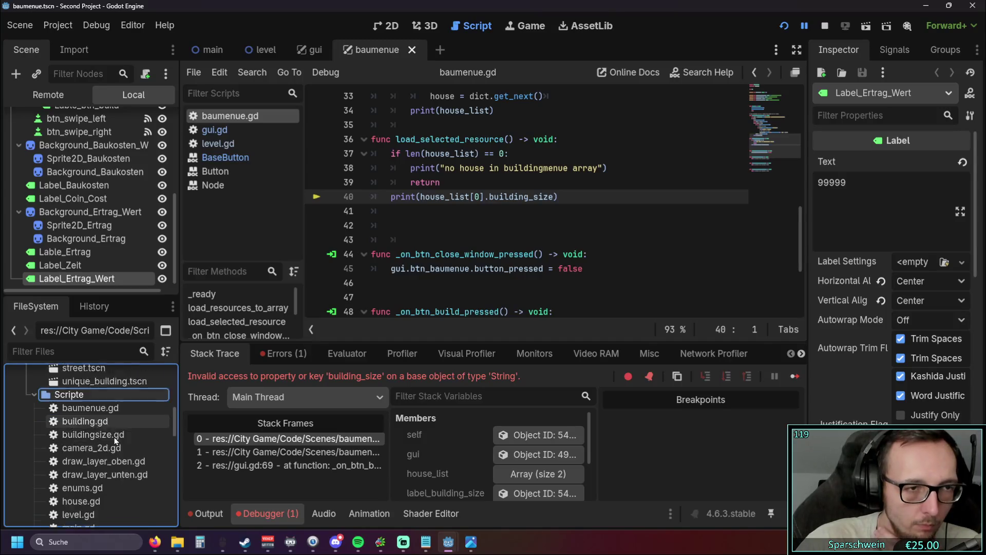
{"action": "scroll", "coordinate": [117, 436], "scroll_direction": "up", "scroll_amount": 3}
{"action": "scroll", "coordinate": [117, 437], "scroll_direction": "up", "scroll_amount": 10}
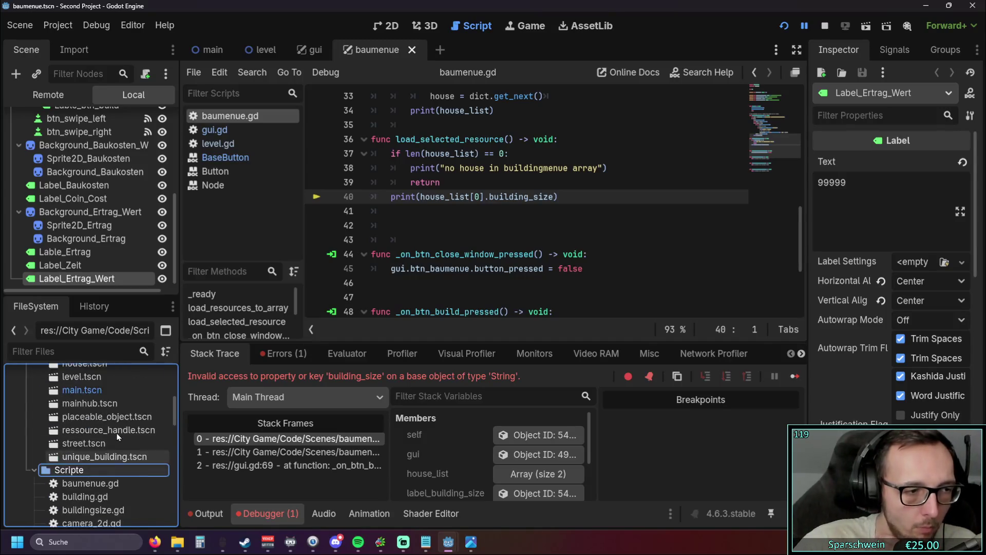
{"action": "left_click", "coordinate": [474, 196]}
{"action": "left_click", "coordinate": [481, 226]}
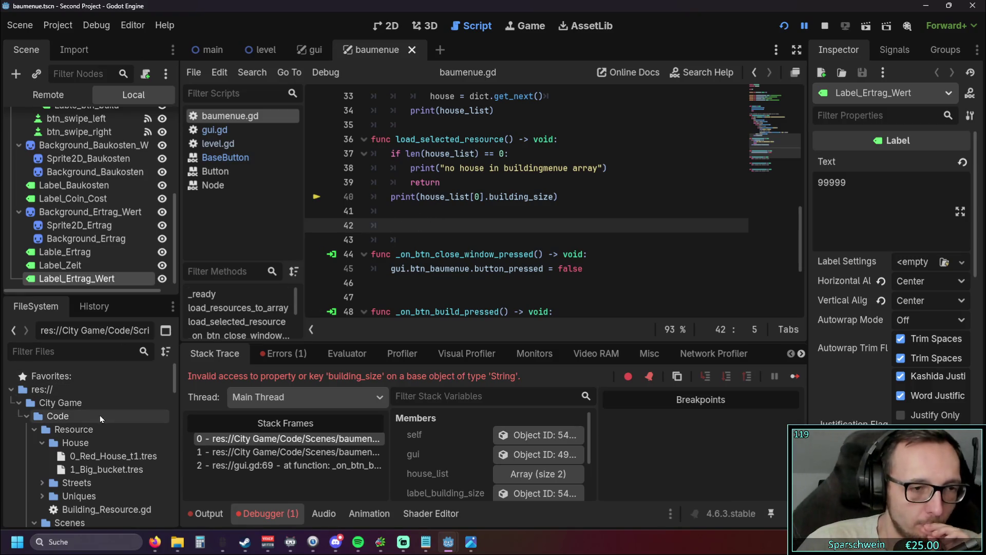
{"action": "scroll", "coordinate": [103, 413], "scroll_direction": "down", "scroll_amount": 4}
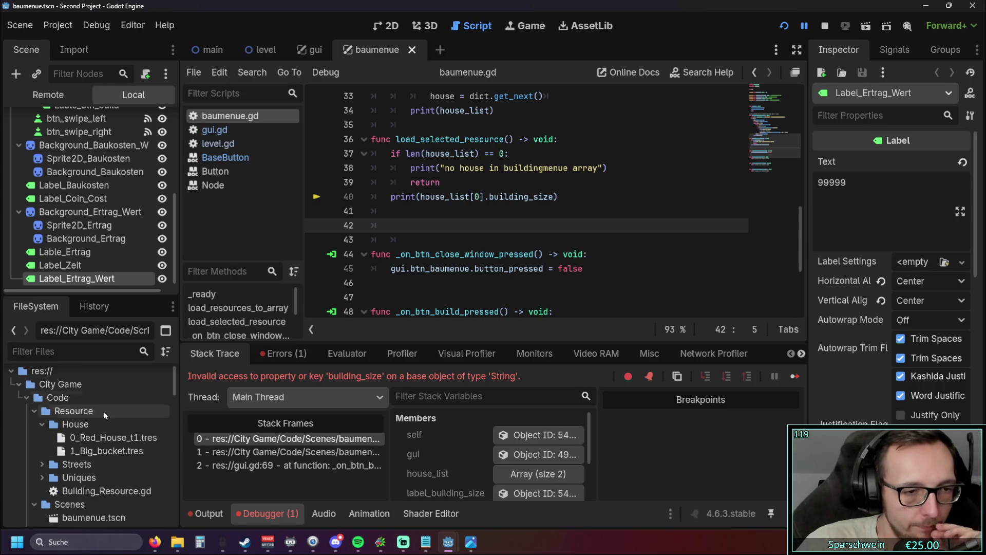
{"action": "scroll", "coordinate": [109, 417], "scroll_direction": "up", "scroll_amount": 1}
{"action": "double_click", "coordinate": [109, 417]}
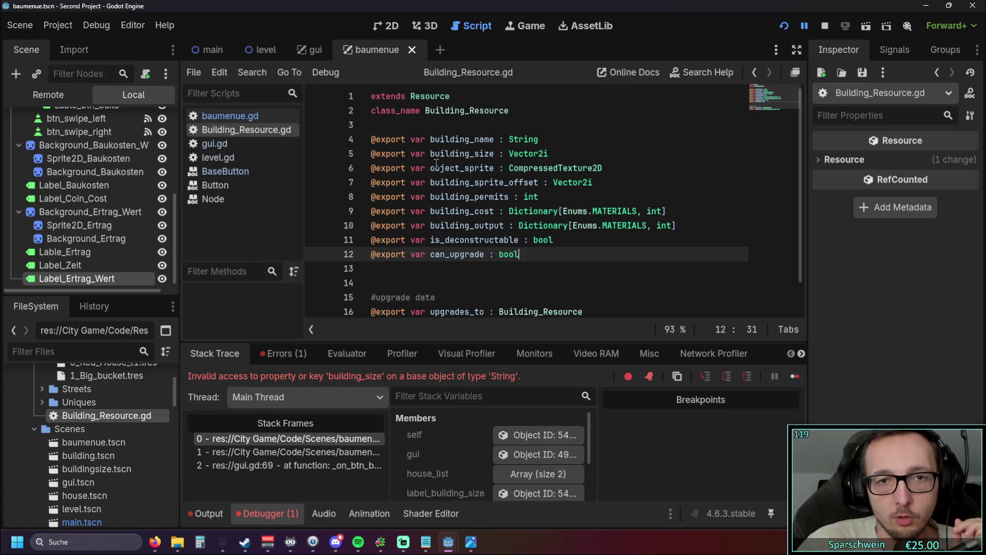
Select building_size on line 5 of Building_Resource.gd to check its Vector2i declaration
{"action": "left_click_drag", "start_coordinate": [431, 154], "coordinate": [495, 153]}
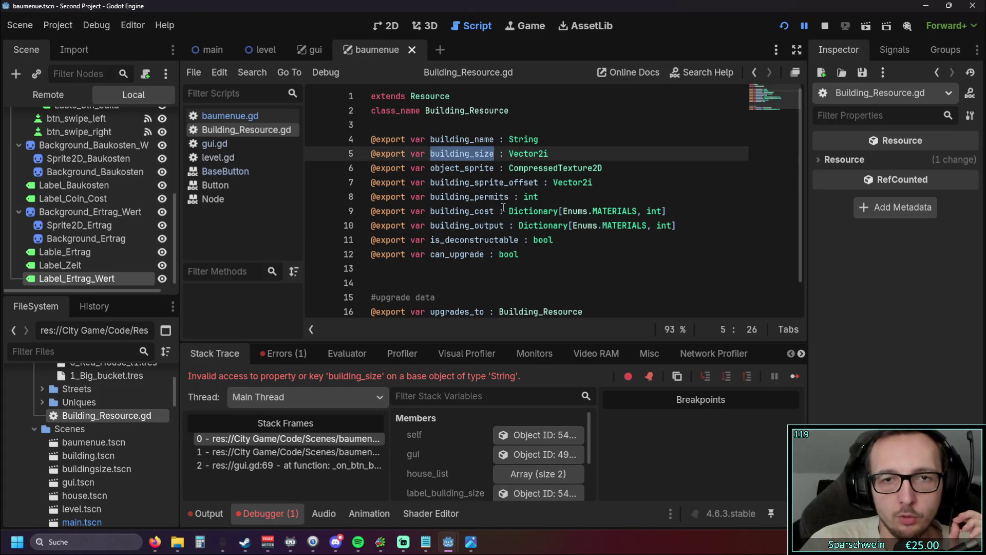
{"action": "left_click", "coordinate": [477, 177]}
{"action": "left_click_drag", "start_coordinate": [431, 154], "coordinate": [493, 154]}
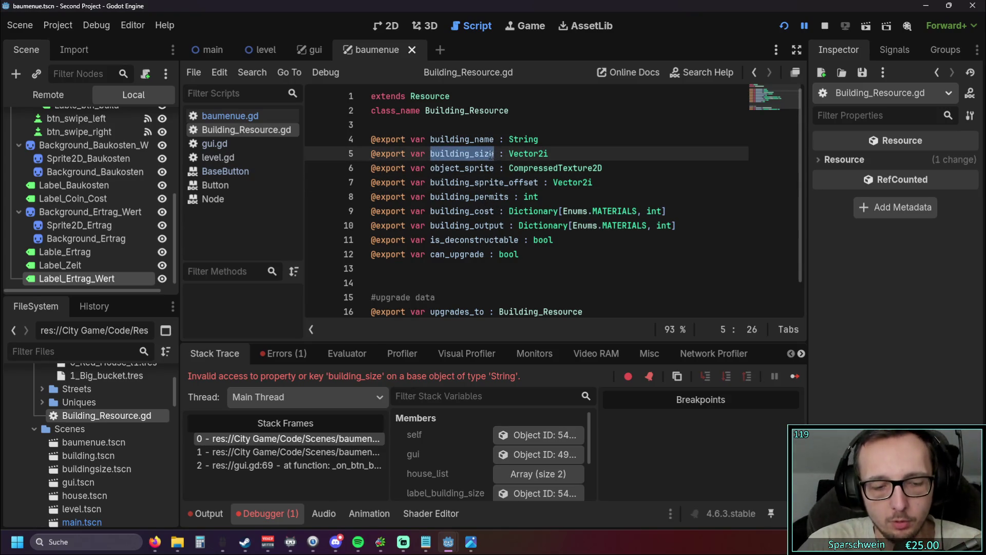
{"action": "scroll", "coordinate": [97, 195], "scroll_direction": "up", "scroll_amount": 2}
{"action": "scroll", "coordinate": [95, 192], "scroll_direction": "up", "scroll_amount": 4}
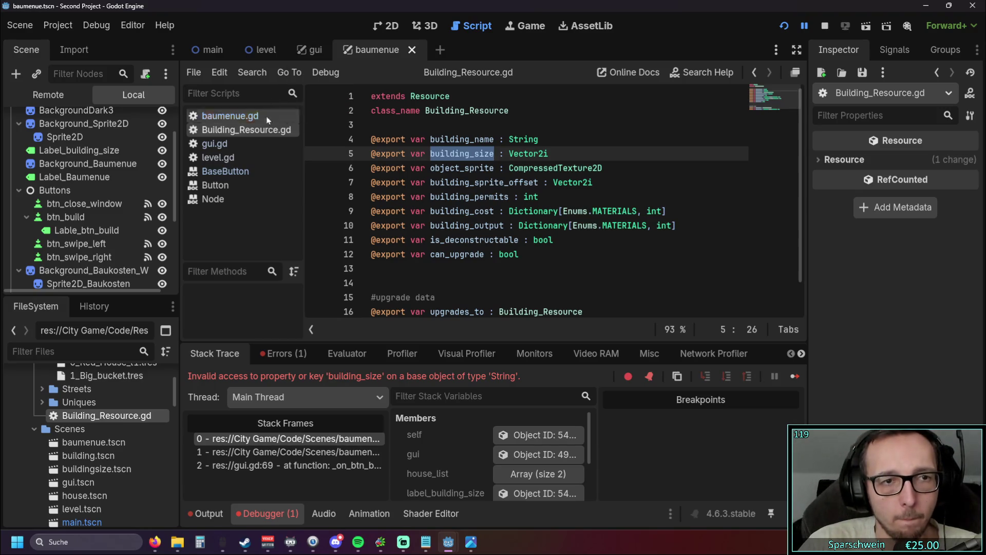
Glance at gui.gd and the BaseButton documentation, then return to baumenue.gd
{"action": "left_click", "coordinate": [215, 144]}
{"action": "scroll", "coordinate": [492, 173], "scroll_direction": "down", "scroll_amount": 4}
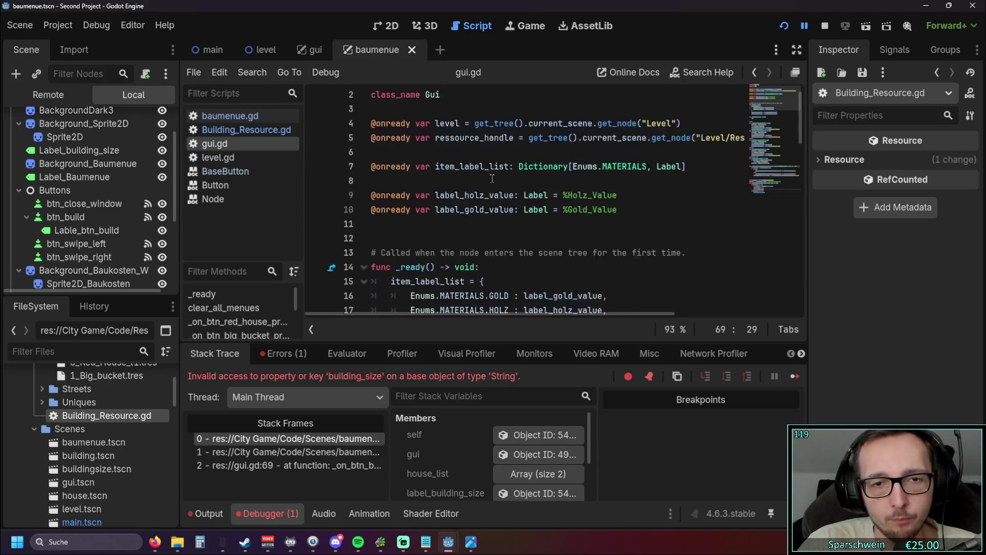
{"action": "scroll", "coordinate": [492, 173], "scroll_direction": "down", "scroll_amount": 2}
{"action": "scroll", "coordinate": [492, 174], "scroll_direction": "up", "scroll_amount": 2}
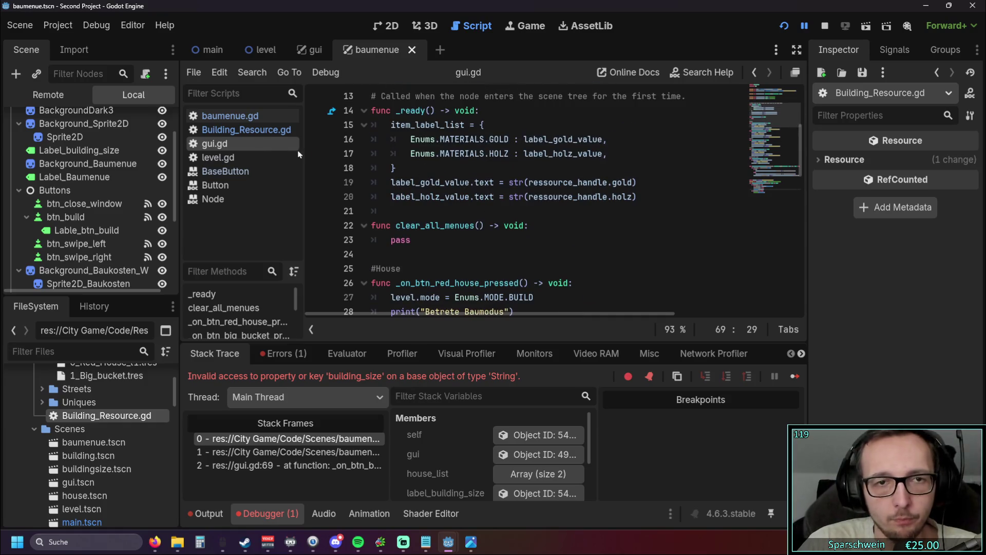
{"action": "left_click", "coordinate": [235, 172]}
{"action": "left_click", "coordinate": [226, 116]}
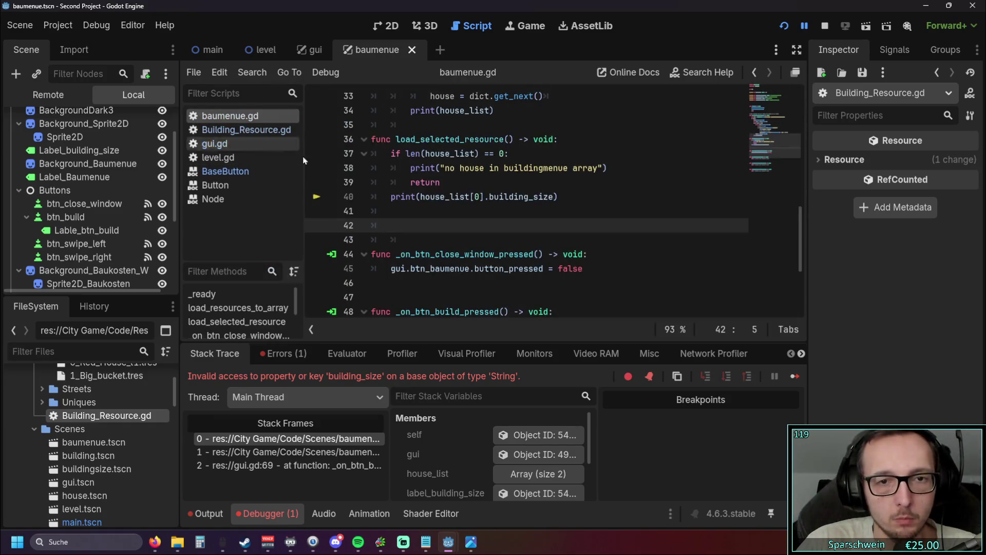
Insert a blank line after line 39's return, pushing print(house_list[0].building_size) to line 41
{"action": "scroll", "coordinate": [470, 197], "scroll_direction": "down", "scroll_amount": 1}
{"action": "scroll", "coordinate": [470, 196], "scroll_direction": "up", "scroll_amount": 2}
{"action": "double_click", "coordinate": [491, 199]}
{"action": "key", "text": "Right"}
{"action": "left_click", "coordinate": [540, 225]}
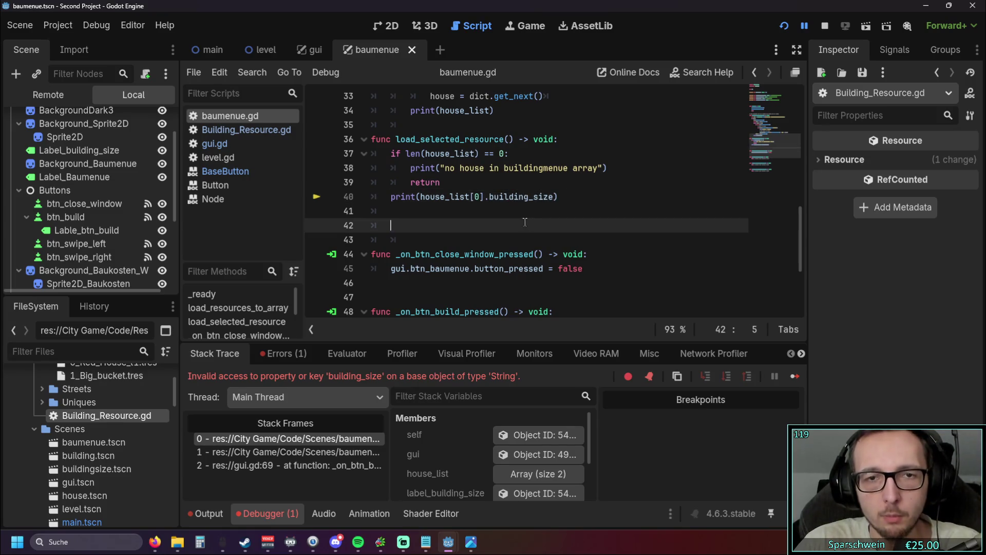
{"action": "scroll", "coordinate": [540, 225], "scroll_direction": "up", "scroll_amount": 1}
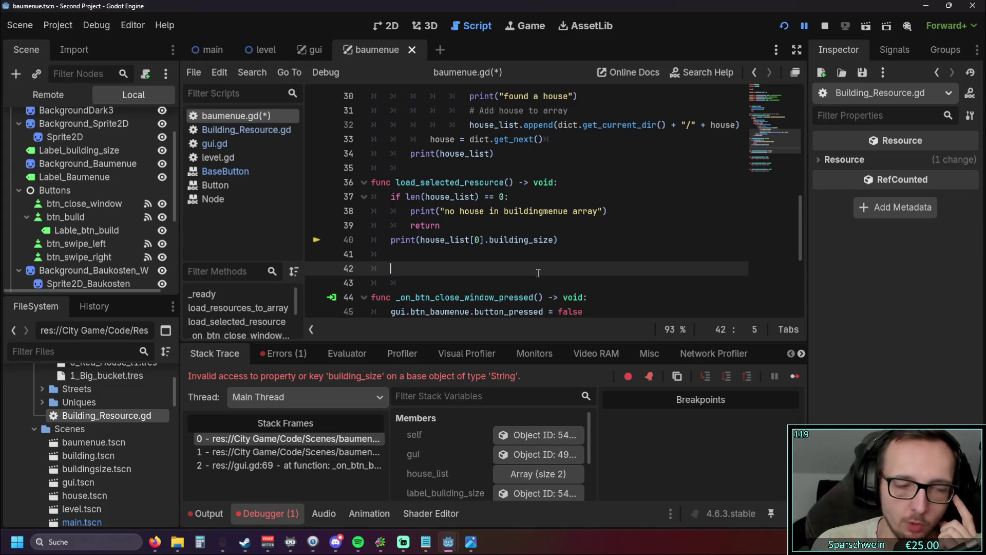
{"action": "scroll", "coordinate": [103, 443], "scroll_direction": "up", "scroll_amount": 5}
{"action": "left_click", "coordinate": [109, 455]}
{"action": "left_click", "coordinate": [109, 469]}
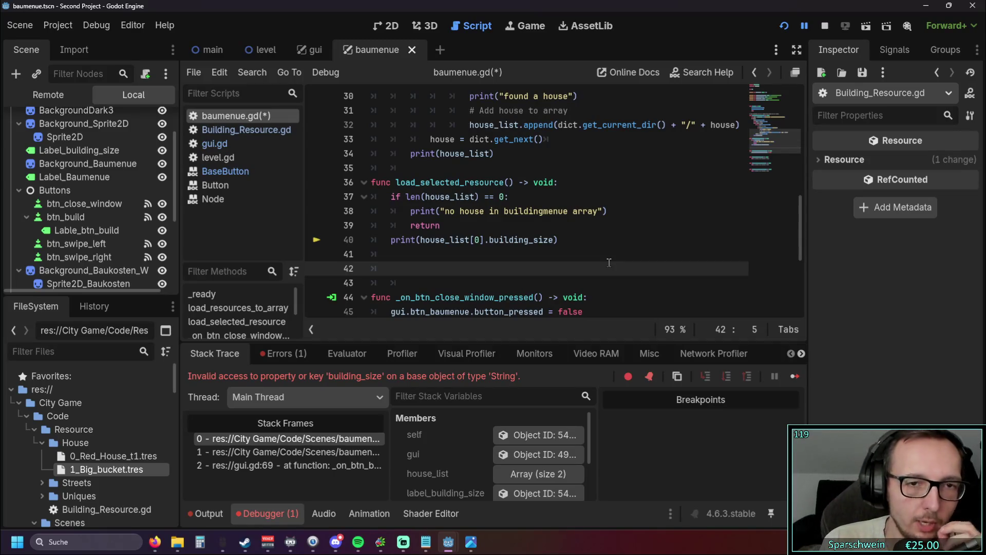
{"action": "left_click", "coordinate": [480, 228]}
{"action": "key", "text": "Return"}
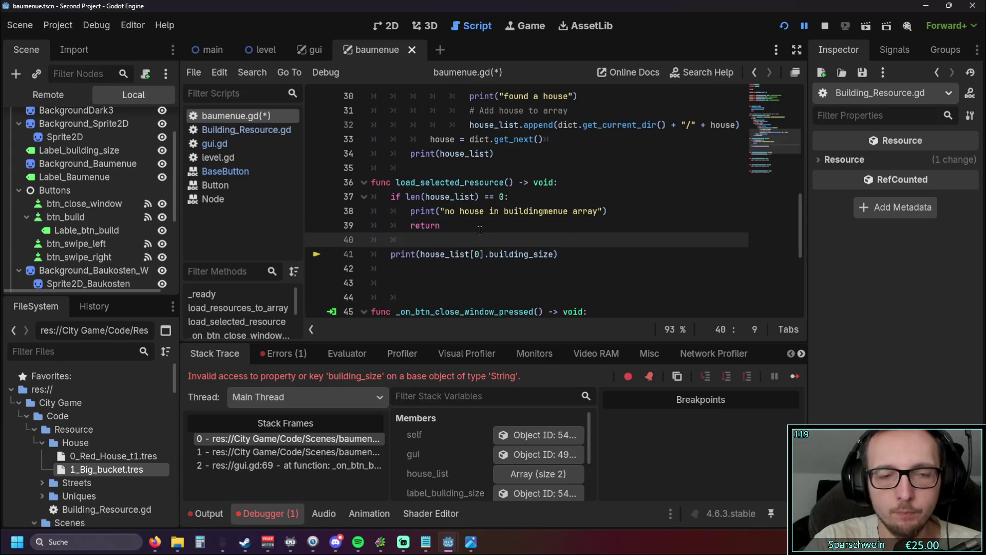
On the new line 40, write var current_house = house_list[0]
{"action": "key", "text": "BackSpace"}
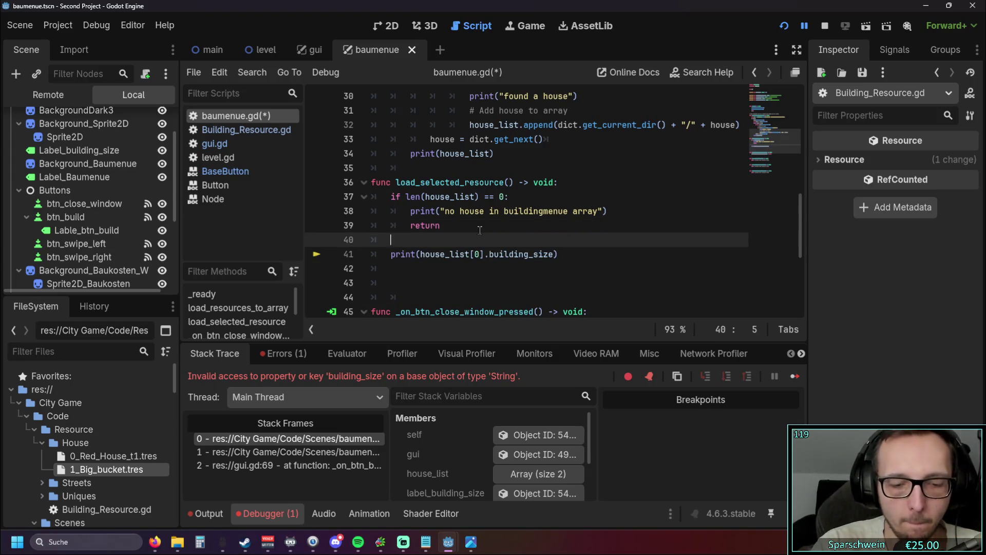
{"action": "type", "text": "hou"}
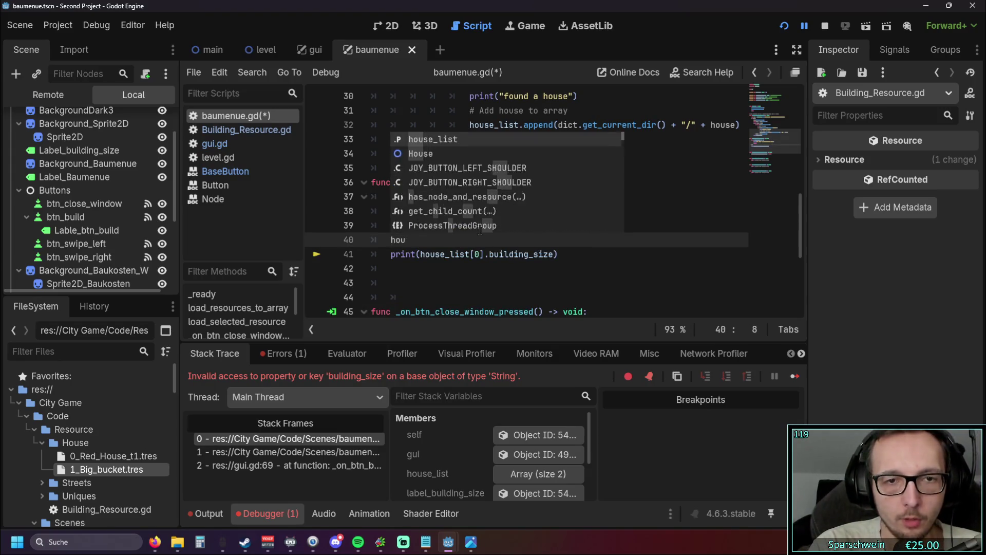
{"action": "key", "text": "BackSpace"}
{"action": "key", "text": "BackSpace"}
{"action": "key", "text": "BackSpace"}
{"action": "type", "text": "var"}
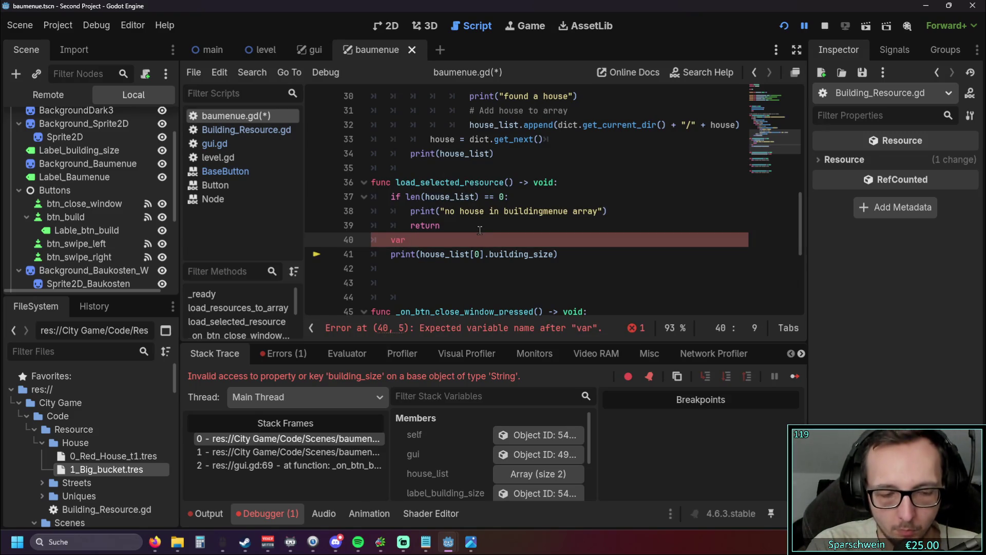
{"action": "type", "text": " current_h"}
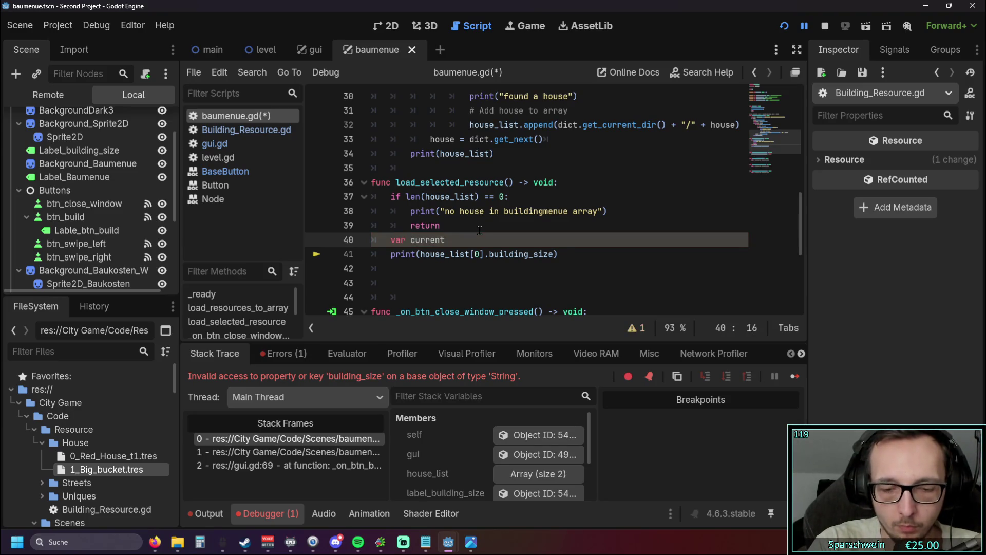
{"action": "type", "text": "ouse "}
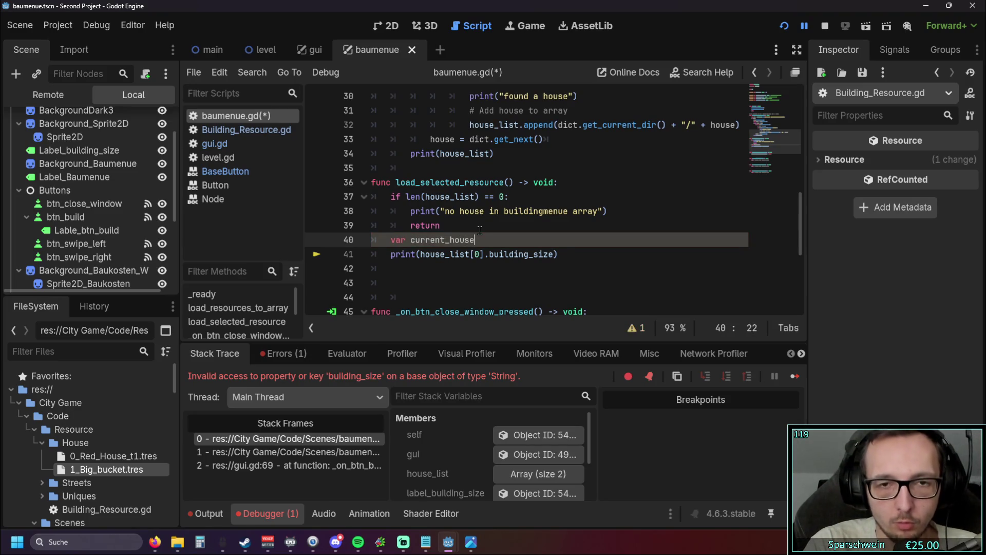
{"action": "type", "text": "= "}
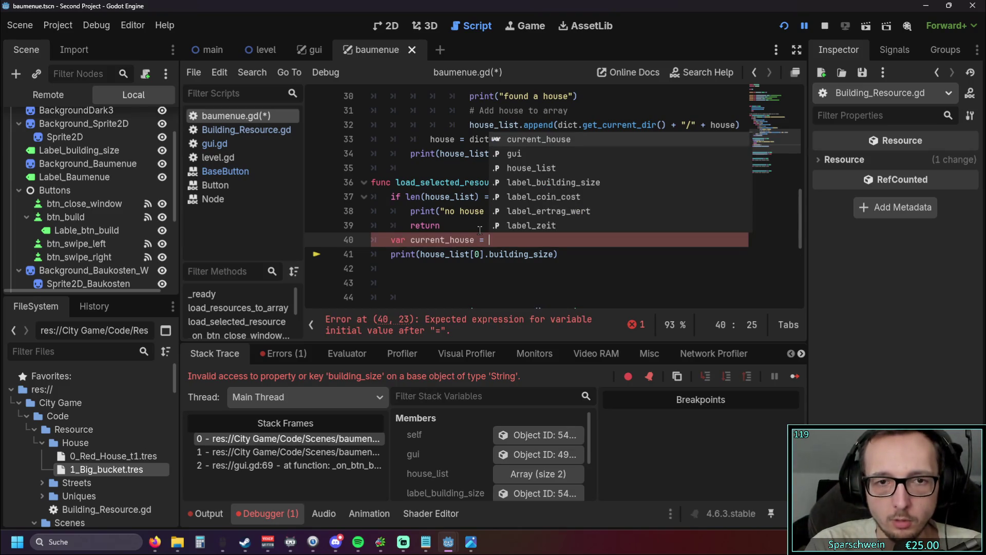
{"action": "type", "text": "house_list."}
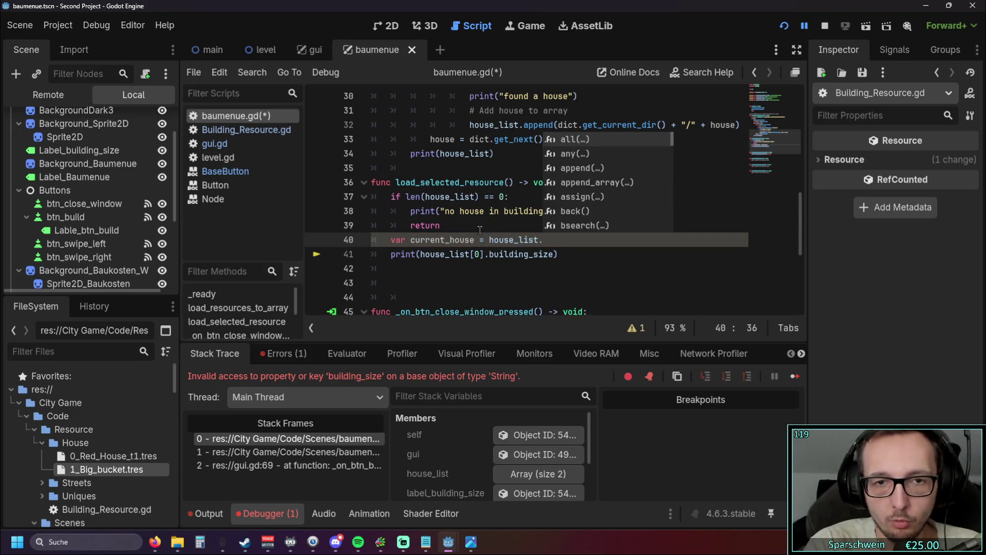
{"action": "key", "text": "BackSpace"}
{"action": "type", "text": "[0"}
{"action": "key", "text": "Right"}
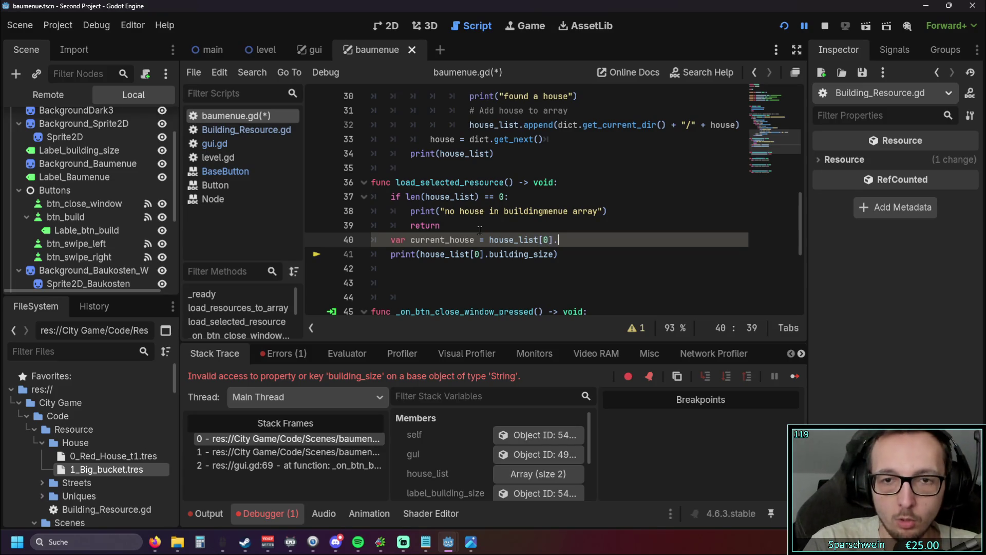
{"action": "key", "text": "BackSpace"}
Prefix the value with preload., making it preload.house_list[0]
{"action": "left_click", "coordinate": [489, 240]}
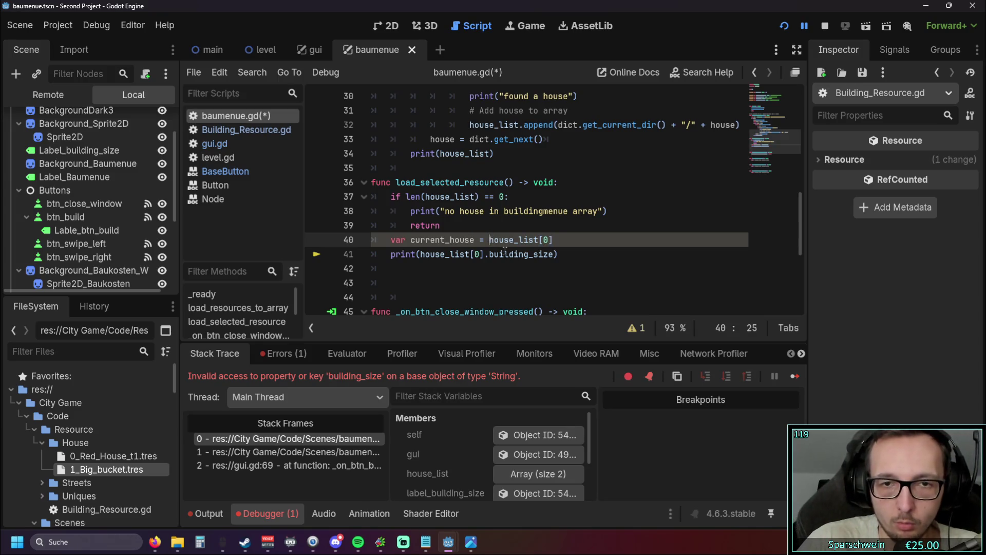
{"action": "type", "text": "load"}
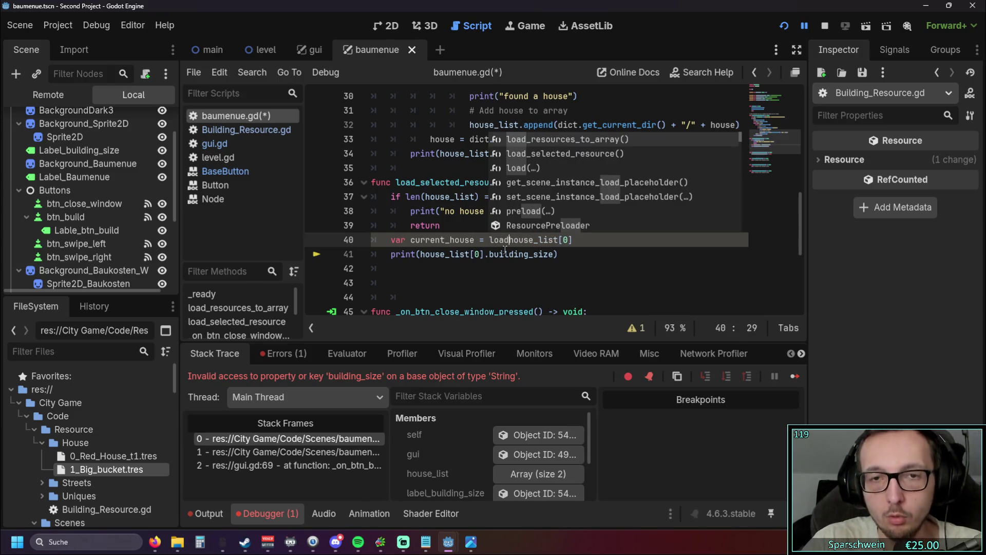
{"action": "type", "text": "."}
{"action": "key", "text": "Escape"}
{"action": "key", "text": "Left"}
{"action": "key", "text": "Left"}
{"action": "key", "text": "Left"}
{"action": "type", "text": "pre"}
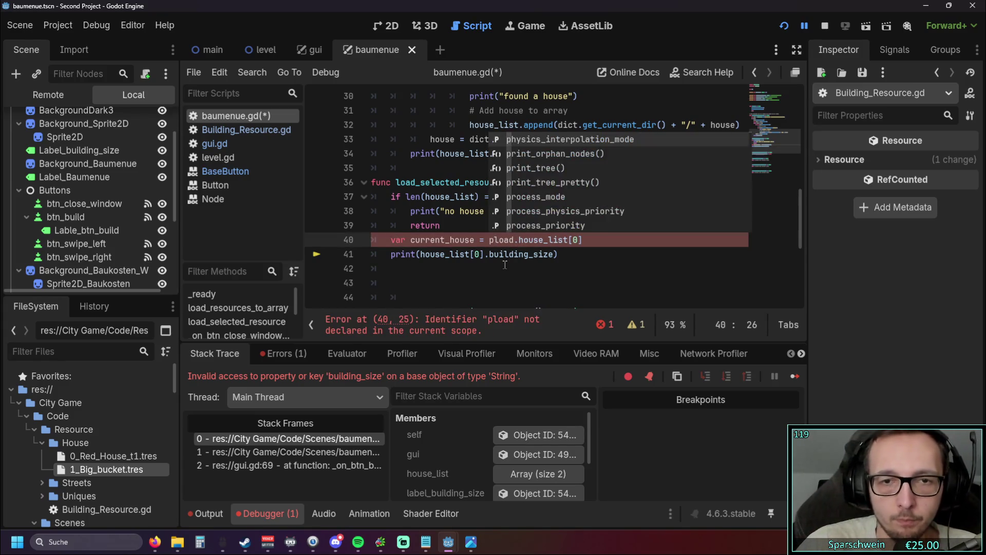
{"action": "left_click", "coordinate": [505, 269]}
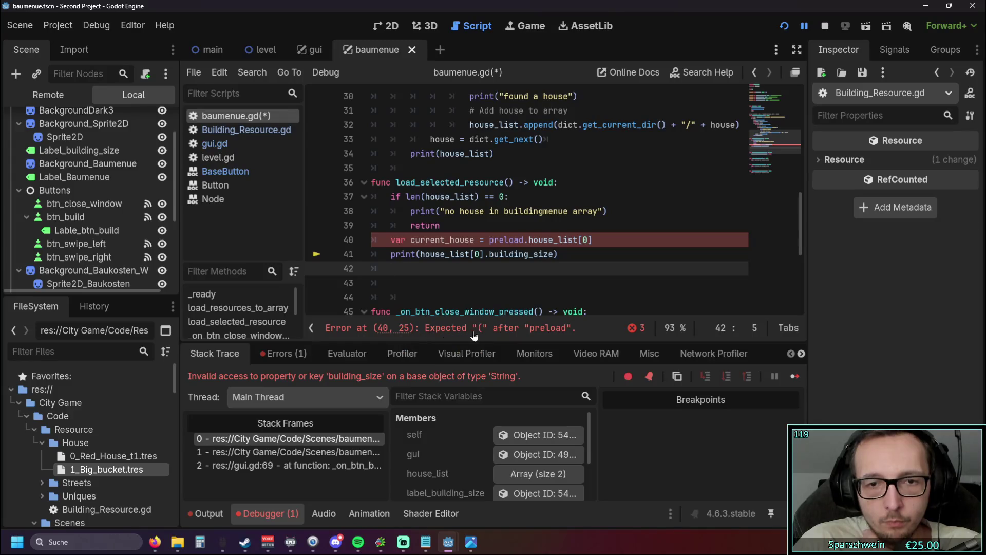
{"action": "scroll", "coordinate": [514, 278], "scroll_direction": "down", "scroll_amount": 1}
{"action": "scroll", "coordinate": [529, 270], "scroll_direction": "up", "scroll_amount": 1}
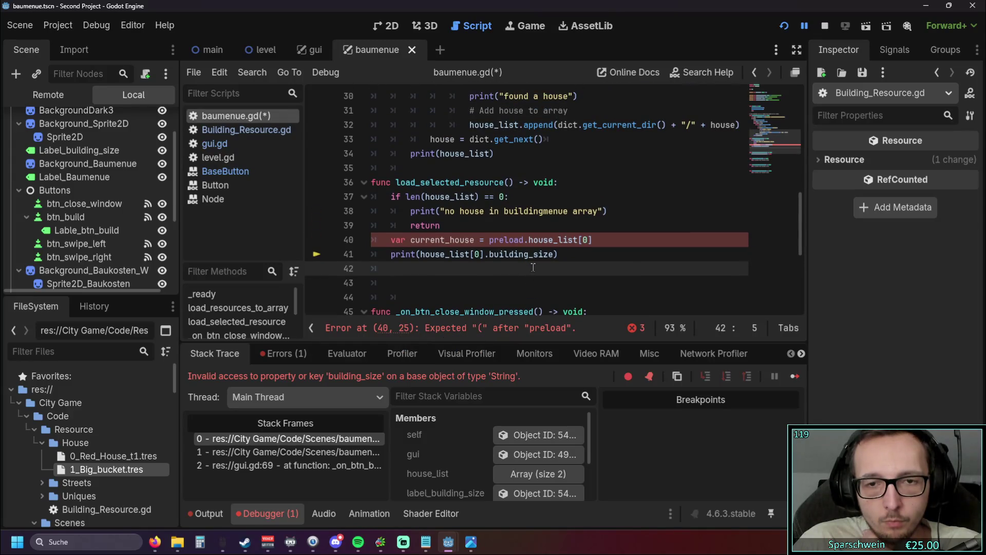
Replace the dot after preload with parentheses, giving preload(house_list[0])
{"action": "left_click", "coordinate": [528, 240]}
{"action": "key", "text": "BackSpace"}
{"action": "type", "text": "("}
{"action": "key", "text": "End"}
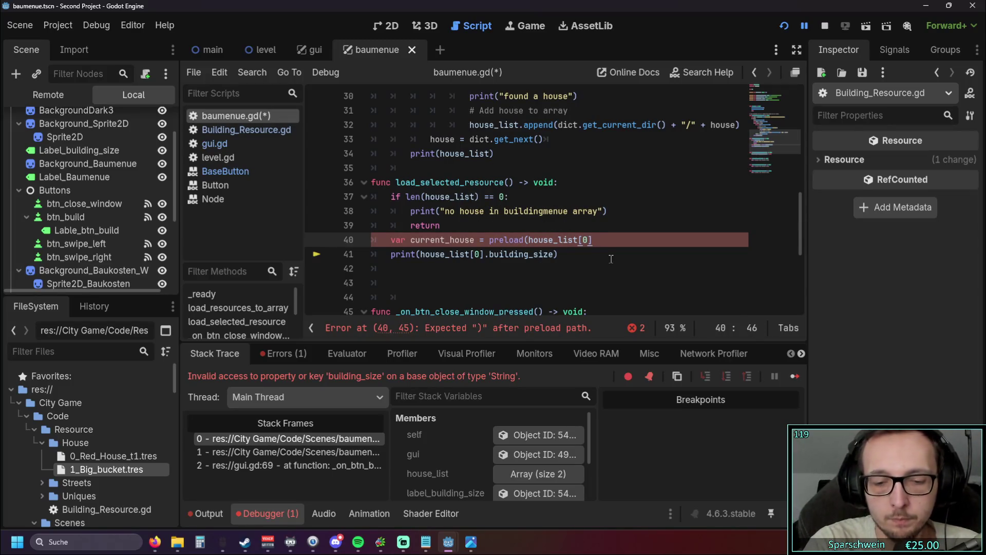
{"action": "type", "text": ")"}
{"action": "left_click", "coordinate": [592, 260]}
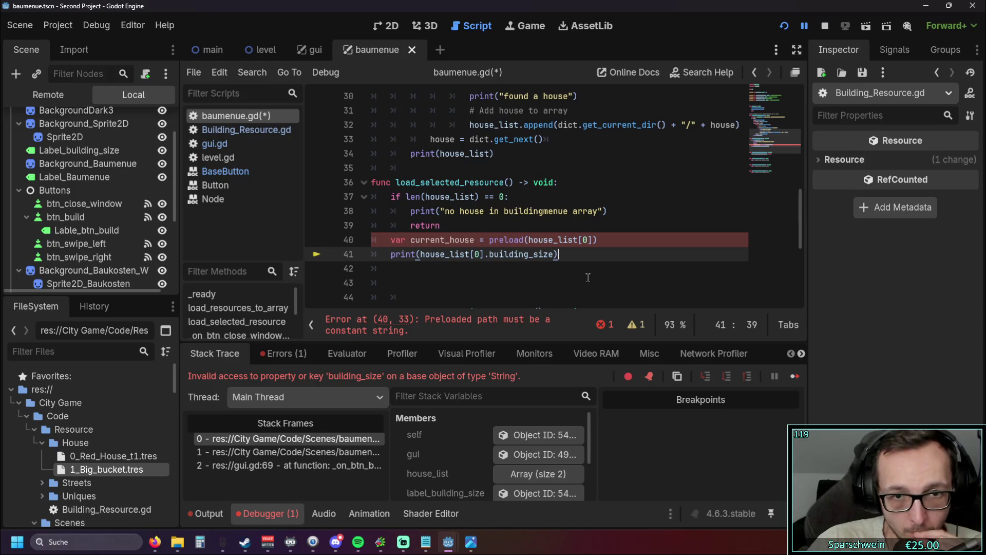
Wrap house_list[0] in str() to get preload(str(house_list[0])), then select the wrapper
{"action": "left_click", "coordinate": [529, 241]}
{"action": "type", "text": "string"}
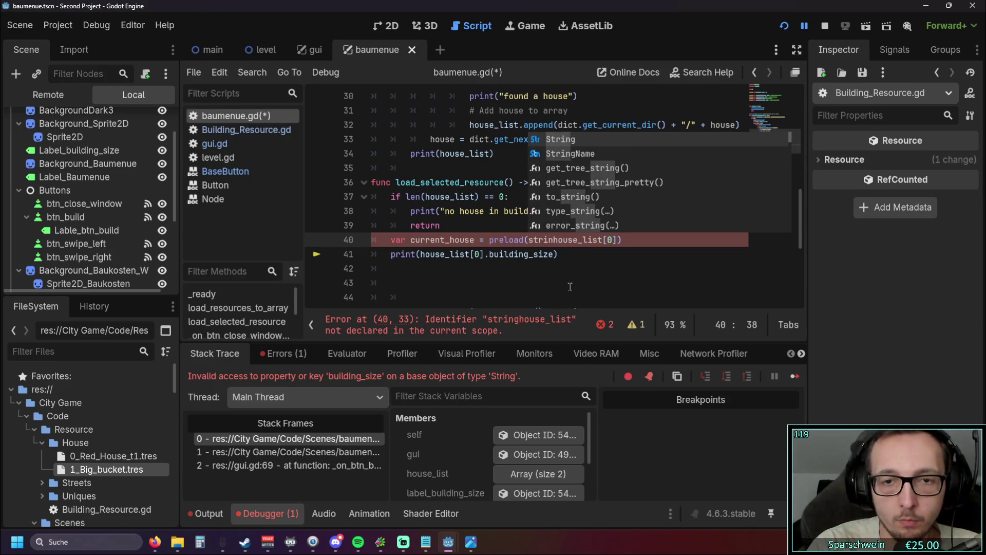
{"action": "key", "text": "BackSpace"}
{"action": "key", "text": "BackSpace"}
{"action": "key", "text": "BackSpace"}
{"action": "type", "text": "("}
{"action": "left_click", "coordinate": [610, 241]}
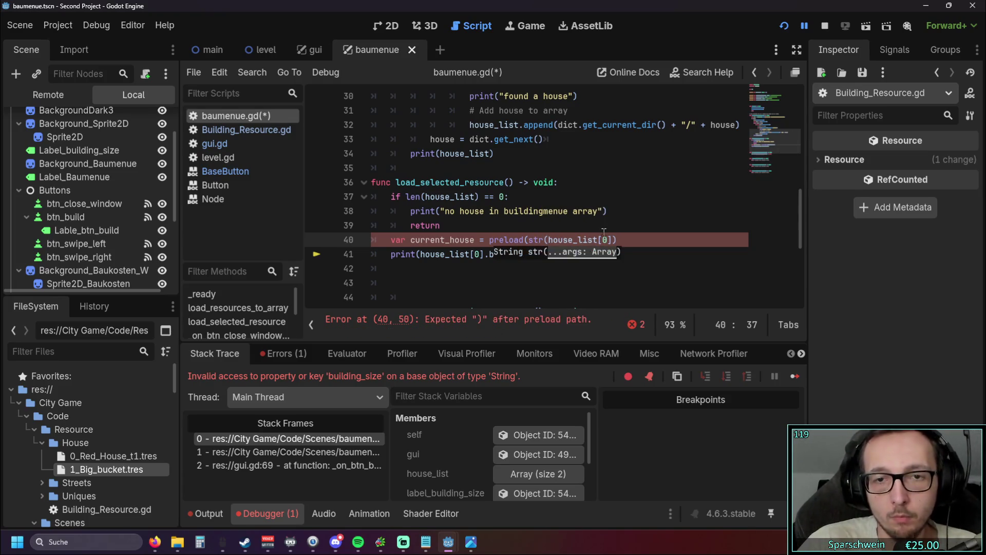
{"action": "type", "text": ")"}
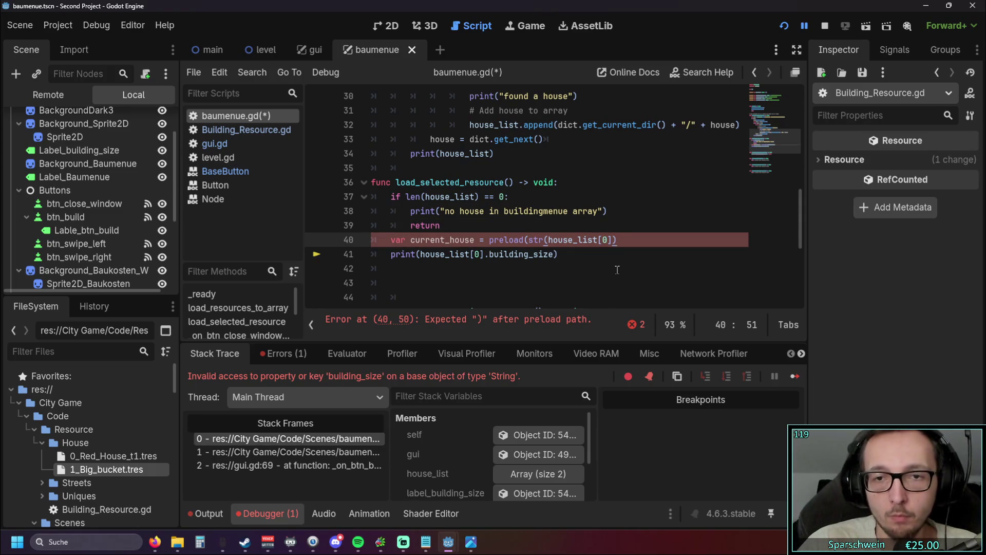
{"action": "left_click", "coordinate": [608, 268]}
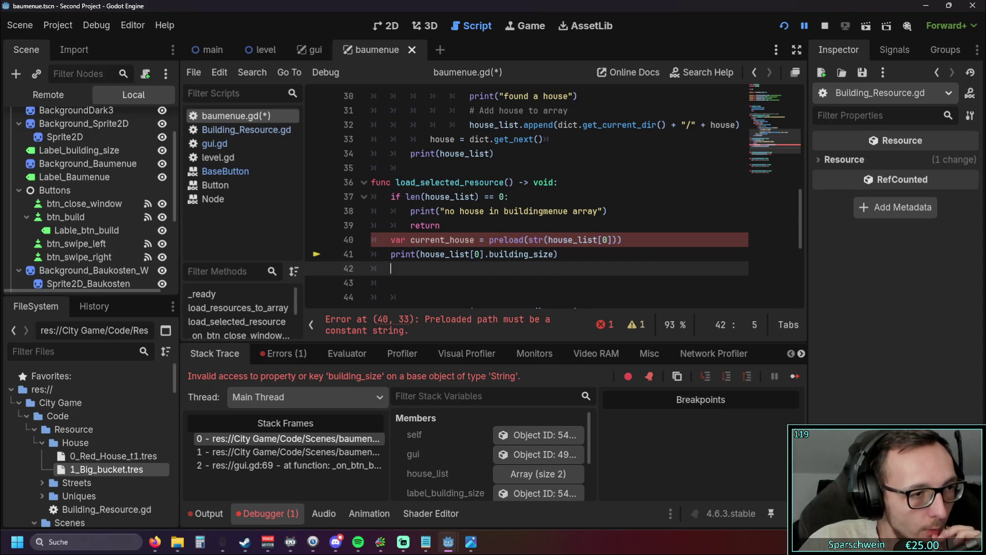
{"action": "left_click", "coordinate": [616, 241]}
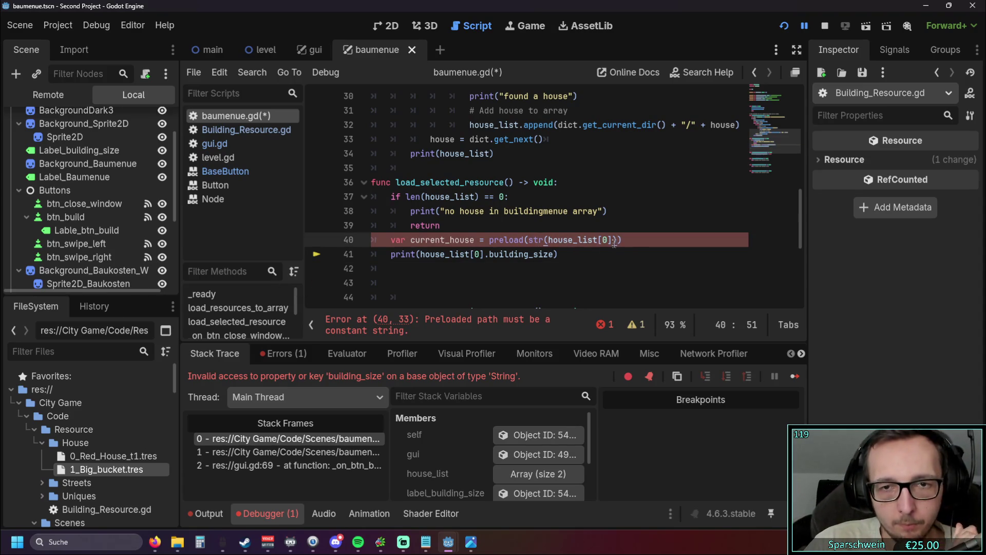
{"action": "left_click_drag", "start_coordinate": [618, 241], "coordinate": [489, 240]}
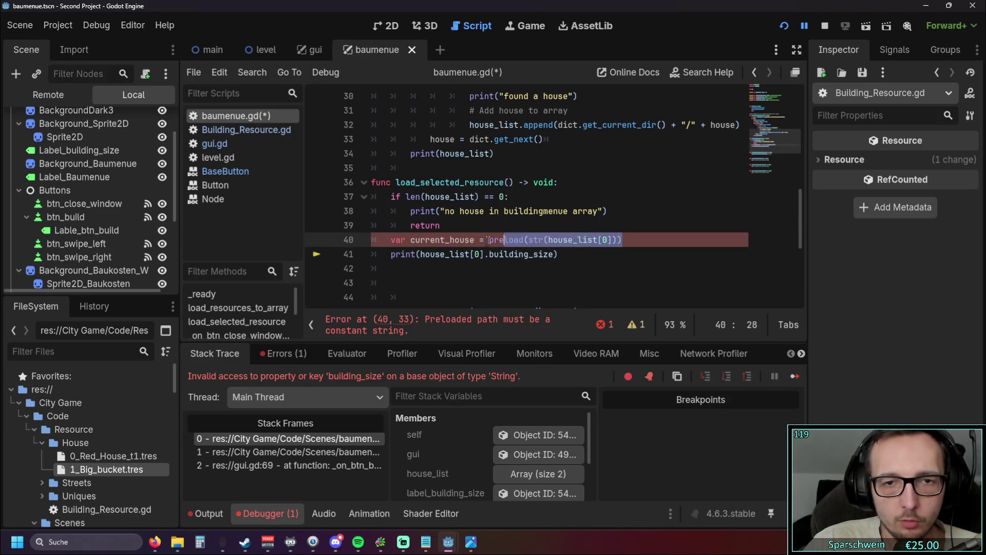
Delete the preload(str( wrapper and its two extra closing parentheses, leaving house_list[0]
{"action": "key", "text": "shift+Left"}
{"action": "left_click", "coordinate": [562, 258]}
{"action": "left_click_drag", "start_coordinate": [549, 240], "coordinate": [485, 240]}
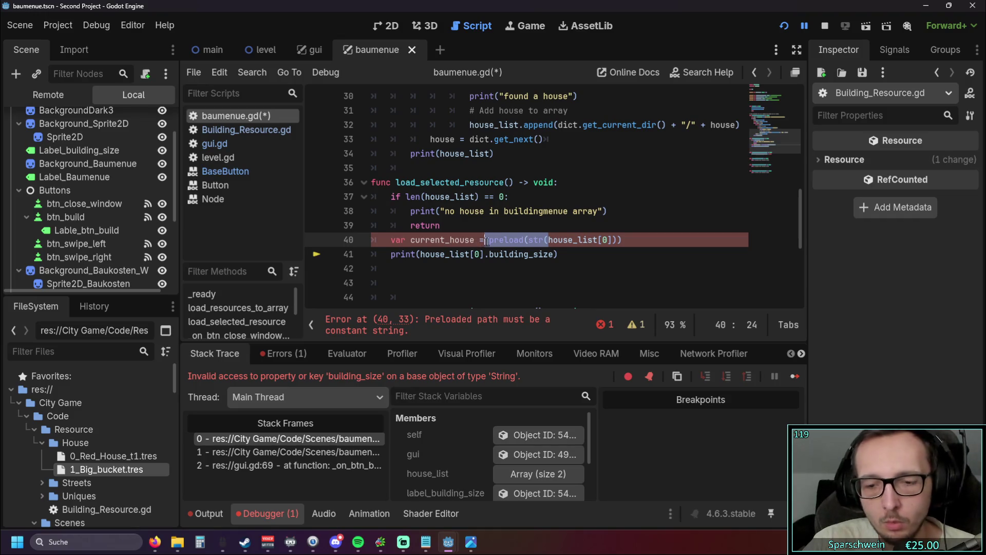
{"action": "key", "text": "BackSpace"}
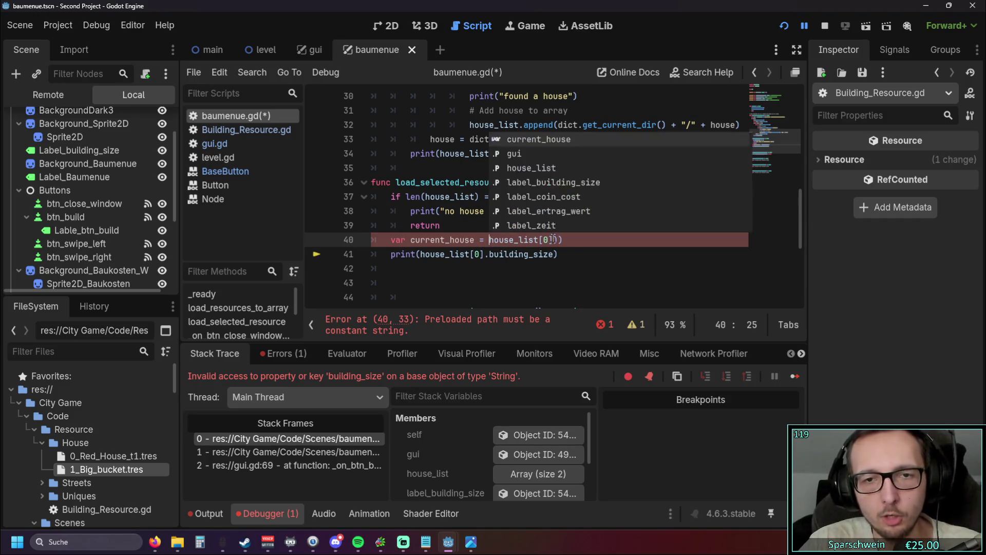
{"action": "key", "text": "End"}
{"action": "key", "text": "BackSpace"}
{"action": "key", "text": "BackSpace"}
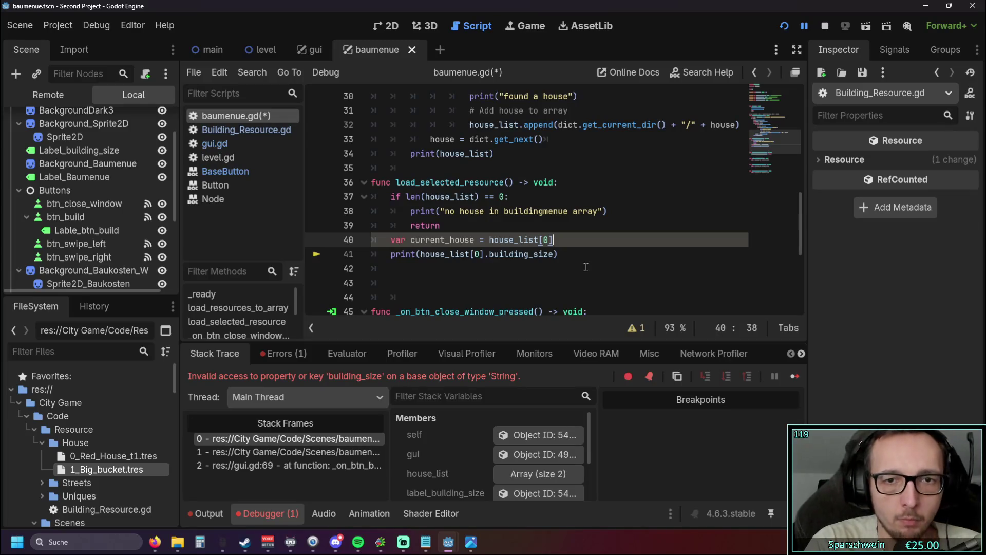
Wrap the value in load(...) so line 40 reads load(house_list[0]), then run the game
{"action": "left_click", "coordinate": [489, 240]}
{"action": "type", "text": "lo"}
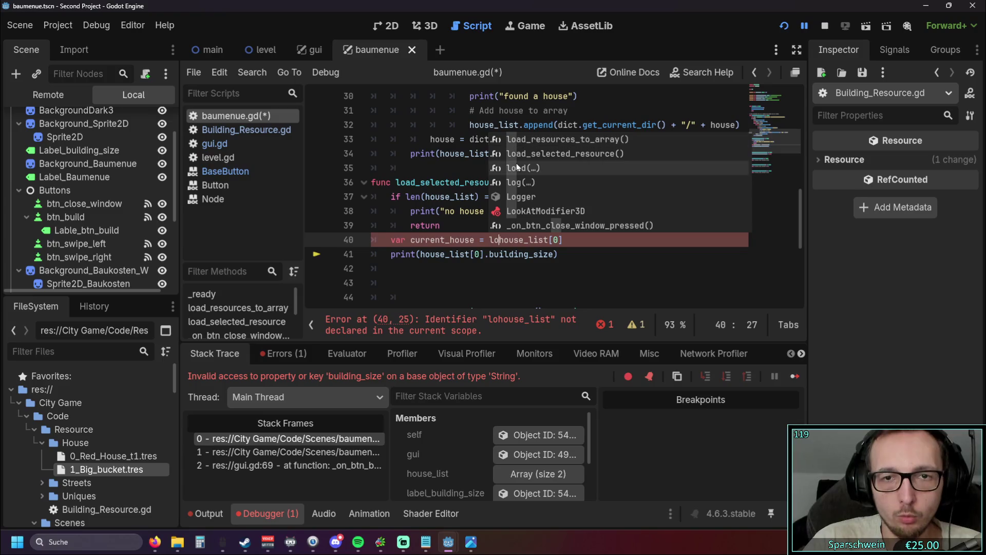
{"action": "left_click", "coordinate": [516, 164]}
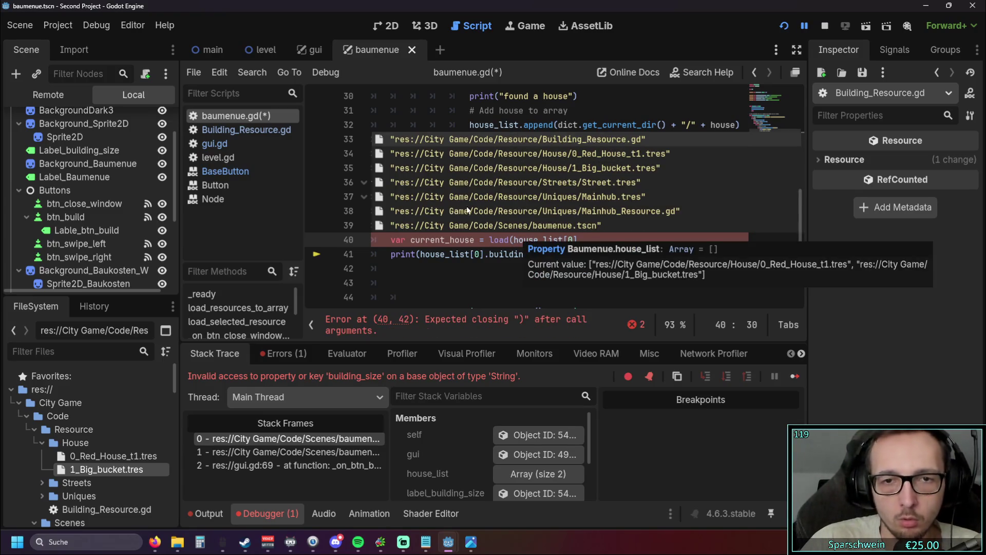
{"action": "left_click", "coordinate": [594, 241]}
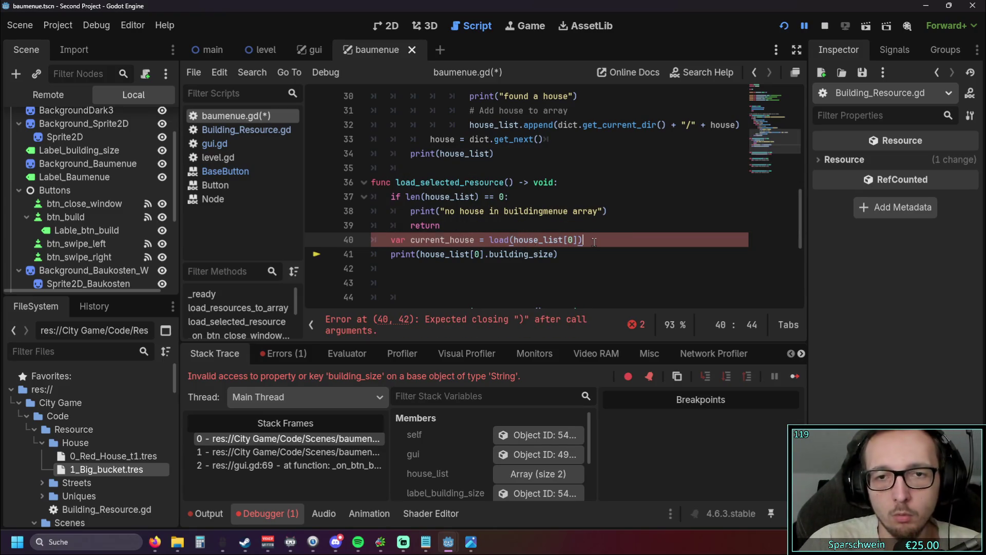
{"action": "type", "text": ")"}
{"action": "left_click", "coordinate": [579, 265]}
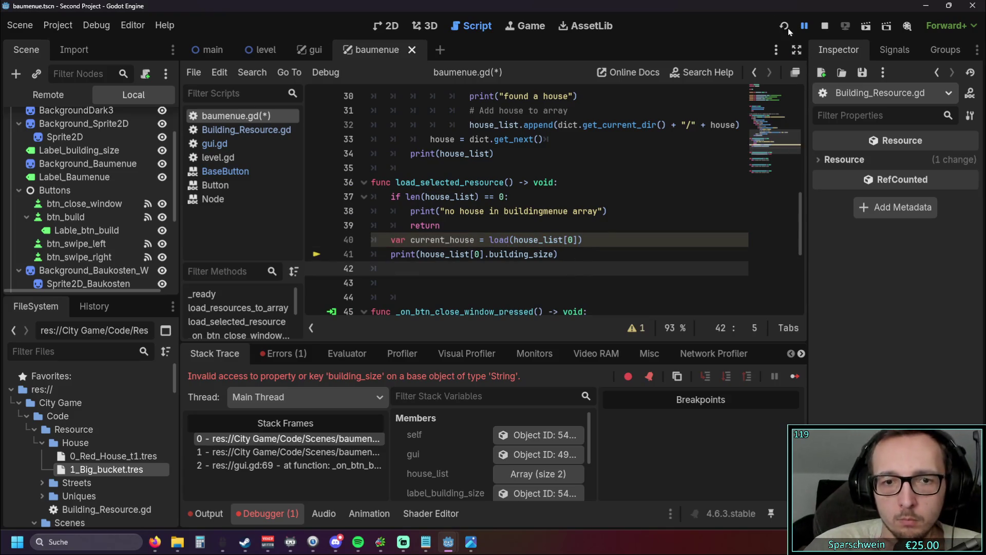
{"action": "left_click", "coordinate": [786, 27]}
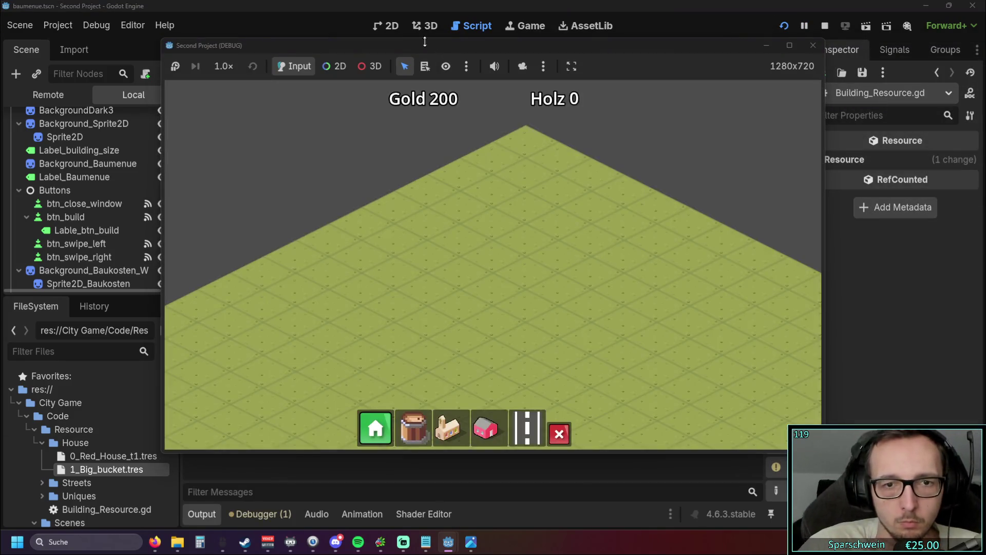
Open the in-game build menu, then change line 41 to print current_house.building_size
{"action": "left_click_drag", "start_coordinate": [596, 50], "coordinate": [863, 42]}
{"action": "left_click", "coordinate": [645, 417]}
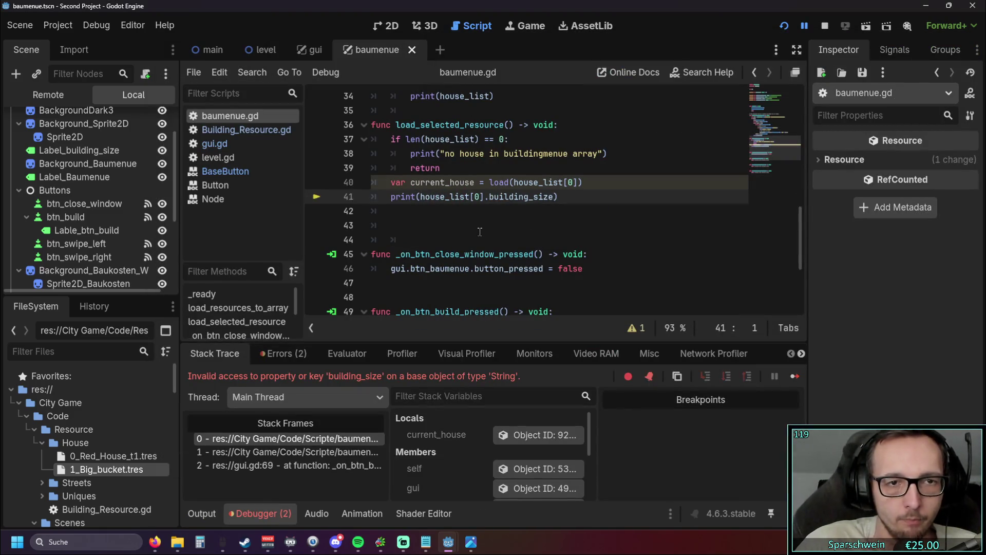
{"action": "scroll", "coordinate": [485, 237], "scroll_direction": "up", "scroll_amount": 1}
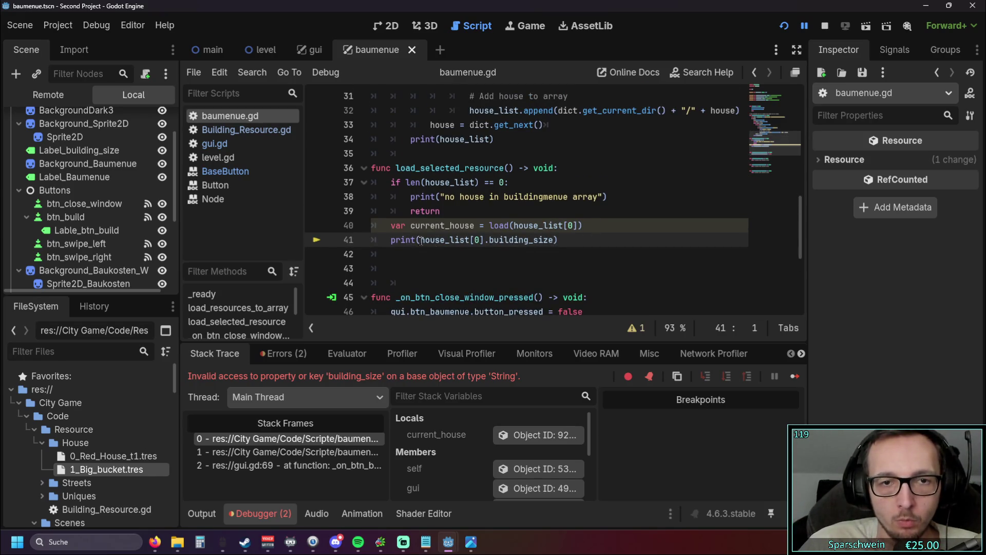
{"action": "double_click", "coordinate": [411, 225]}
{"action": "key", "text": "ctrl+c"}
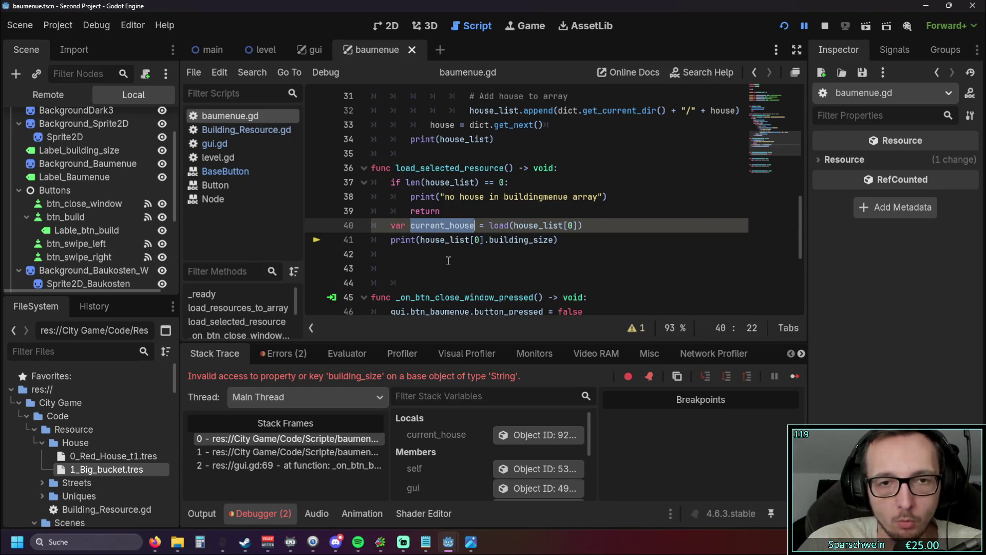
{"action": "left_click", "coordinate": [448, 257]}
{"action": "left_click_drag", "start_coordinate": [421, 240], "coordinate": [485, 240]}
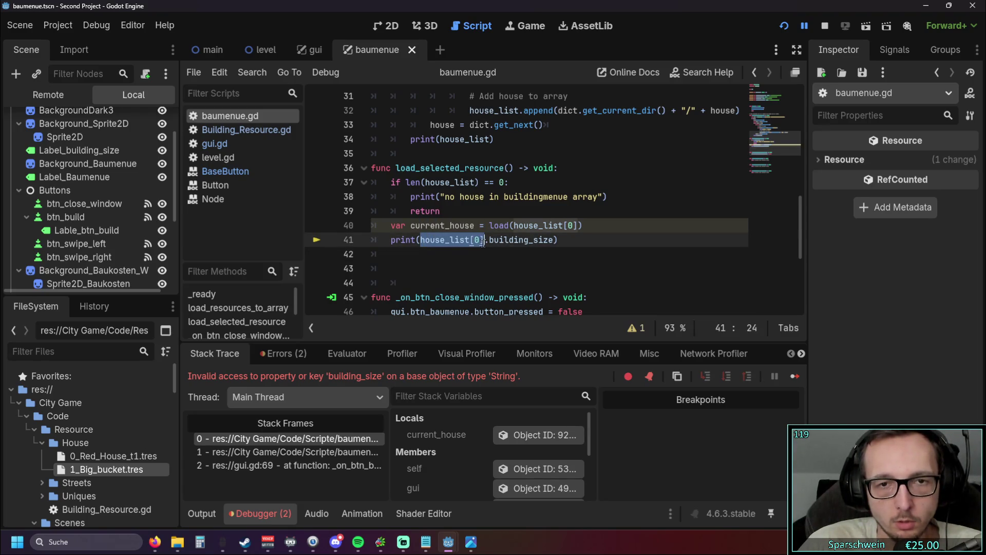
{"action": "key", "text": "ctrl+v"}
{"action": "left_click", "coordinate": [474, 261]}
Rerun the game, open the build menu, check the (1, 1) output, and close the game
{"action": "left_click", "coordinate": [785, 27]}
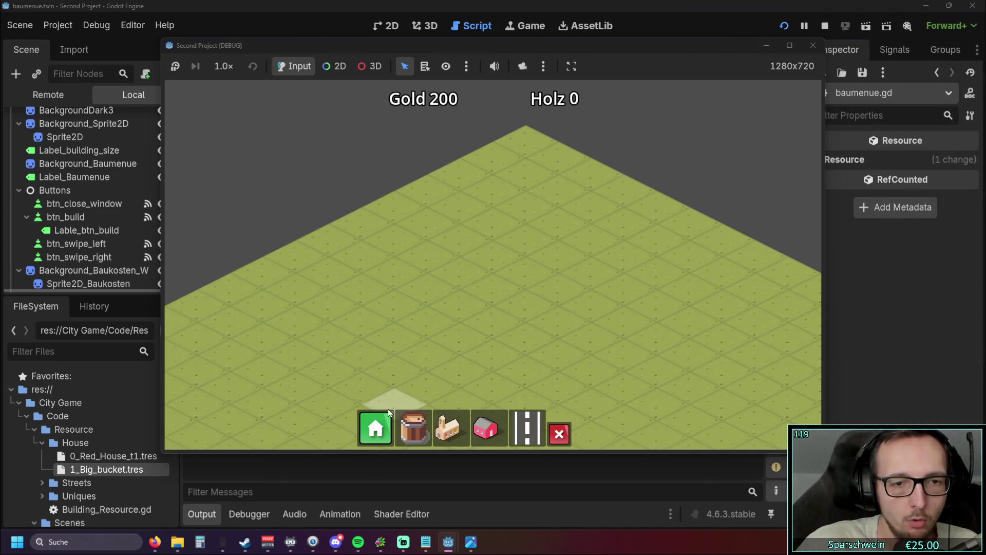
{"action": "left_click", "coordinate": [376, 424]}
{"action": "left_click_drag", "start_coordinate": [467, 49], "coordinate": [861, 47]}
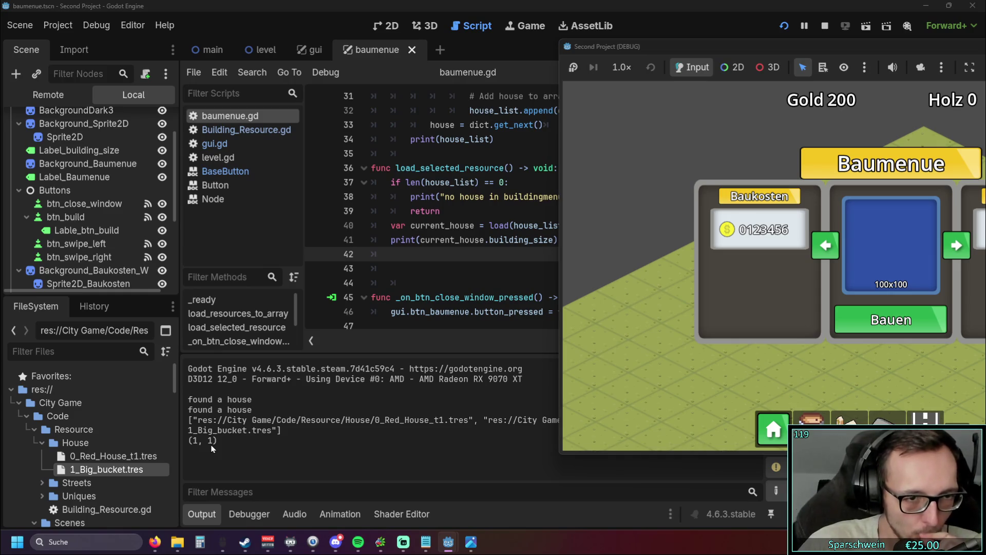
{"action": "left_click_drag", "start_coordinate": [748, 48], "coordinate": [416, 48]}
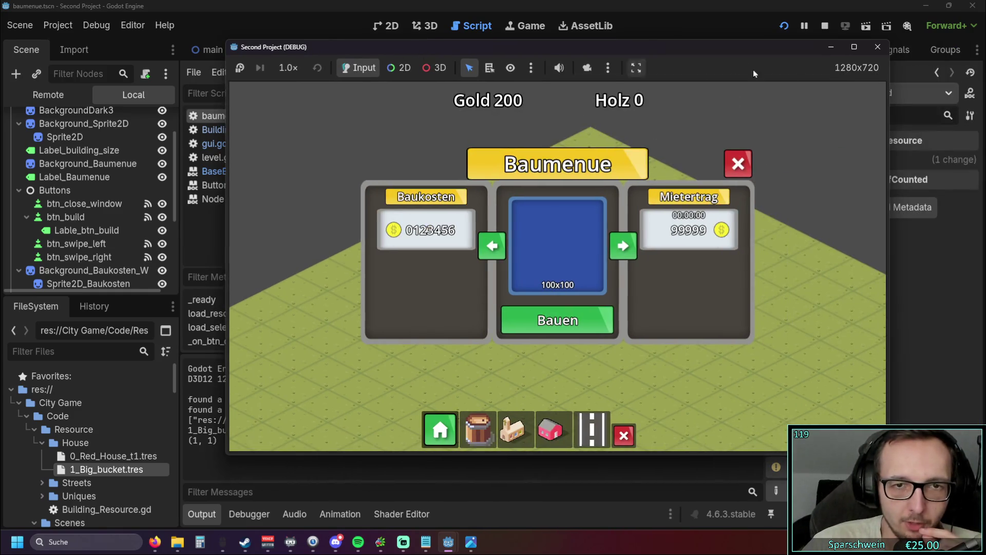
{"action": "left_click", "coordinate": [882, 49]}
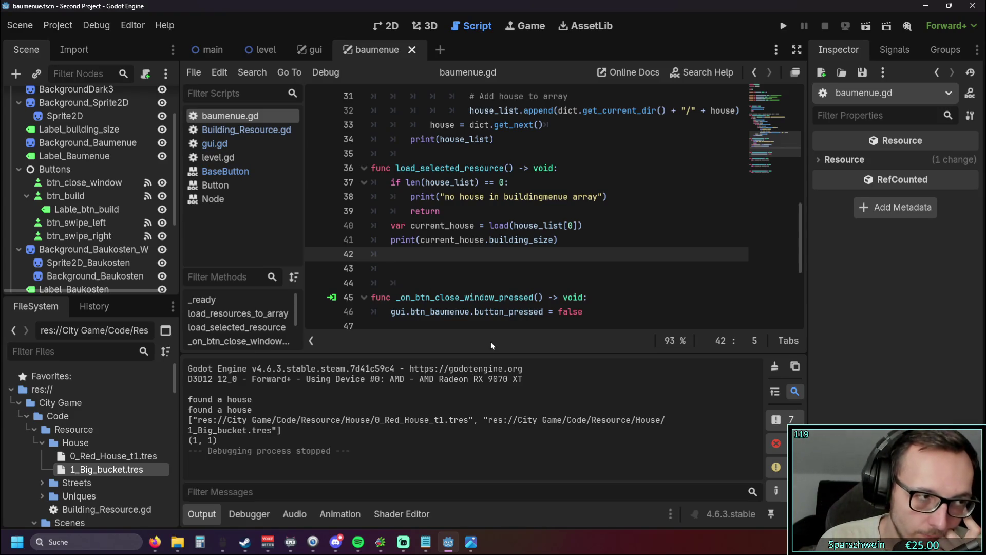
Review the baumenue.gd code around the comment about adding houses to the array
{"action": "scroll", "coordinate": [520, 251], "scroll_direction": "up", "scroll_amount": 3}
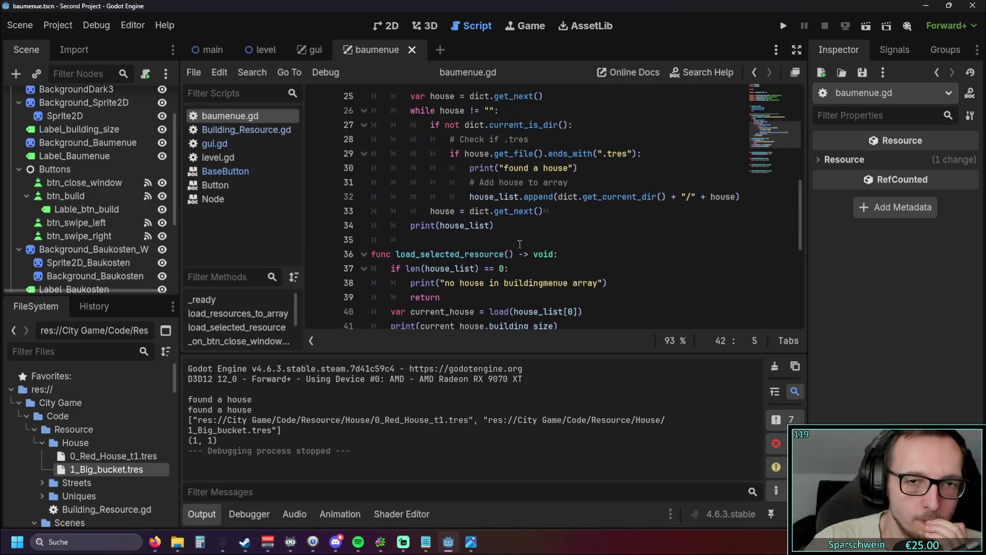
{"action": "scroll", "coordinate": [521, 251], "scroll_direction": "down", "scroll_amount": 2}
{"action": "scroll", "coordinate": [520, 251], "scroll_direction": "up", "scroll_amount": 1}
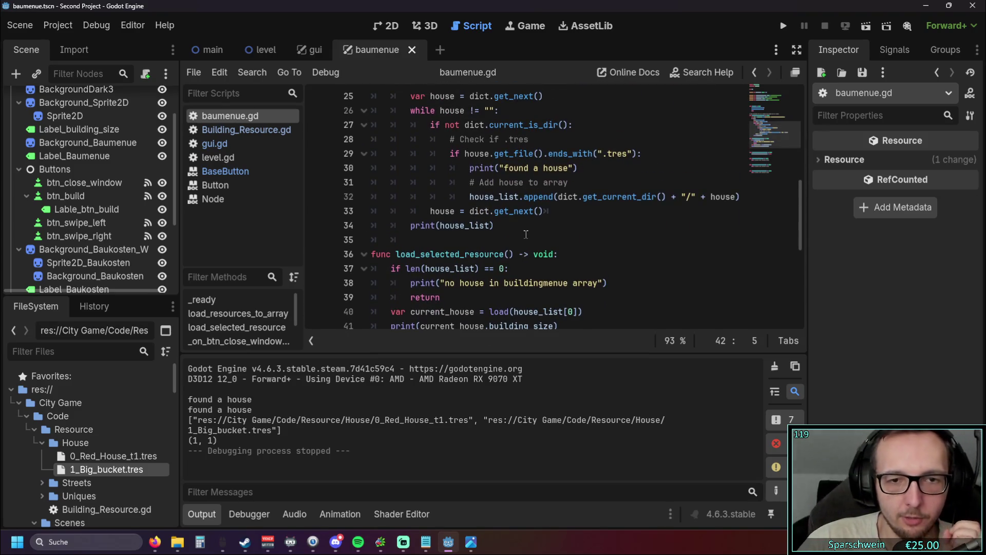
{"action": "scroll", "coordinate": [527, 228], "scroll_direction": "up", "scroll_amount": 1}
{"action": "scroll", "coordinate": [528, 228], "scroll_direction": "up", "scroll_amount": 1}
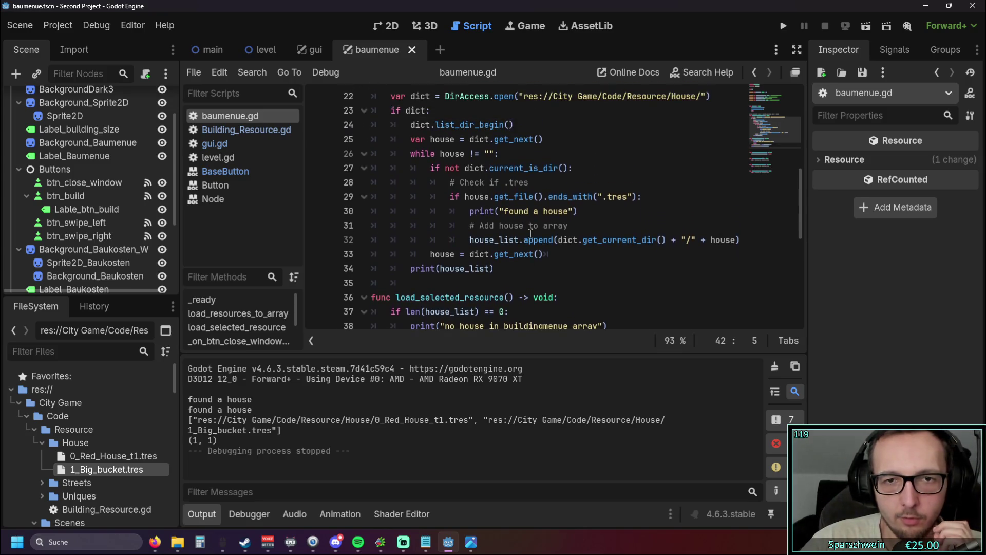
{"action": "left_click", "coordinate": [575, 226]}
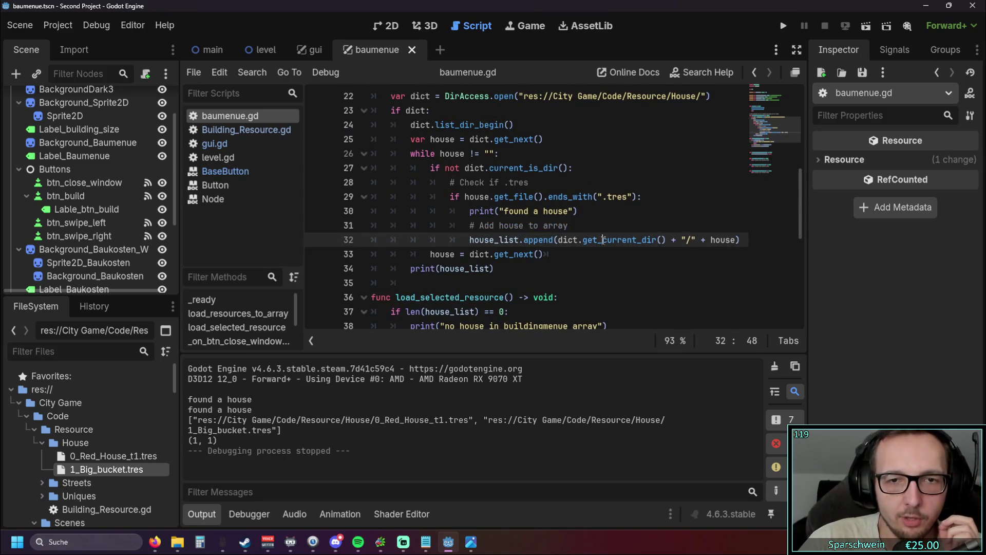
{"action": "scroll", "coordinate": [488, 238], "scroll_direction": "down", "scroll_amount": 2}
{"action": "scroll", "coordinate": [488, 238], "scroll_direction": "up", "scroll_amount": 2}
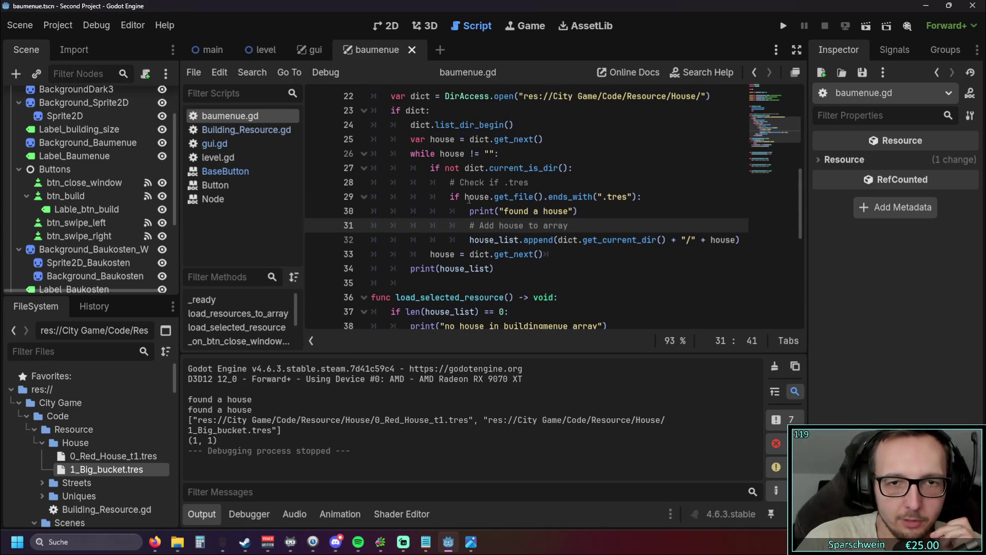
{"action": "left_click_drag", "start_coordinate": [455, 196], "coordinate": [579, 211]}
{"action": "left_click", "coordinate": [600, 264]}
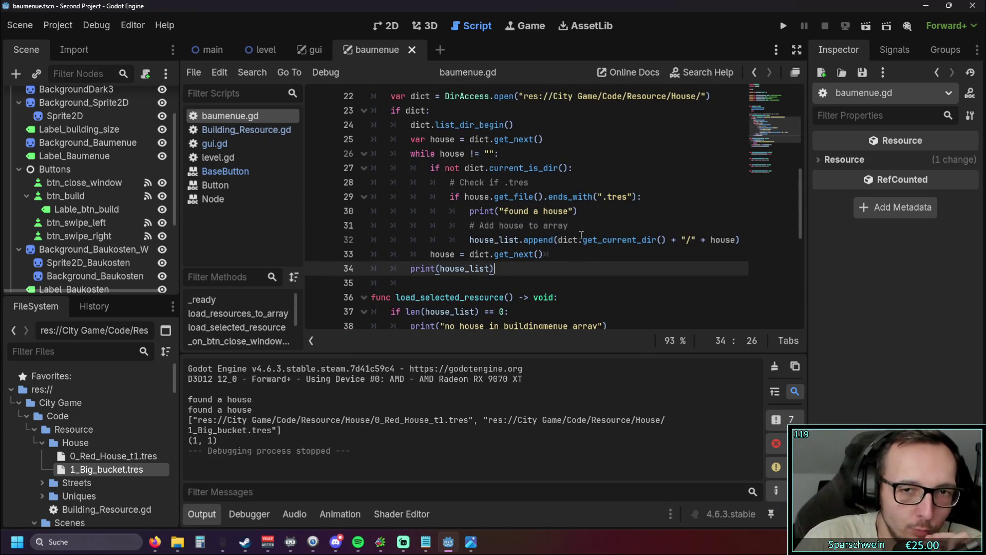
{"action": "left_click", "coordinate": [577, 226]}
{"action": "scroll", "coordinate": [543, 247], "scroll_direction": "down", "scroll_amount": 1}
{"action": "scroll", "coordinate": [544, 252], "scroll_direction": "up", "scroll_amount": 1}
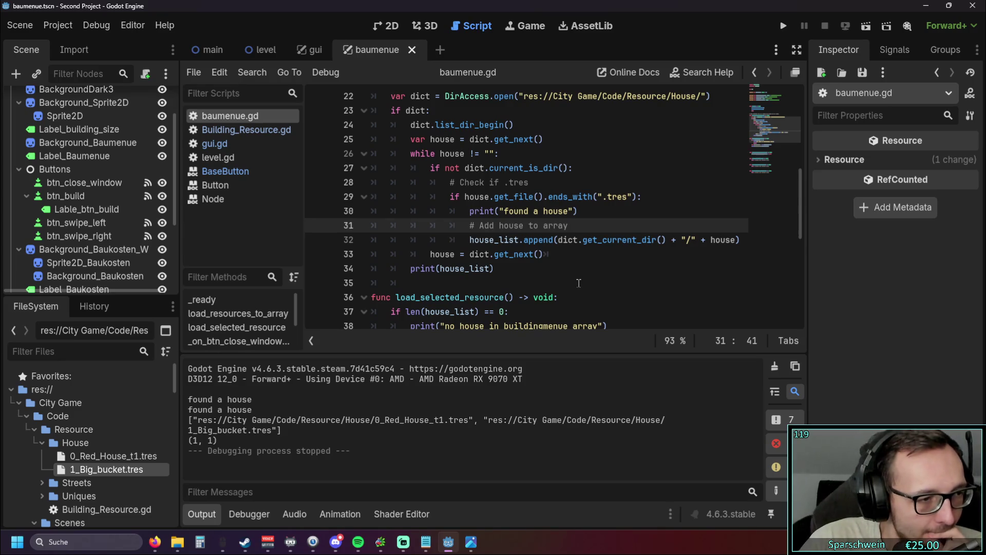
Locate the load_resources_to_array() call in _ready, then run the project
{"action": "scroll", "coordinate": [571, 276], "scroll_direction": "down", "scroll_amount": 1}
{"action": "scroll", "coordinate": [571, 277], "scroll_direction": "up", "scroll_amount": 1}
{"action": "scroll", "coordinate": [578, 283], "scroll_direction": "down", "scroll_amount": 3}
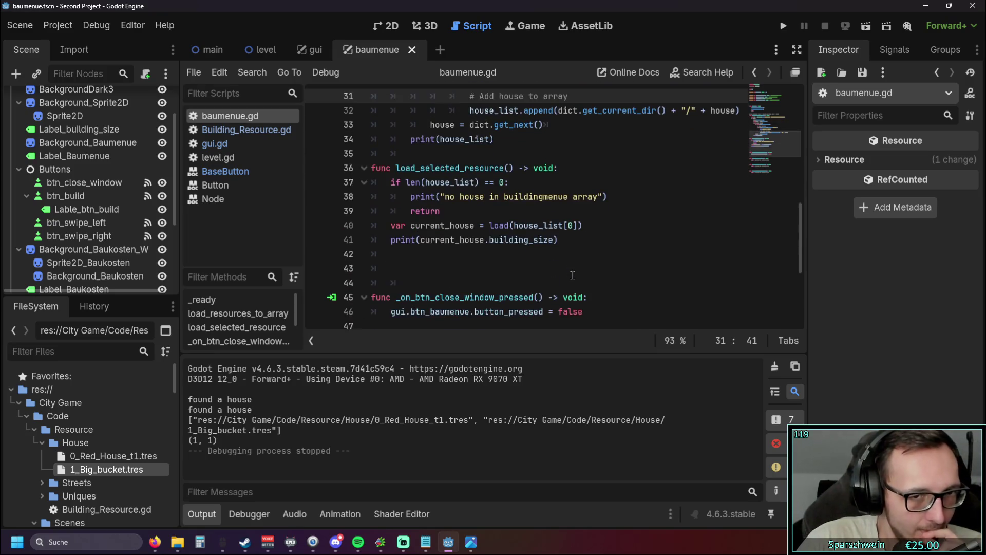
{"action": "scroll", "coordinate": [579, 282], "scroll_direction": "up", "scroll_amount": 1}
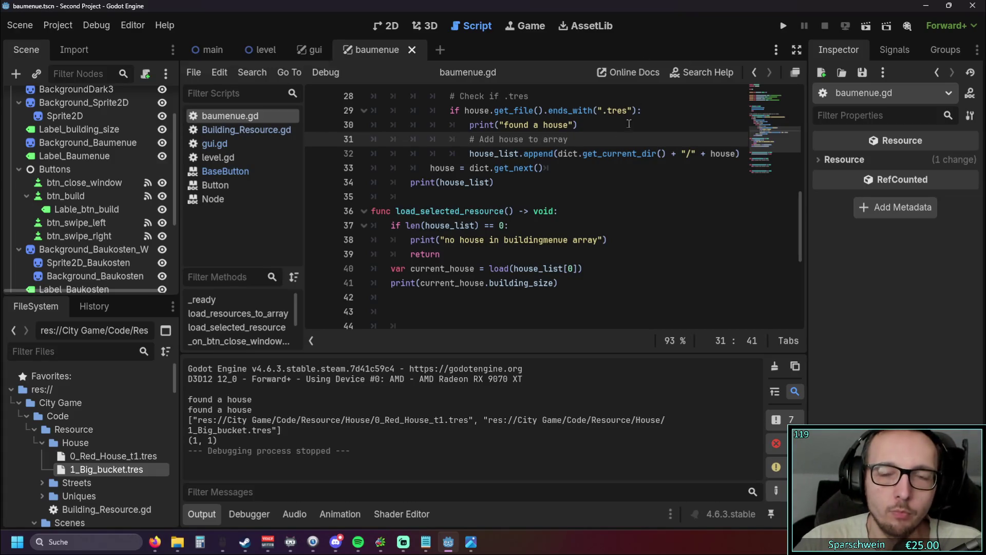
{"action": "scroll", "coordinate": [571, 174], "scroll_direction": "up", "scroll_amount": 4}
{"action": "scroll", "coordinate": [570, 174], "scroll_direction": "down", "scroll_amount": 1}
{"action": "mouse_move", "coordinate": [514, 318]}
{"action": "left_mouse_down"}
{"action": "mouse_move", "coordinate": [375, 229]}
{"action": "mouse_move", "coordinate": [371, 125]}
{"action": "left_mouse_up"}
{"action": "scroll", "coordinate": [487, 211], "scroll_direction": "up", "scroll_amount": 3}
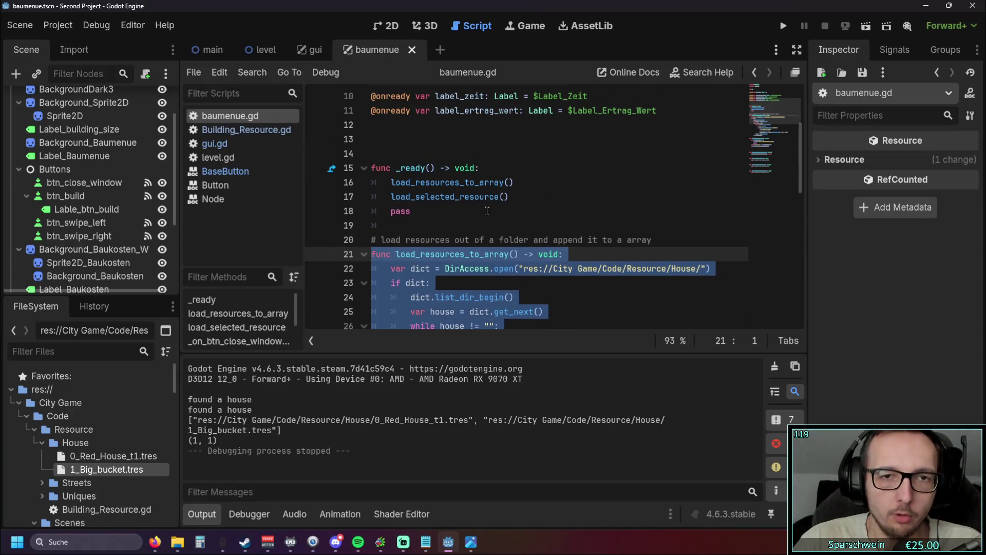
{"action": "left_click", "coordinate": [534, 183]}
{"action": "left_click", "coordinate": [345, 183], "text": "shift"}
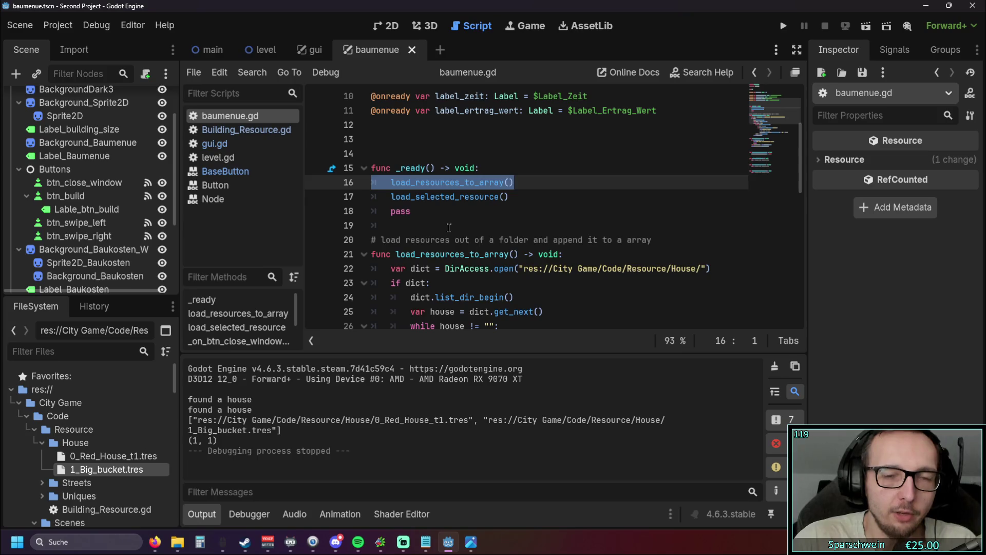
{"action": "left_click", "coordinate": [452, 228]}
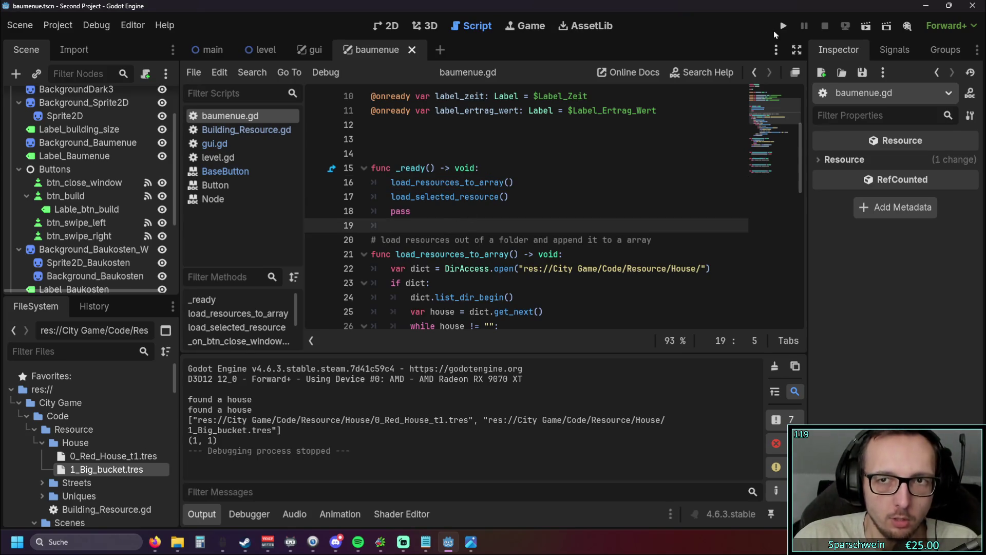
{"action": "left_click", "coordinate": [777, 29]}
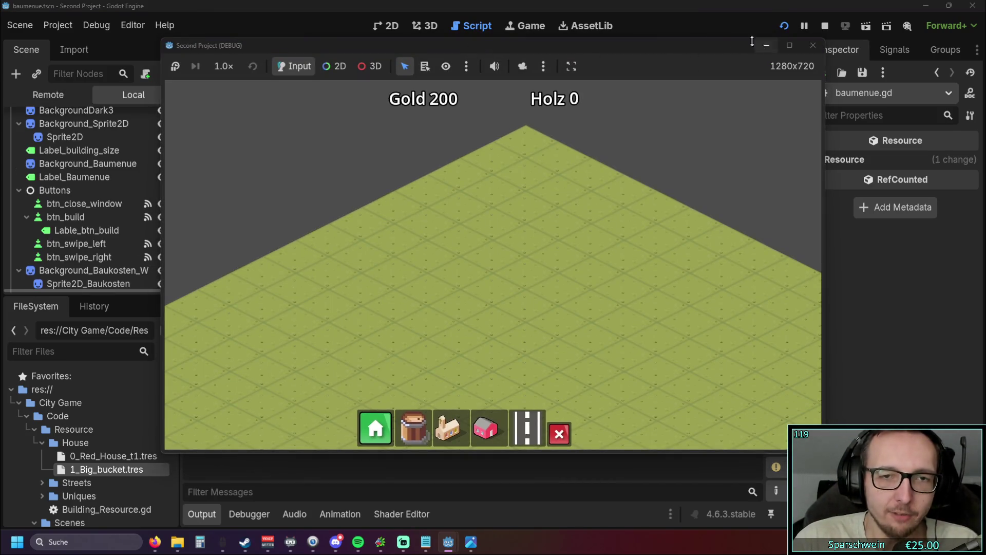
Place the game window beside the output log and toggle the build menu repeatedly
{"action": "left_click_drag", "start_coordinate": [470, 44], "coordinate": [802, 35]}
{"action": "left_click", "coordinate": [707, 420]}
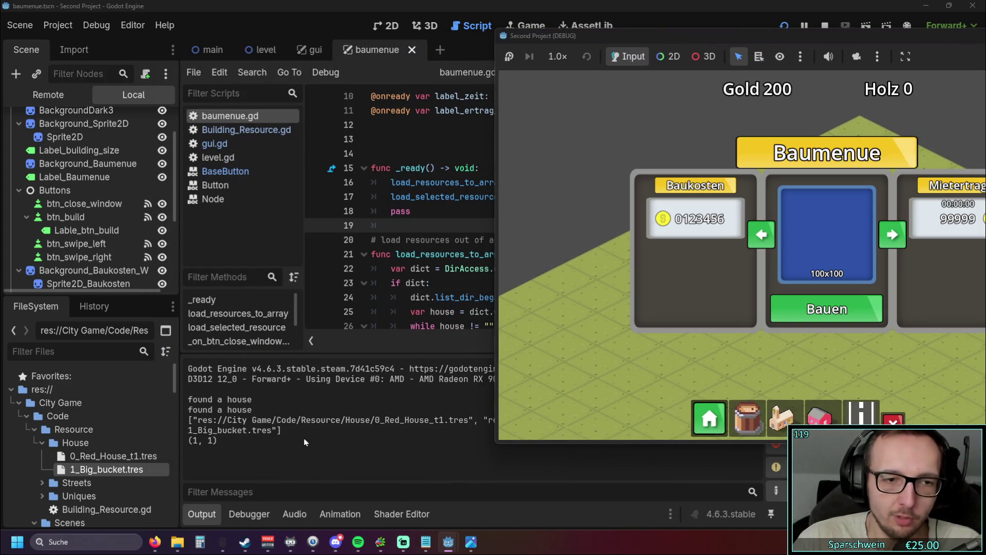
{"action": "left_click", "coordinate": [706, 423]}
{"action": "left_click", "coordinate": [706, 422]}
{"action": "left_click", "coordinate": [706, 423]}
{"action": "left_click", "coordinate": [706, 423]}
{"action": "left_click", "coordinate": [706, 423]}
{"action": "left_click", "coordinate": [706, 423]}
{"action": "left_click", "coordinate": [706, 423]}
{"action": "left_click", "coordinate": [706, 422]}
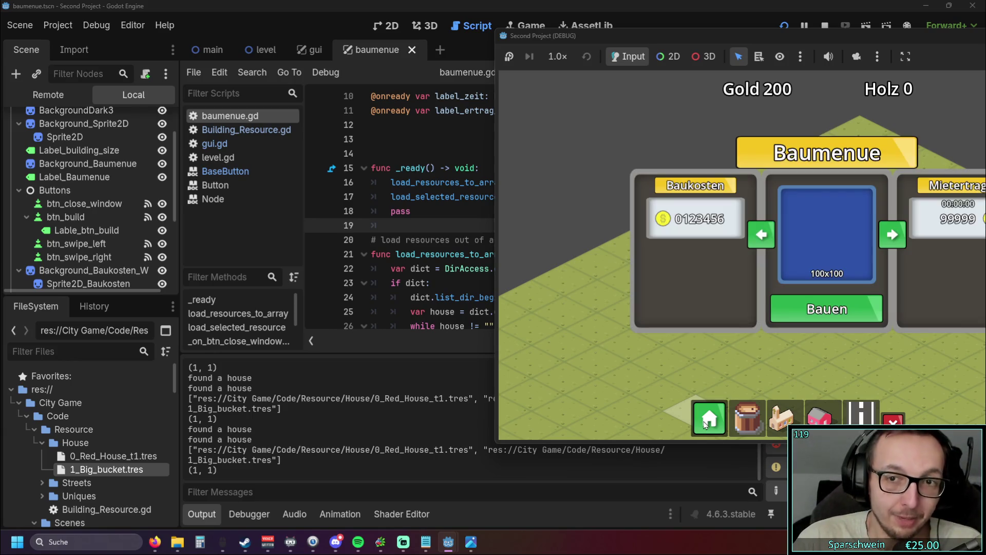
{"action": "left_click", "coordinate": [706, 423]}
{"action": "left_click", "coordinate": [706, 423]}
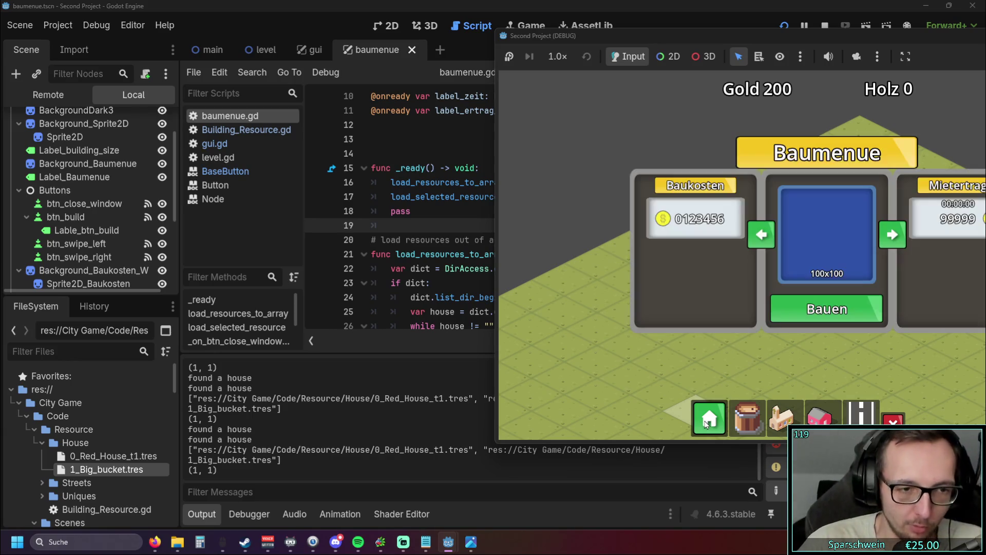
{"action": "left_click", "coordinate": [706, 423]}
{"action": "left_click", "coordinate": [706, 423]}
{"action": "left_click", "coordinate": [706, 423]}
{"action": "left_click", "coordinate": [707, 423]}
{"action": "left_click", "coordinate": [707, 423]}
{"action": "left_click", "coordinate": [707, 423]}
{"action": "left_click", "coordinate": [707, 423]}
{"action": "left_click", "coordinate": [707, 423]}
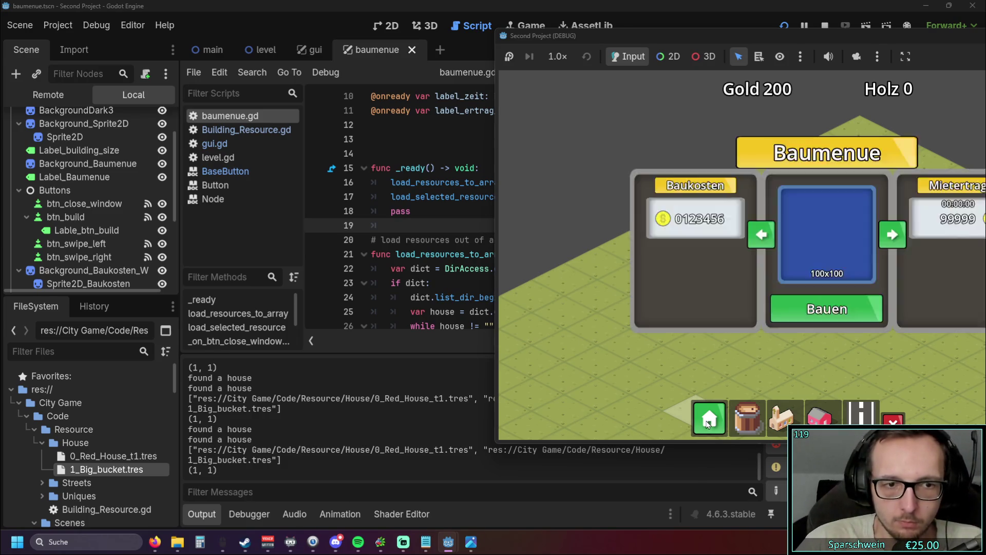
{"action": "left_click", "coordinate": [707, 423]}
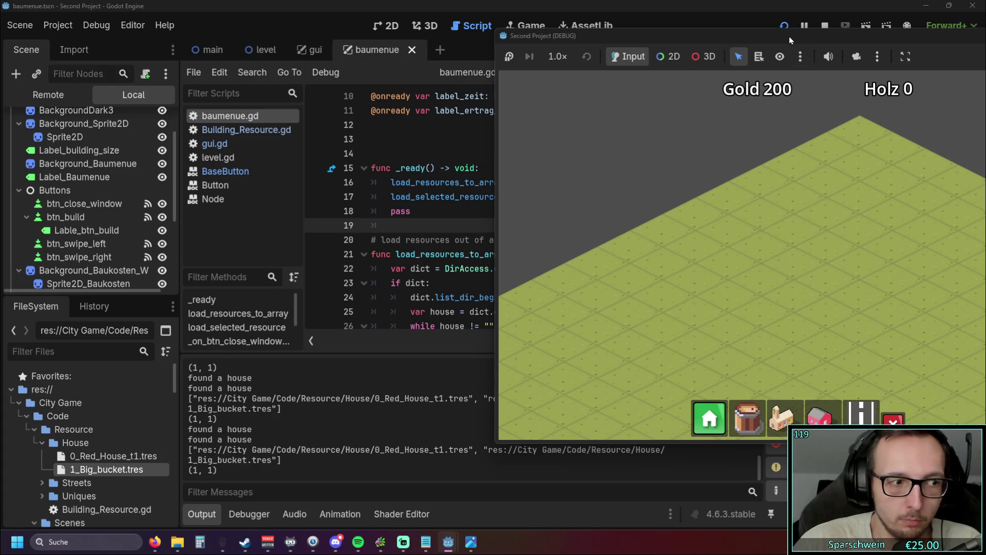
{"action": "left_click", "coordinate": [715, 414]}
{"action": "left_click", "coordinate": [716, 414]}
{"action": "left_click", "coordinate": [715, 414]}
{"action": "left_click", "coordinate": [716, 414]}
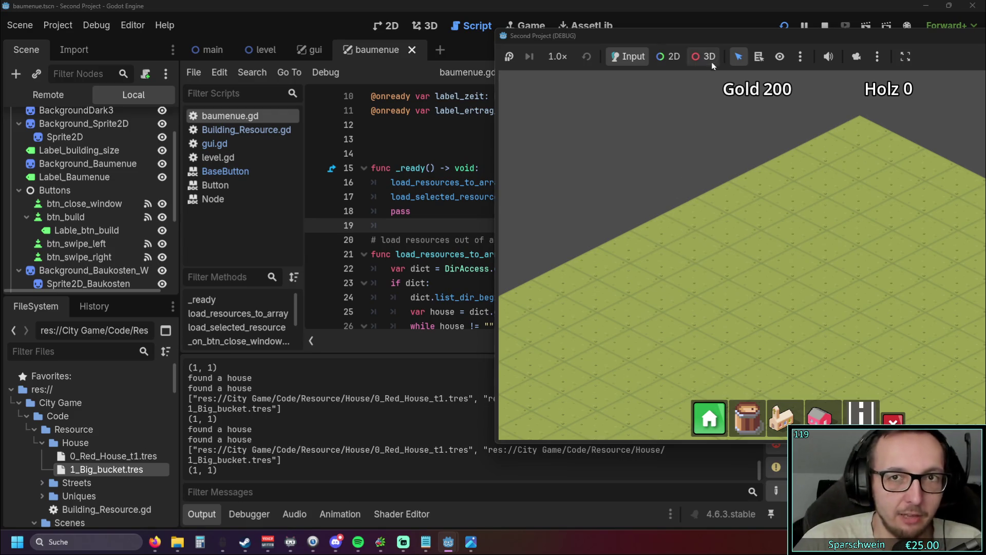
Toggle the build menu repeatedly in full view, then close Baumenue and stop the game
{"action": "left_click_drag", "start_coordinate": [745, 36], "coordinate": [521, 34]}
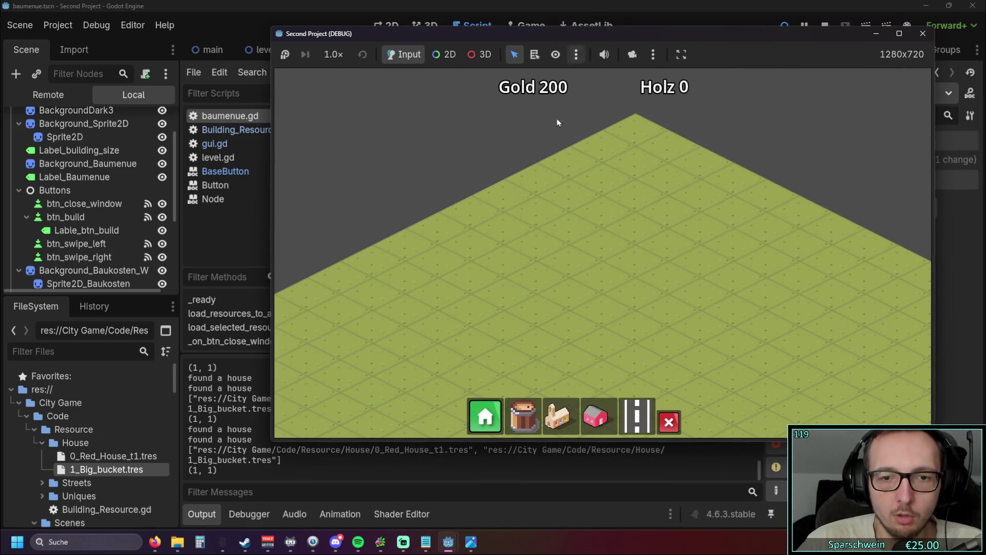
{"action": "left_click", "coordinate": [488, 422]}
{"action": "left_click", "coordinate": [488, 422]}
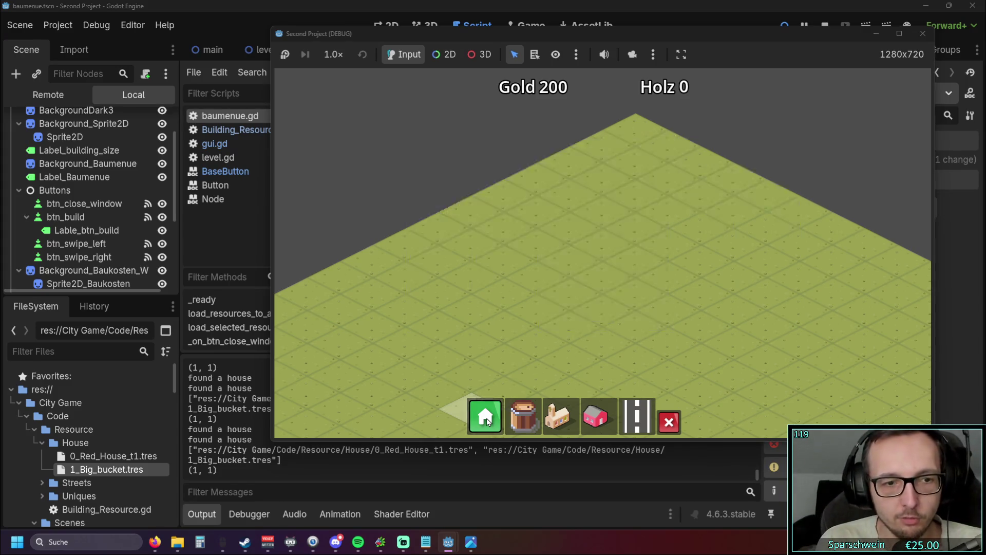
{"action": "left_click", "coordinate": [488, 422]}
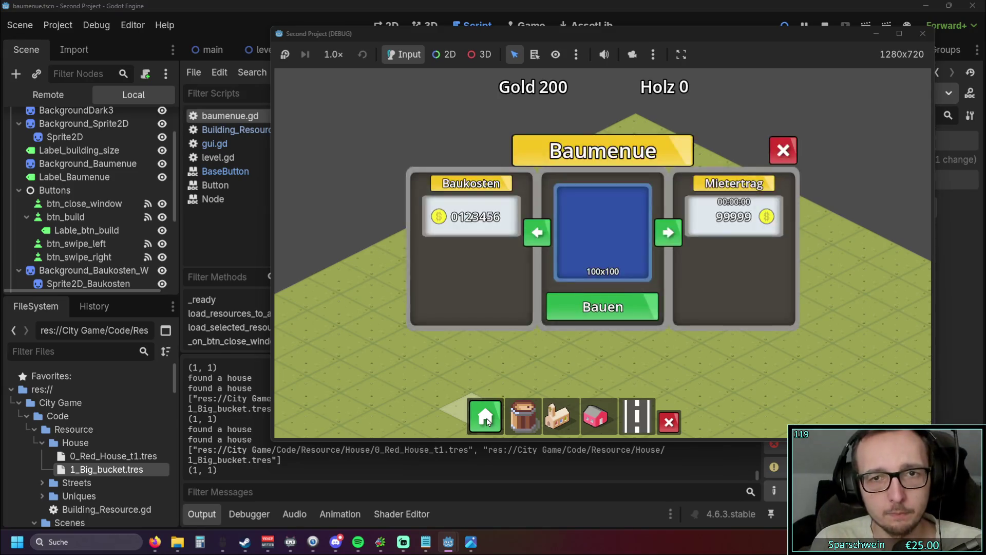
{"action": "left_click", "coordinate": [488, 422]}
{"action": "left_click", "coordinate": [488, 421]}
{"action": "left_click", "coordinate": [488, 421]}
{"action": "left_click", "coordinate": [489, 421]}
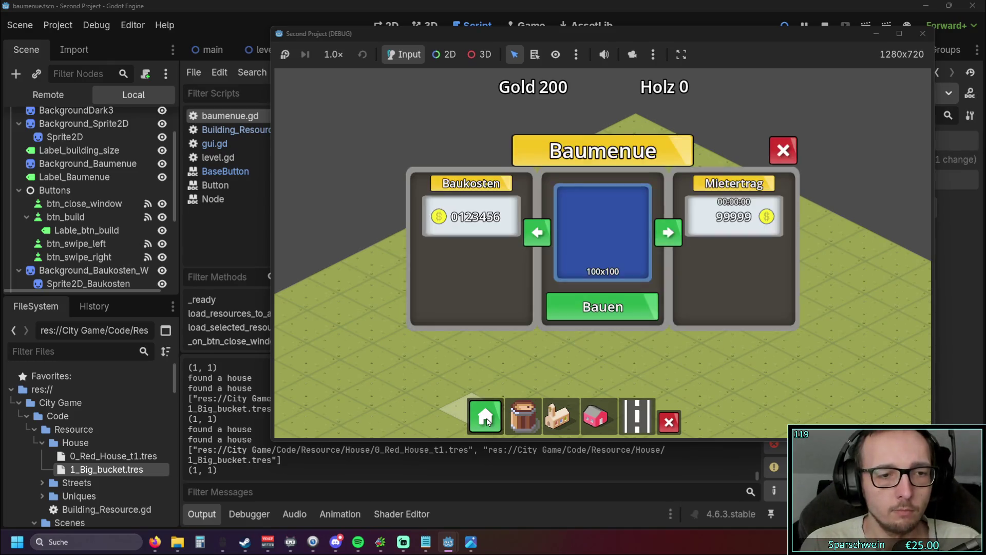
{"action": "left_click", "coordinate": [489, 422]}
{"action": "left_click", "coordinate": [488, 421]}
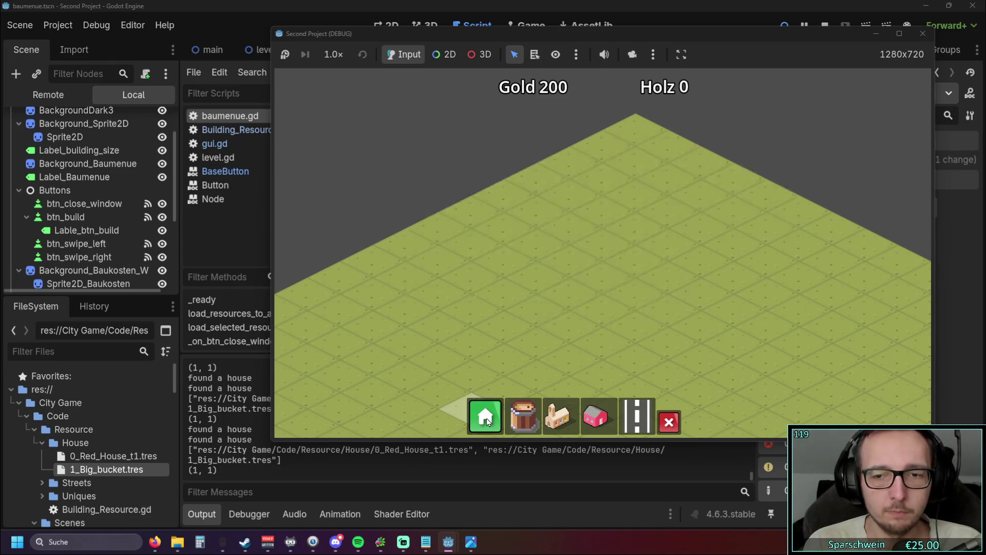
{"action": "left_click", "coordinate": [488, 421]}
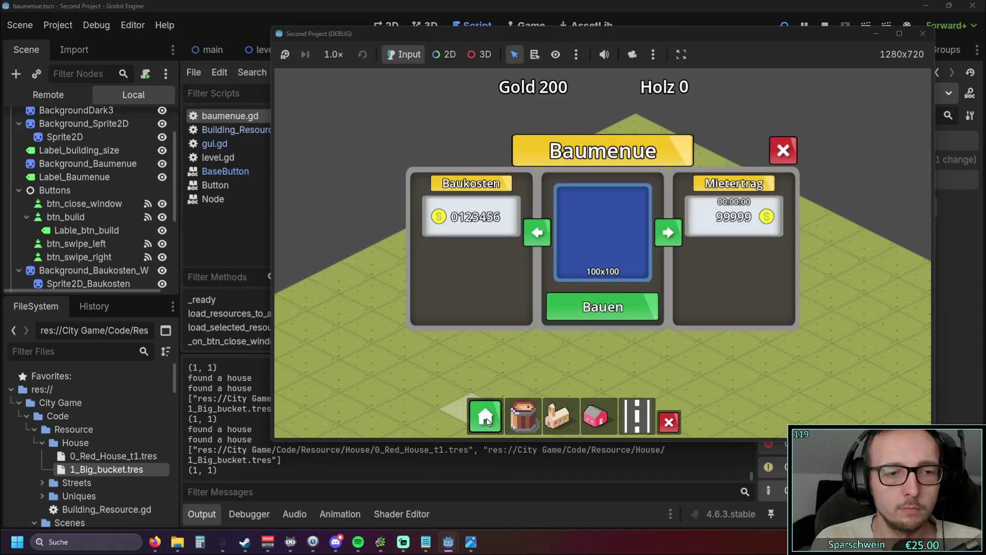
{"action": "left_click", "coordinate": [488, 421]}
{"action": "left_click", "coordinate": [488, 421]}
{"action": "left_click", "coordinate": [488, 422]}
{"action": "left_click", "coordinate": [488, 422]}
{"action": "left_click", "coordinate": [488, 421]}
{"action": "left_click", "coordinate": [488, 421]}
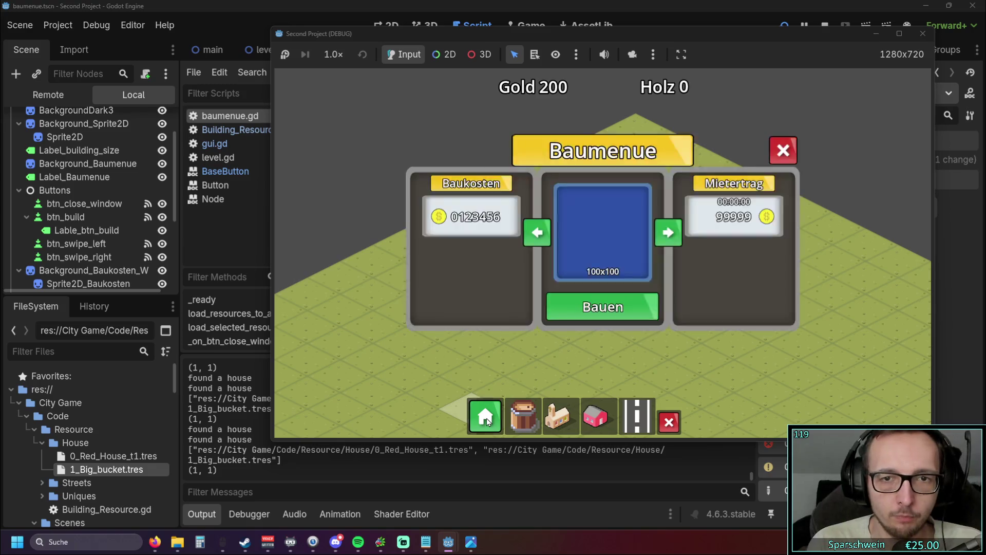
{"action": "left_click", "coordinate": [488, 421]}
{"action": "left_click", "coordinate": [489, 422]}
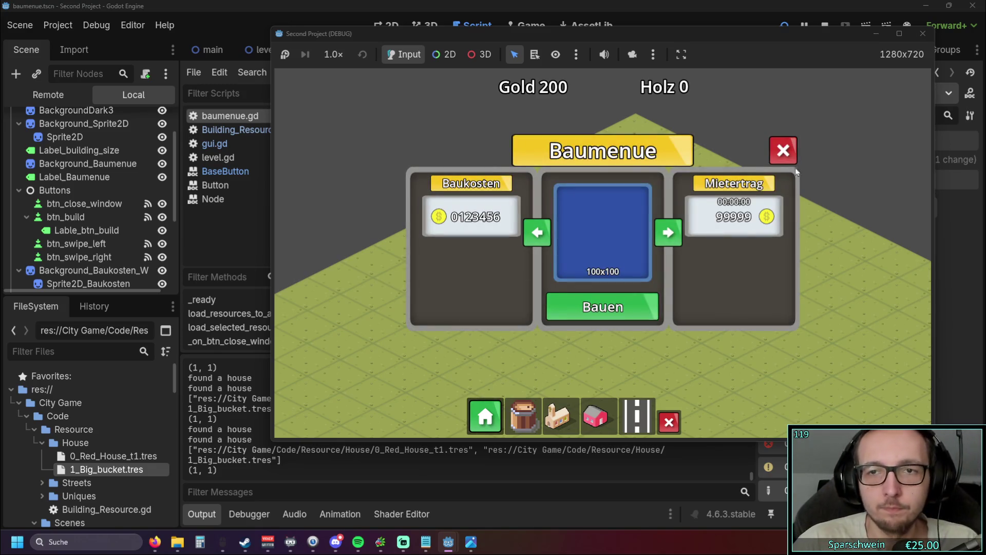
{"action": "left_click", "coordinate": [788, 155]}
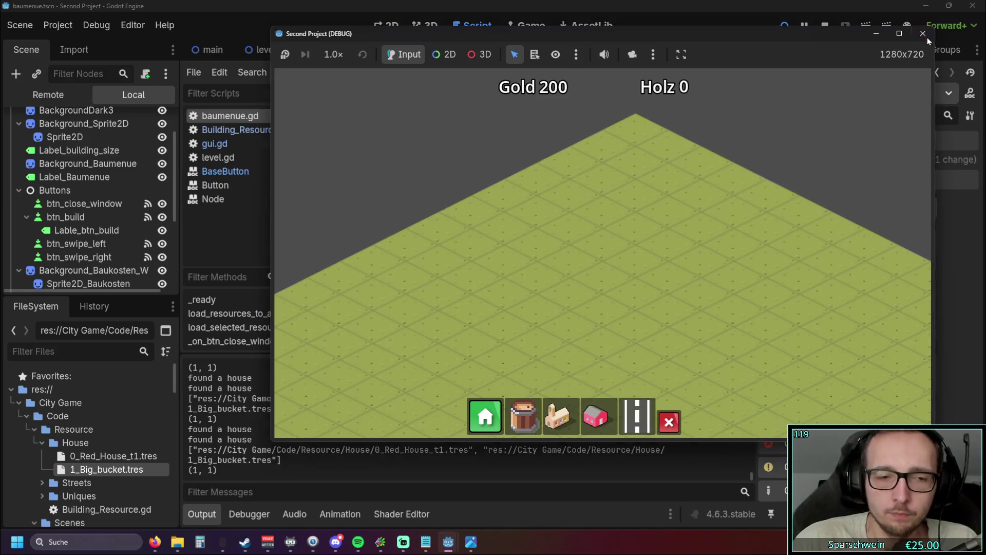
{"action": "left_click", "coordinate": [923, 33]}
Scroll baumenue.gd to line 28 and collapse the Output panel to enlarge the script
{"action": "scroll", "coordinate": [473, 288], "scroll_direction": "down", "scroll_amount": 1}
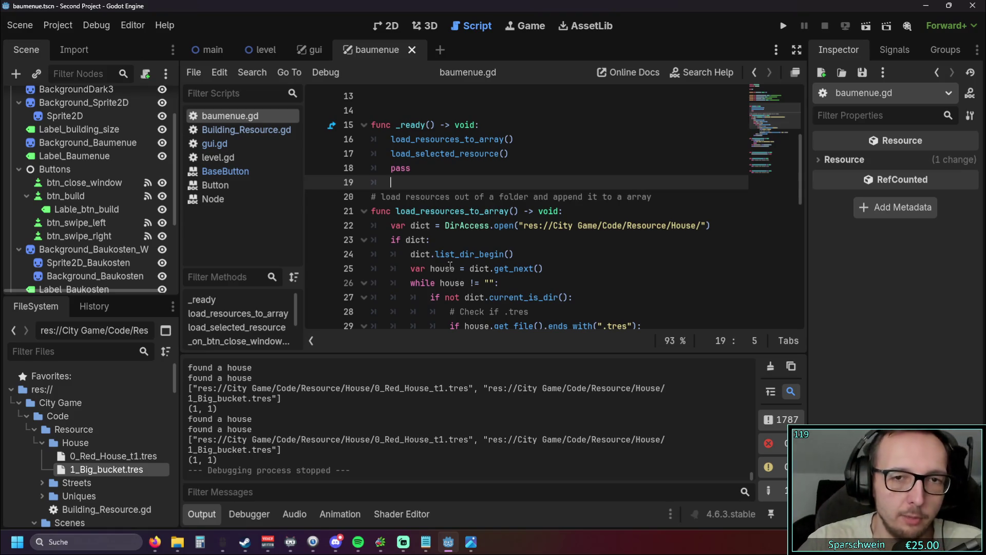
{"action": "scroll", "coordinate": [450, 266], "scroll_direction": "up", "scroll_amount": 1}
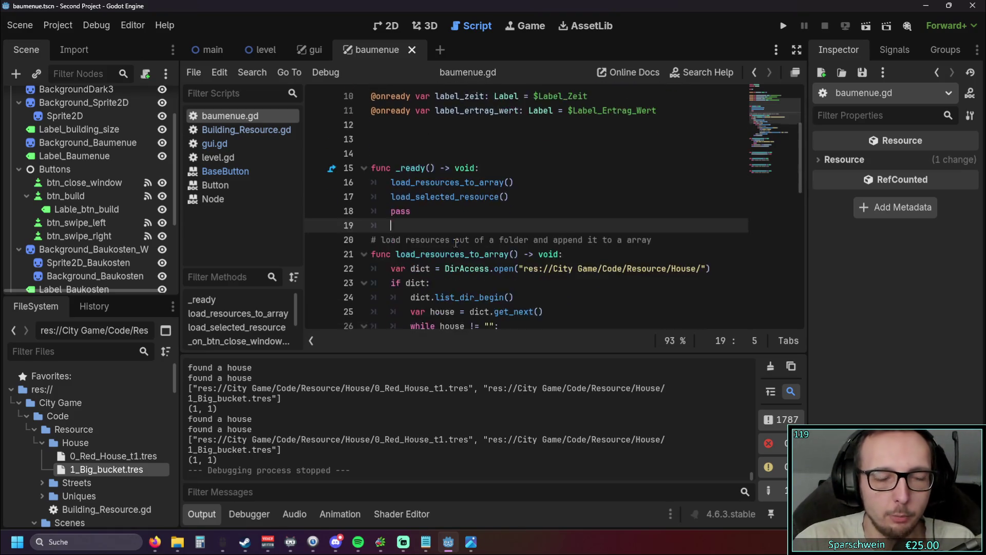
{"action": "scroll", "coordinate": [455, 241], "scroll_direction": "down", "scroll_amount": 3}
{"action": "scroll", "coordinate": [454, 240], "scroll_direction": "down", "scroll_amount": 1}
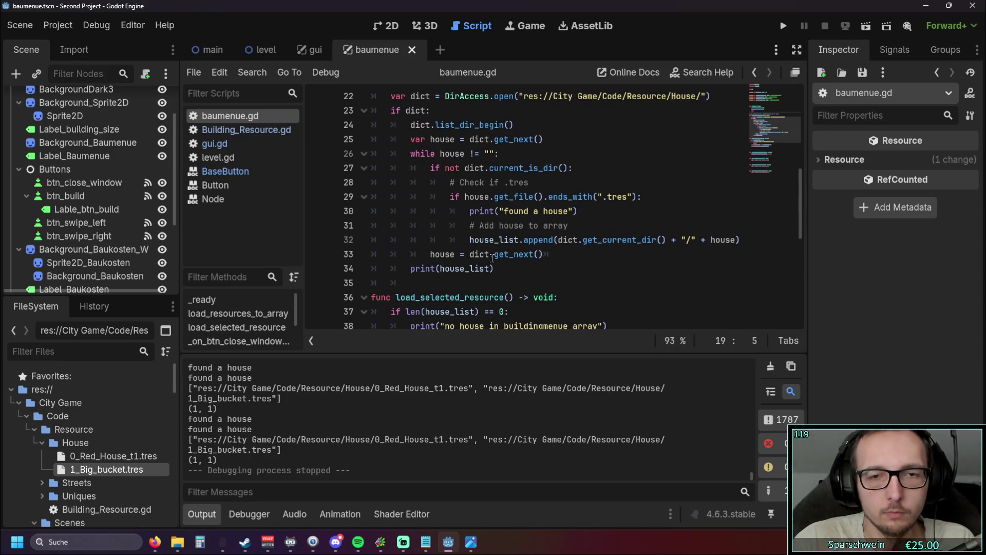
{"action": "scroll", "coordinate": [534, 260], "scroll_direction": "up", "scroll_amount": 2}
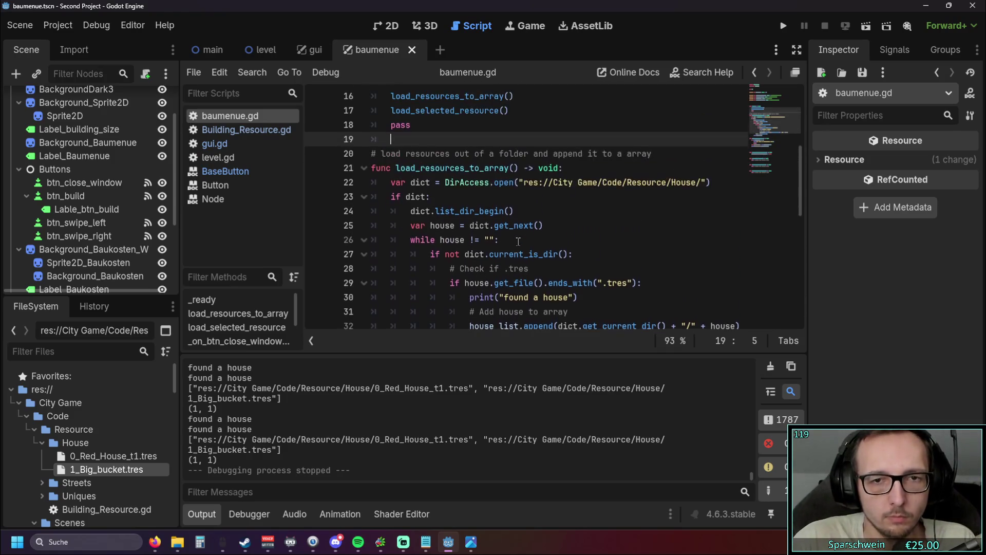
{"action": "scroll", "coordinate": [537, 259], "scroll_direction": "down", "scroll_amount": 2}
{"action": "scroll", "coordinate": [537, 261], "scroll_direction": "up", "scroll_amount": 2}
{"action": "scroll", "coordinate": [537, 260], "scroll_direction": "down", "scroll_amount": 1}
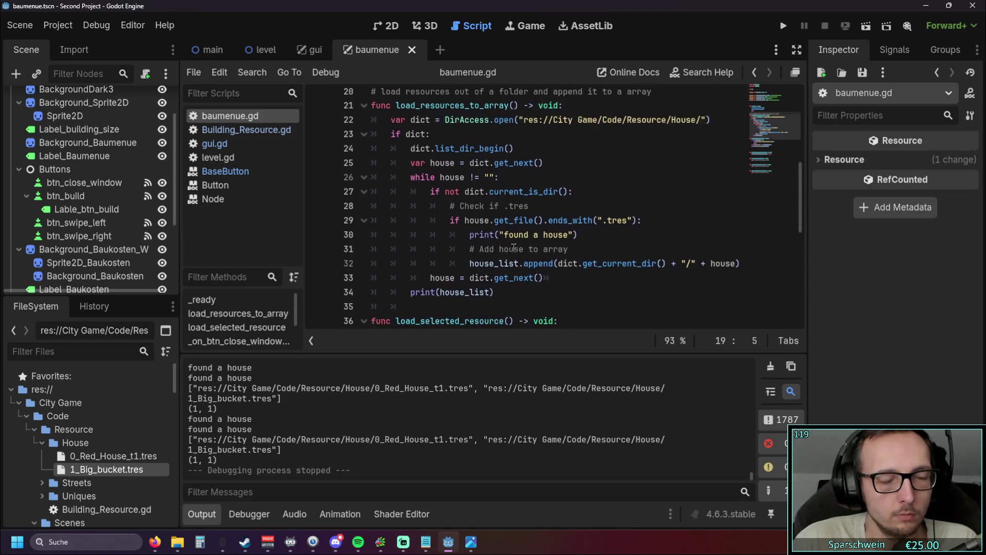
{"action": "left_click", "coordinate": [605, 224]}
{"action": "scroll", "coordinate": [596, 226], "scroll_direction": "down", "scroll_amount": 3}
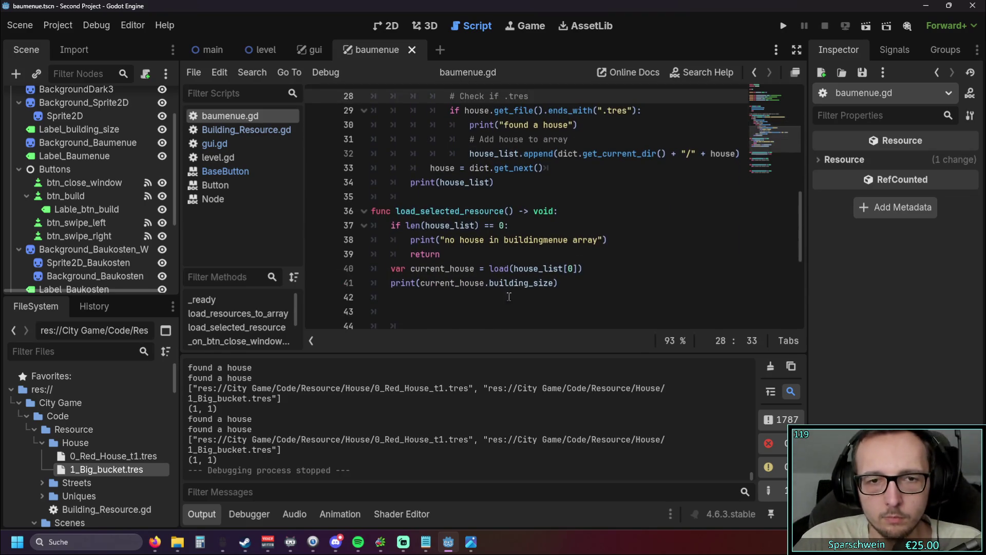
{"action": "left_click", "coordinate": [202, 514]}
{"action": "scroll", "coordinate": [579, 282], "scroll_direction": "up", "scroll_amount": 4}
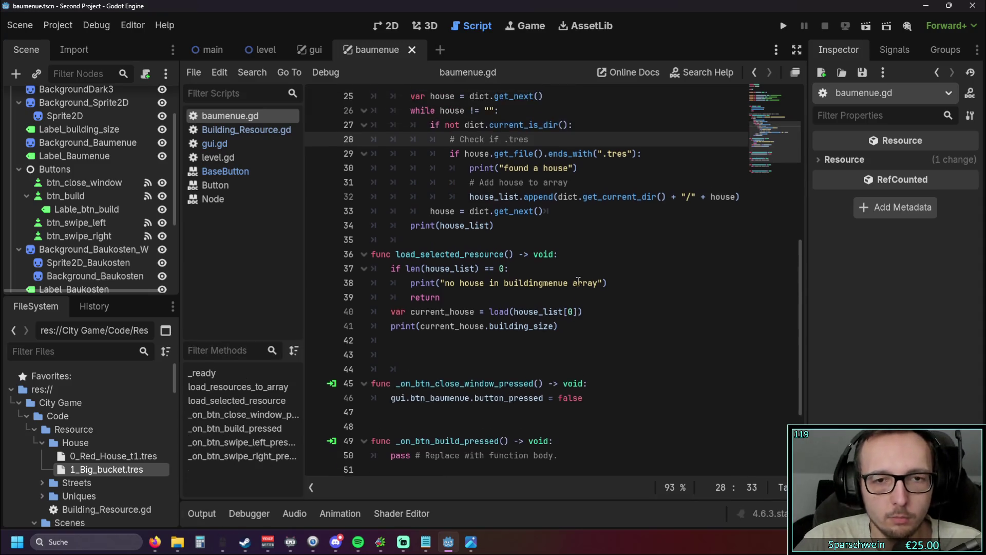
{"action": "scroll", "coordinate": [579, 282], "scroll_direction": "up", "scroll_amount": 1}
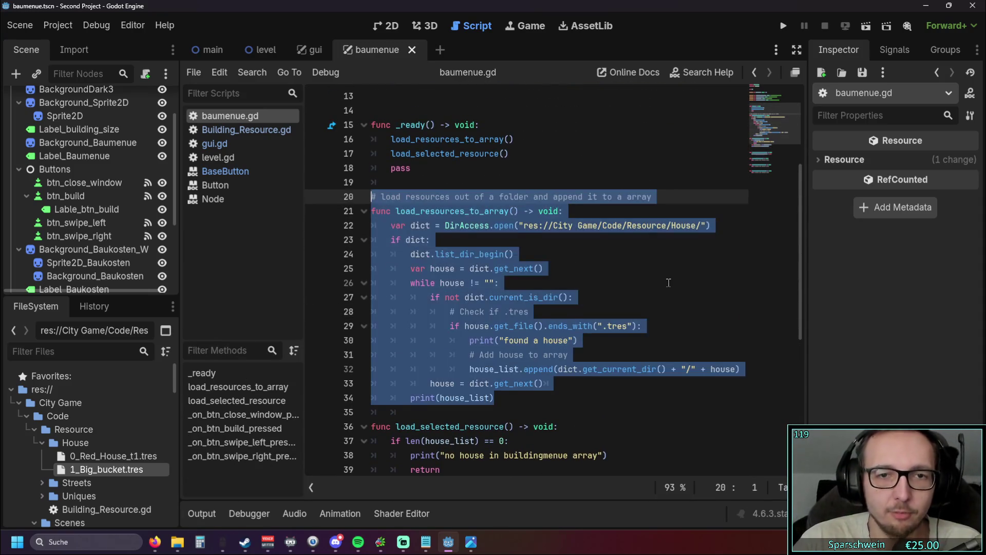
{"action": "left_click", "coordinate": [668, 282]}
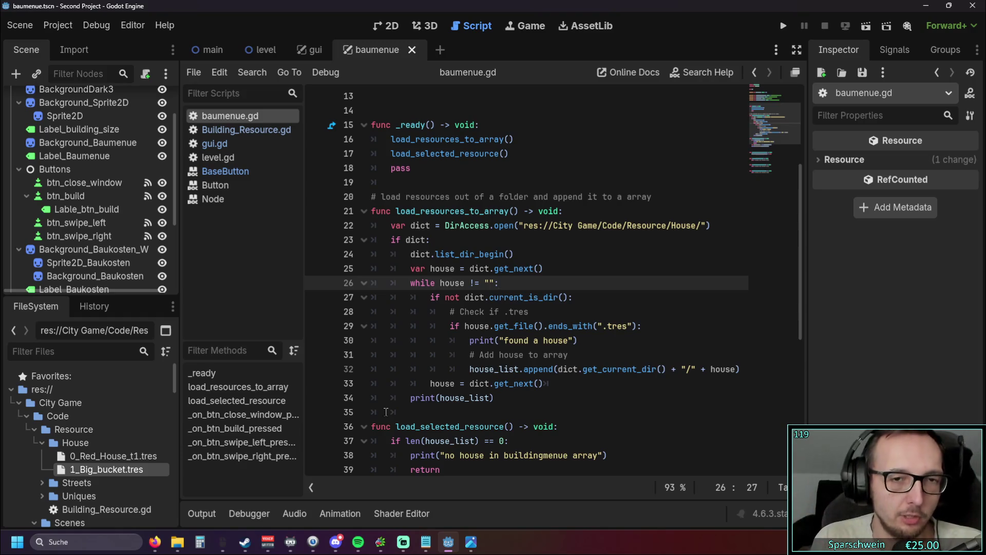
{"action": "left_click", "coordinate": [88, 456]}
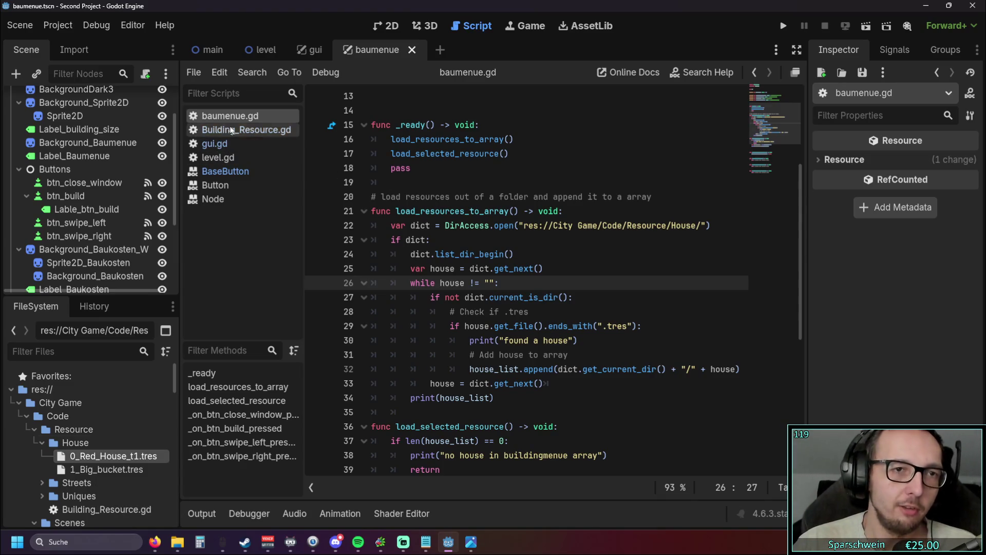
{"action": "scroll", "coordinate": [541, 272], "scroll_direction": "up", "scroll_amount": 2}
{"action": "left_click", "coordinate": [561, 299]}
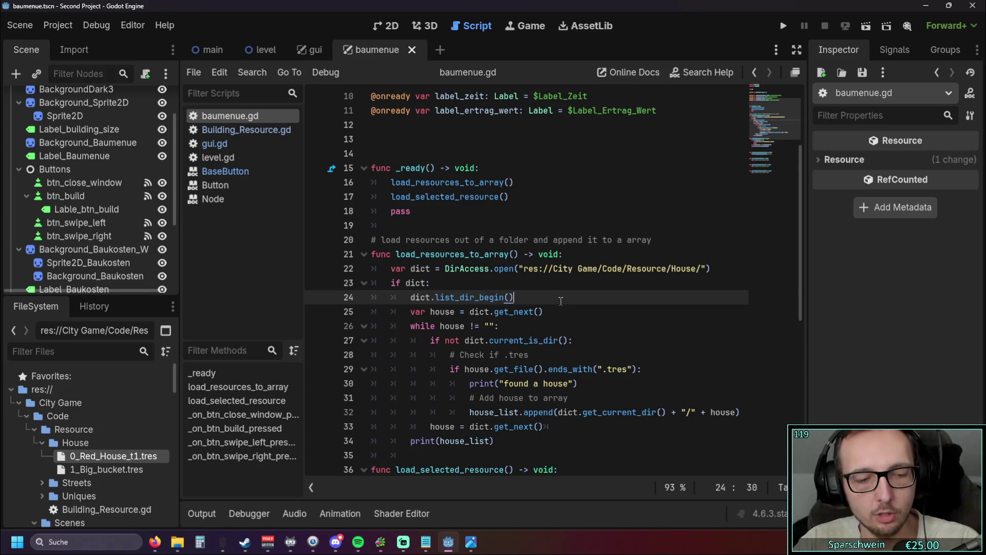
{"action": "key", "text": "F1"}
{"action": "type", "text": "load"}
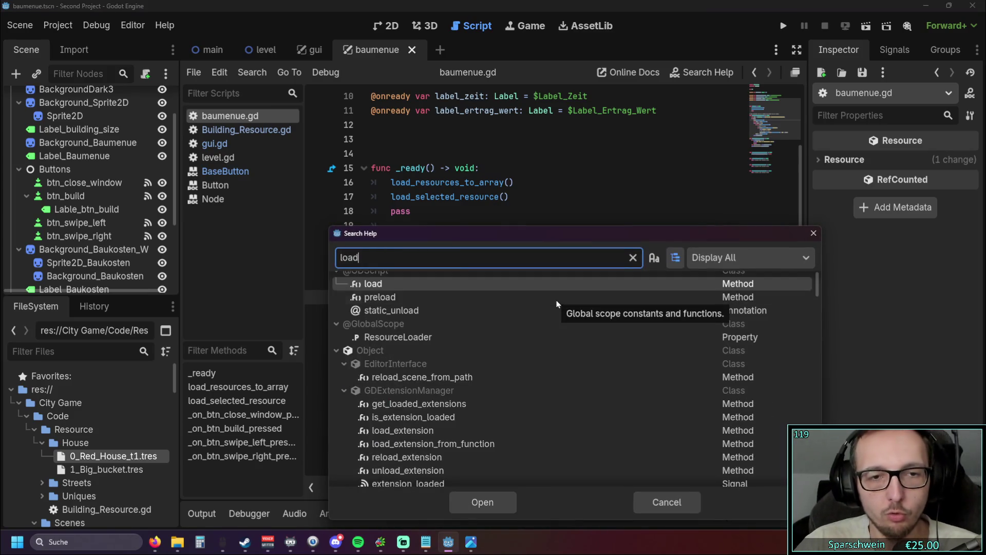
{"action": "double_click", "coordinate": [402, 300]}
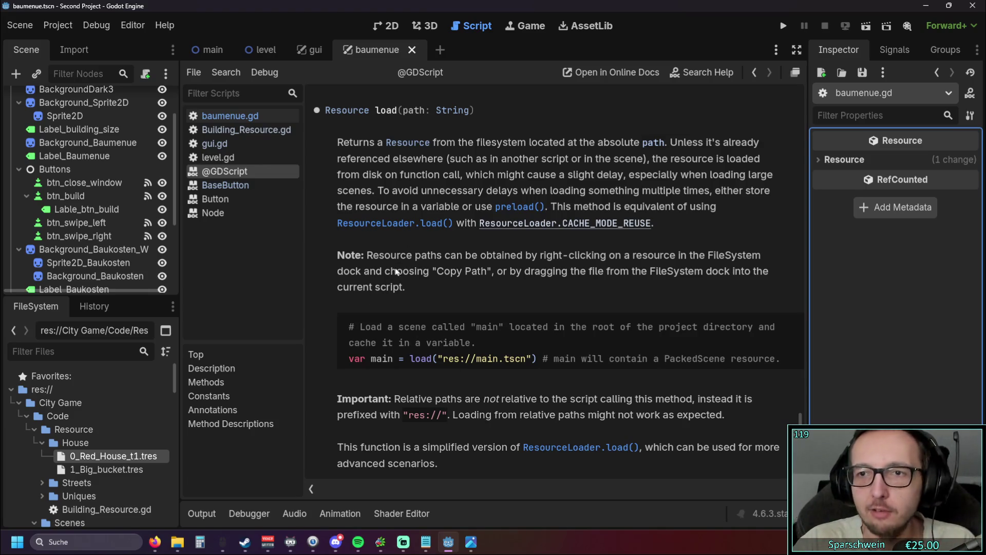
{"action": "left_click", "coordinate": [751, 109]}
{"action": "scroll", "coordinate": [751, 103], "scroll_direction": "down", "scroll_amount": 3}
{"action": "scroll", "coordinate": [424, 212], "scroll_direction": "up", "scroll_amount": 6}
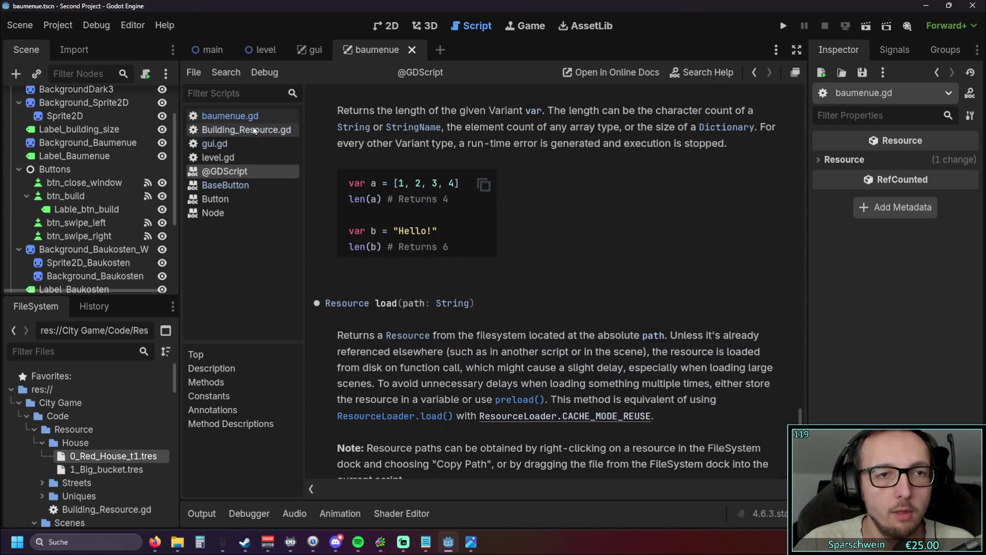
{"action": "scroll", "coordinate": [375, 185], "scroll_direction": "up", "scroll_amount": 5}
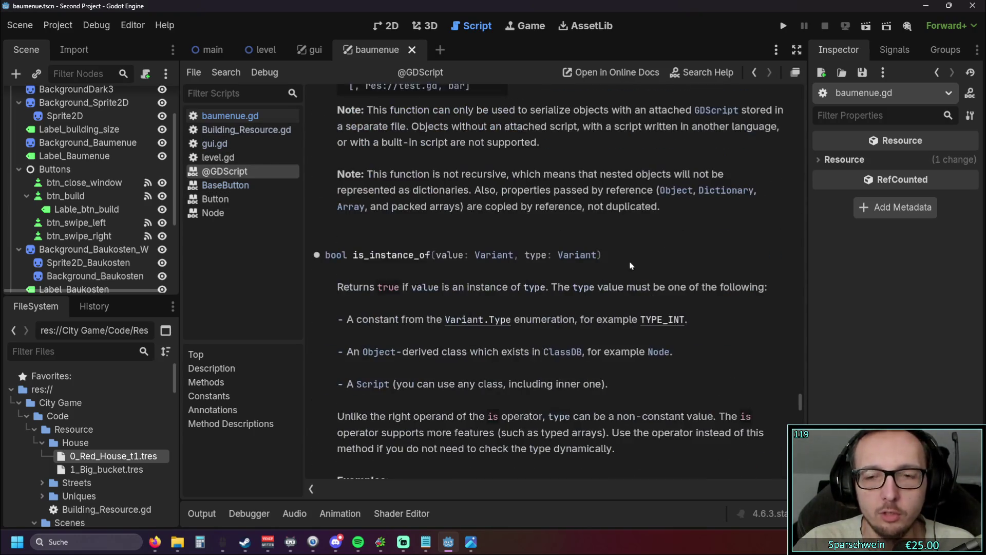
{"action": "scroll", "coordinate": [513, 224], "scroll_direction": "down", "scroll_amount": 5}
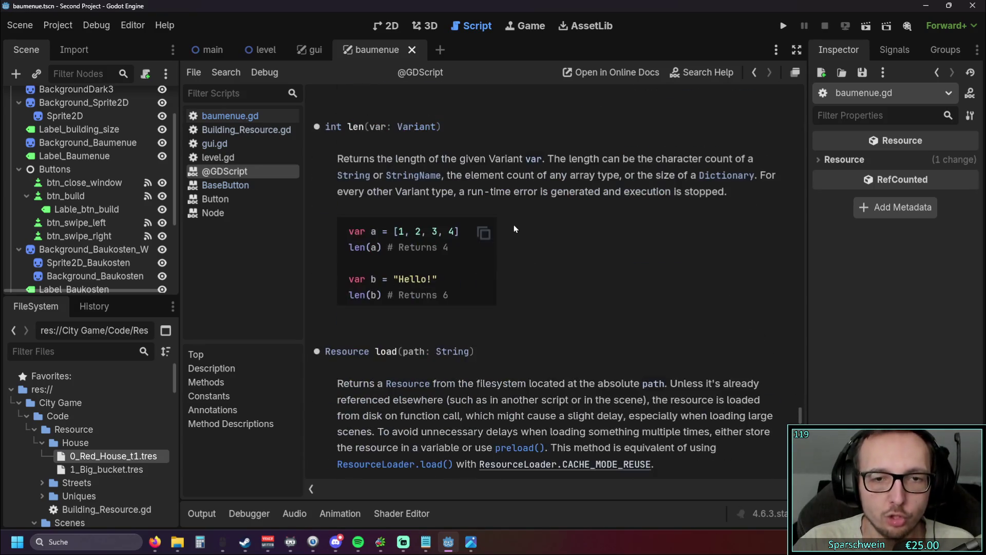
{"action": "scroll", "coordinate": [513, 224], "scroll_direction": "down", "scroll_amount": 3}
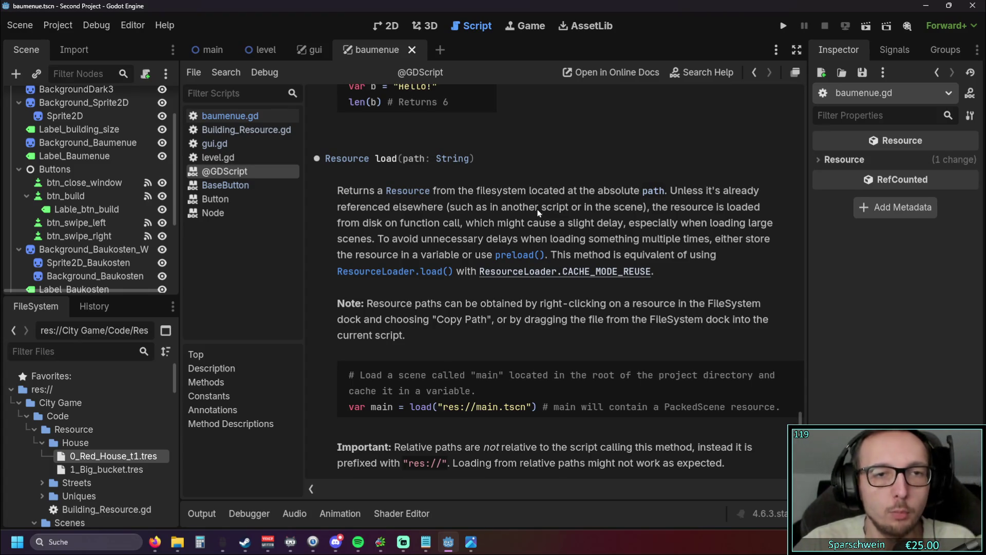
{"action": "scroll", "coordinate": [623, 274], "scroll_direction": "down", "scroll_amount": 2}
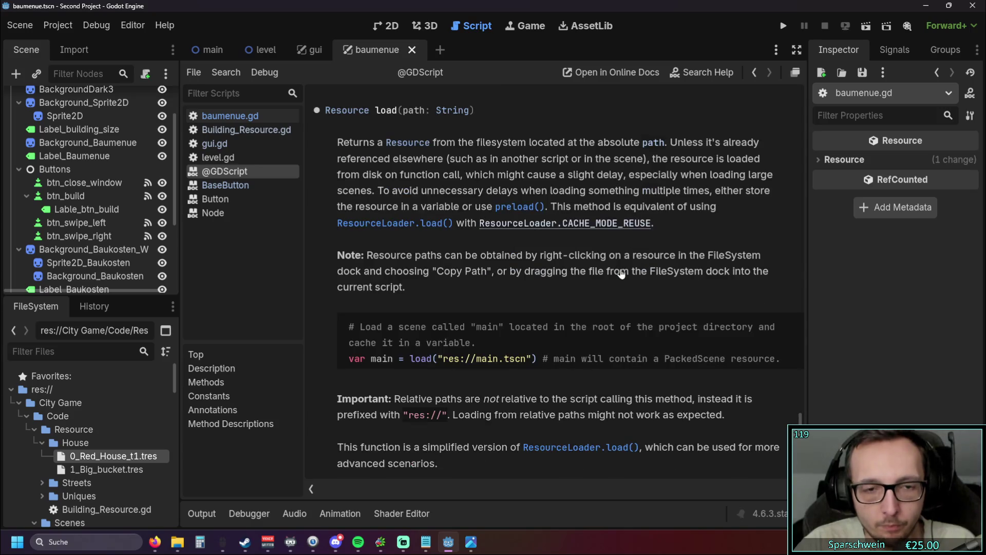
{"action": "scroll", "coordinate": [622, 274], "scroll_direction": "down", "scroll_amount": 3}
{"action": "key", "text": "F1"}
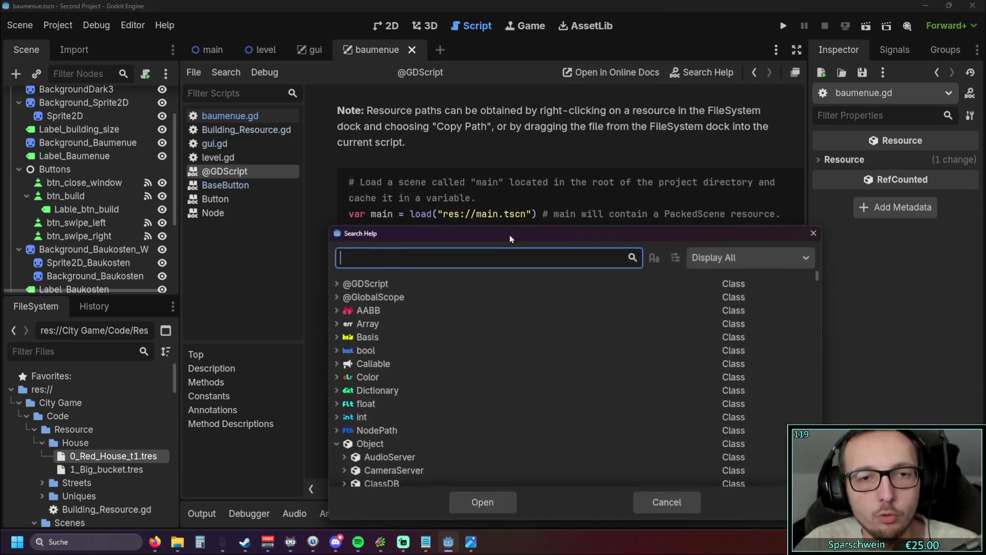
Search the help for 'resou' and open the Resource class documentation page
{"action": "scroll", "coordinate": [478, 277], "scroll_direction": "down", "scroll_amount": 5}
{"action": "type", "text": "ressour"}
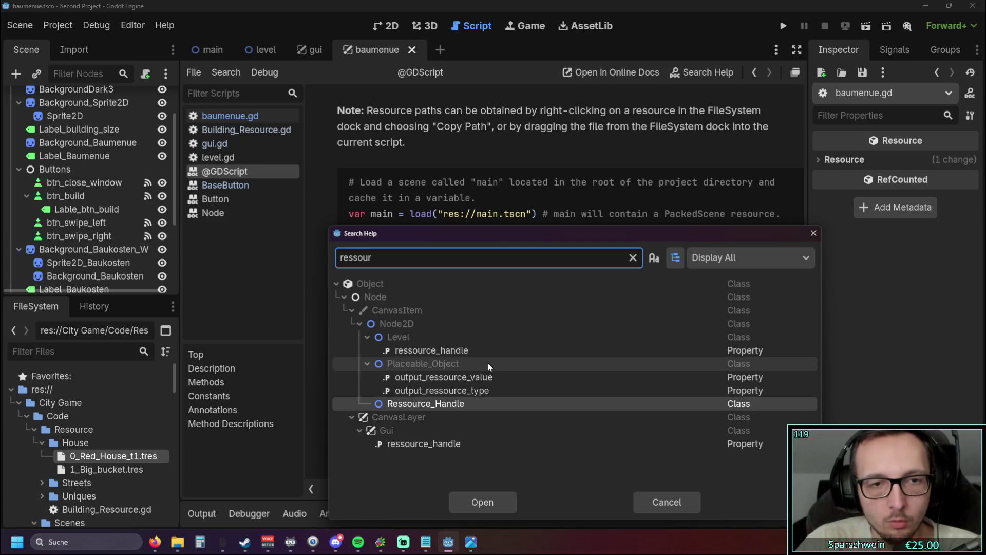
{"action": "key", "text": "BackSpace"}
{"action": "key", "text": "BackSpace"}
{"action": "key", "text": "BackSpace"}
{"action": "type", "text": "cou"}
{"action": "key", "text": "BackSpace"}
{"action": "key", "text": "BackSpace"}
{"action": "key", "text": "BackSpace"}
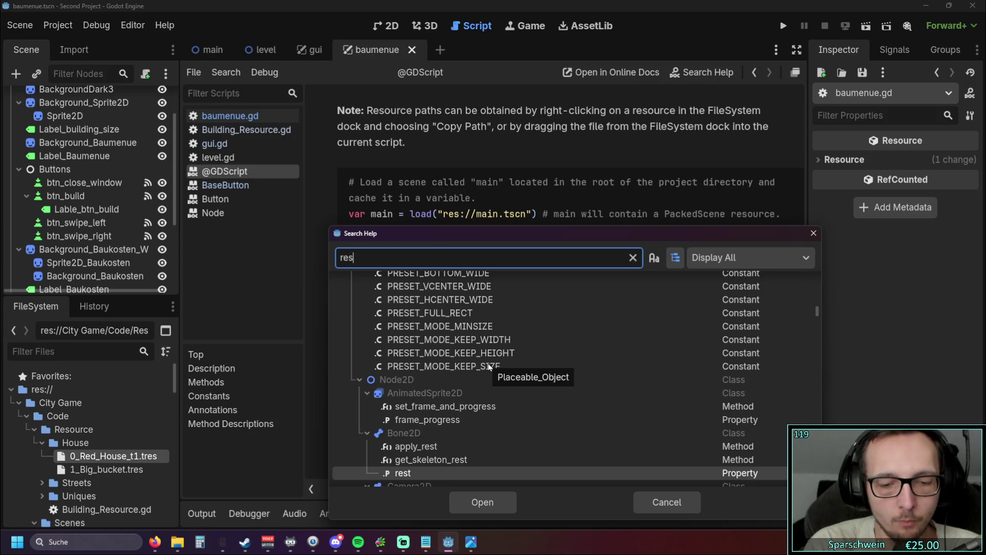
{"action": "key", "text": "BackSpace"}
{"action": "type", "text": "co"}
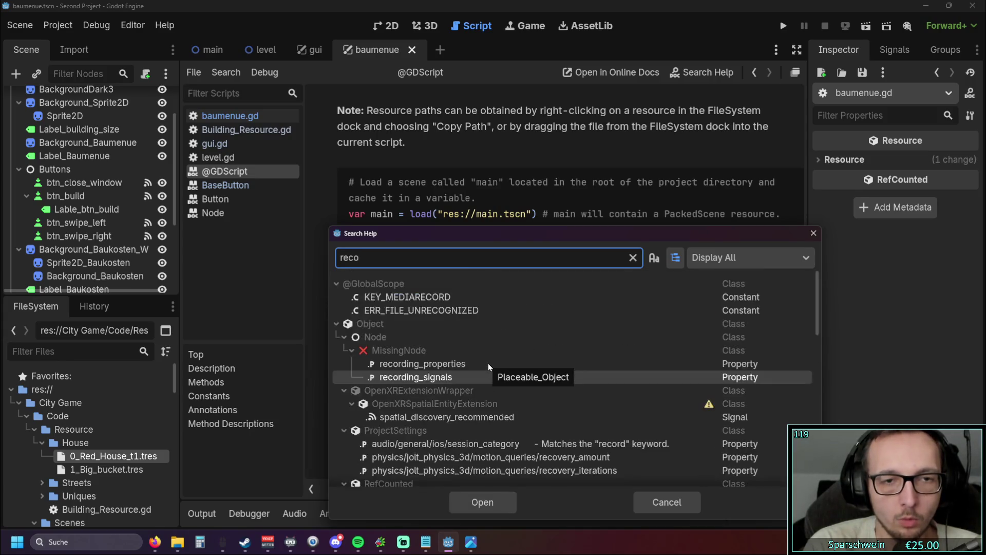
{"action": "key", "text": "BackSpace"}
{"action": "key", "text": "BackSpace"}
{"action": "key", "text": "BackSpace"}
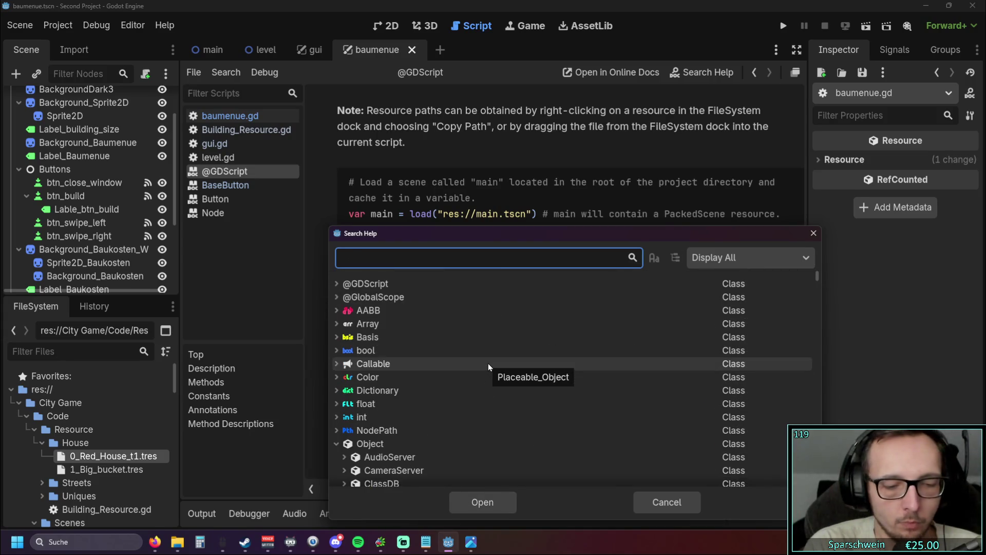
{"action": "type", "text": "resou"}
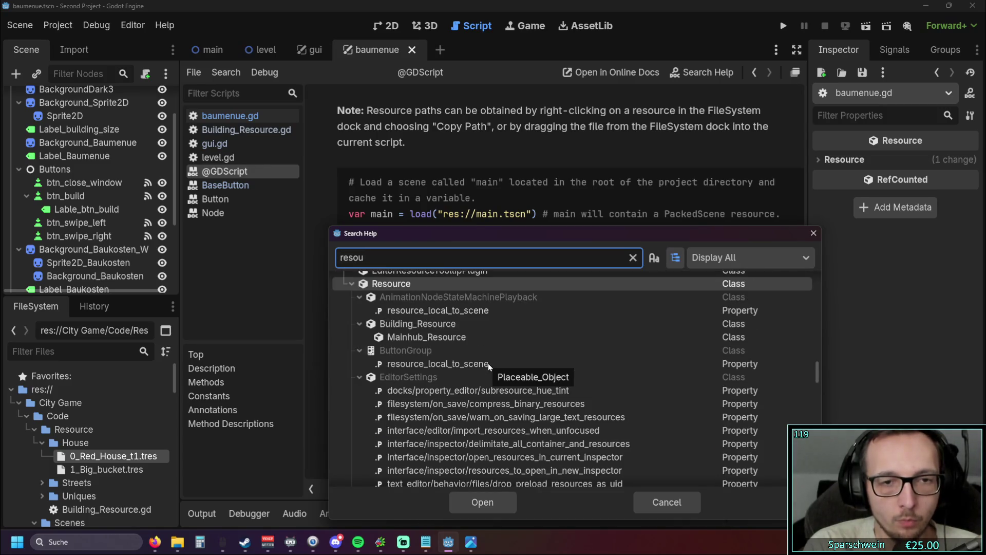
{"action": "scroll", "coordinate": [480, 361], "scroll_direction": "up", "scroll_amount": 1}
{"action": "left_click", "coordinate": [406, 313]}
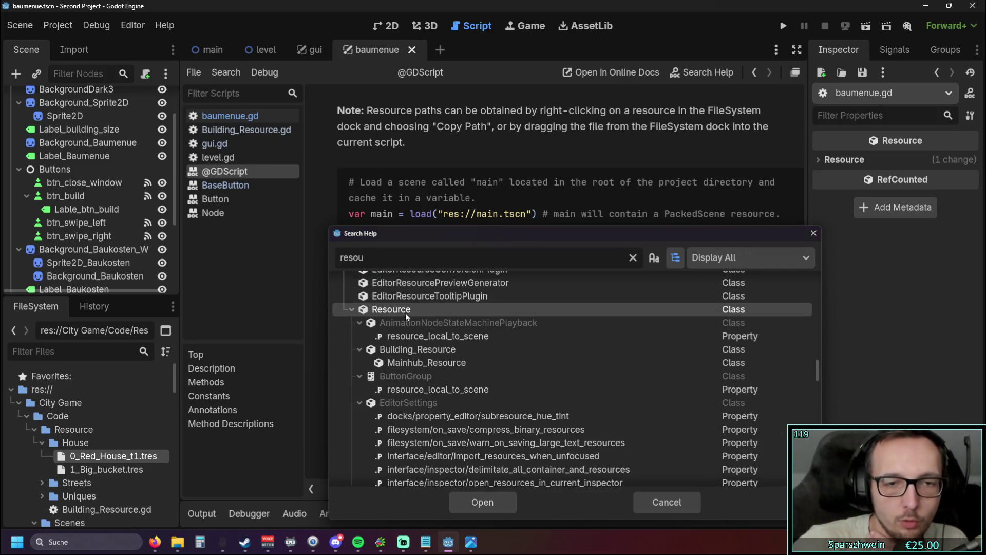
{"action": "double_click", "coordinate": [405, 313]}
{"action": "scroll", "coordinate": [476, 306], "scroll_direction": "down", "scroll_amount": 5}
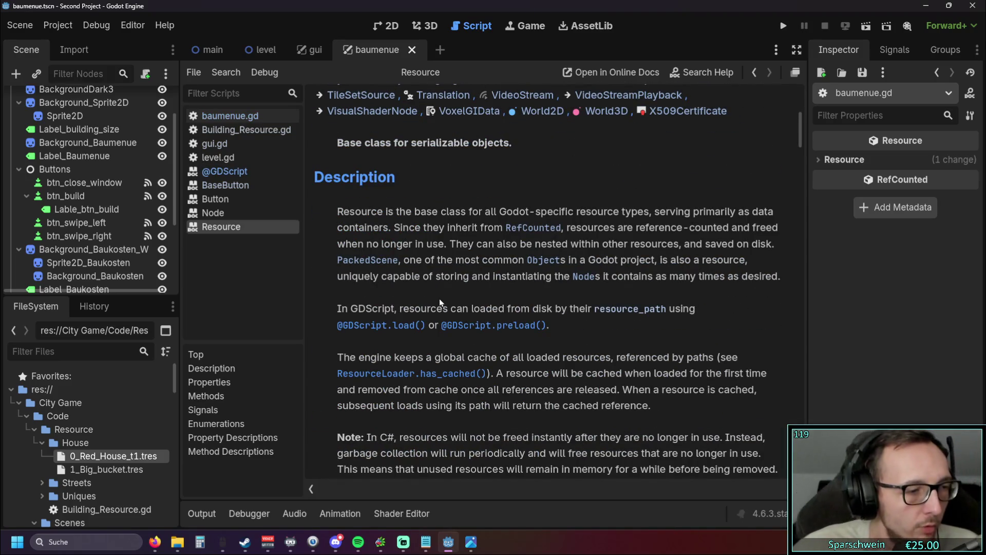
{"action": "scroll", "coordinate": [436, 279], "scroll_direction": "down", "scroll_amount": 8}
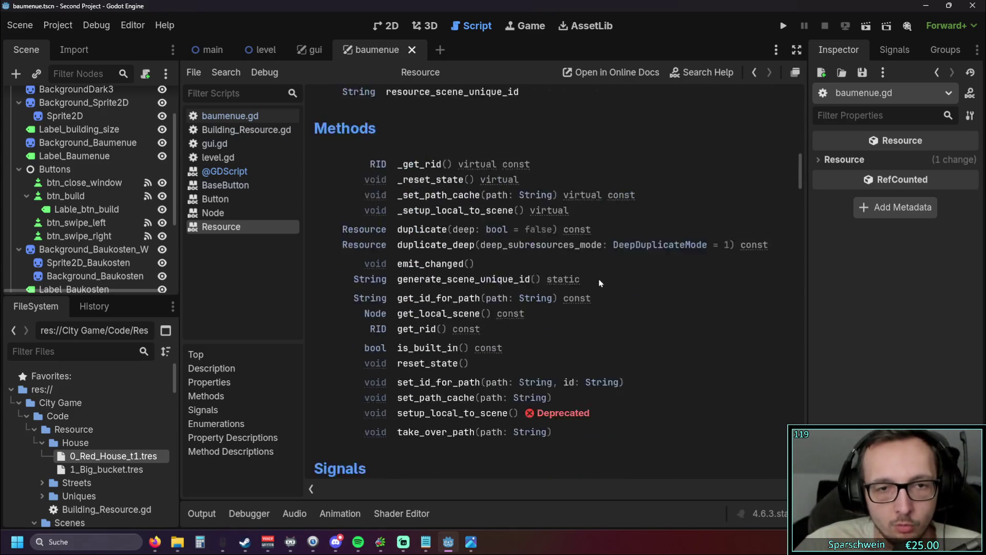
{"action": "scroll", "coordinate": [596, 278], "scroll_direction": "down", "scroll_amount": 1}
{"action": "scroll", "coordinate": [647, 280], "scroll_direction": "up", "scroll_amount": 1}
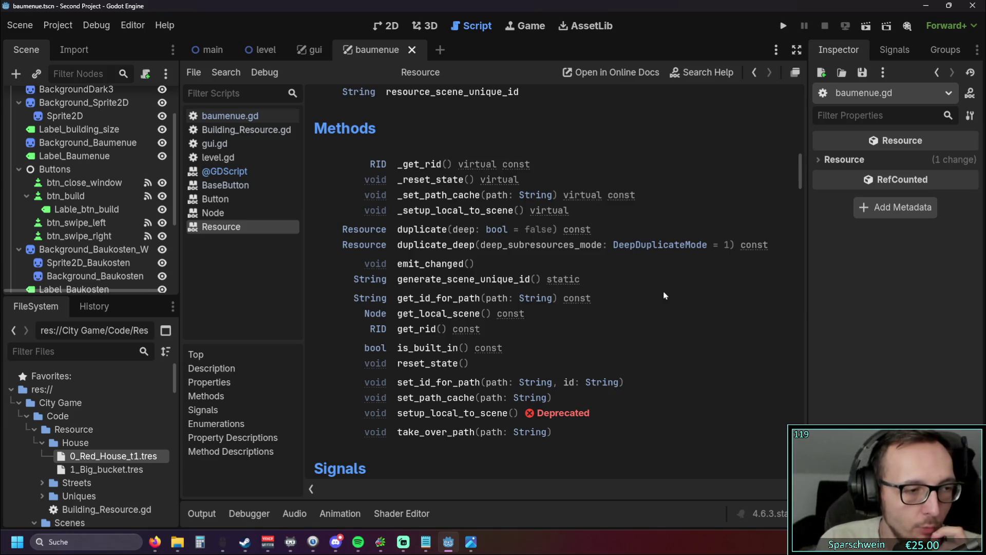
{"action": "scroll", "coordinate": [548, 251], "scroll_direction": "down", "scroll_amount": 3}
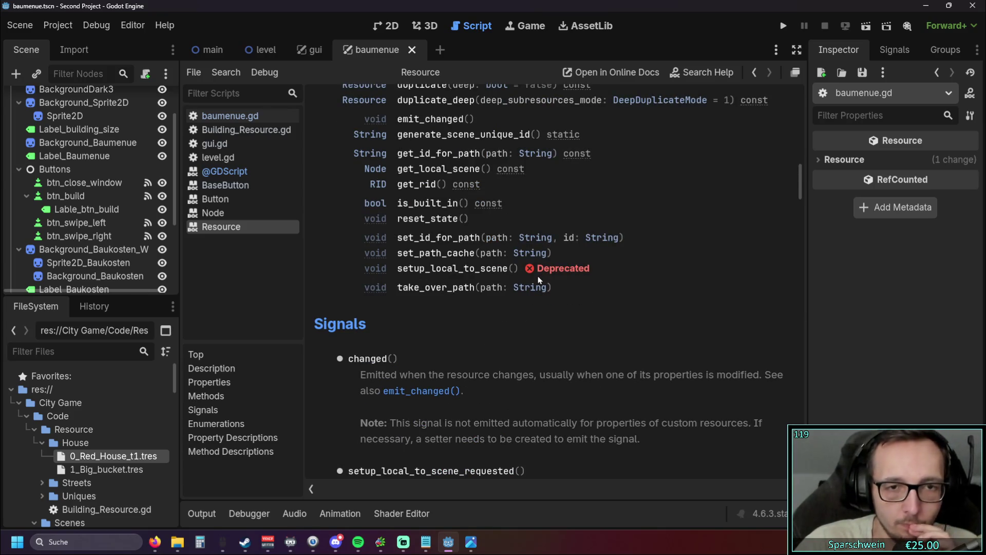
{"action": "scroll", "coordinate": [539, 280], "scroll_direction": "down", "scroll_amount": 4}
{"action": "scroll", "coordinate": [539, 283], "scroll_direction": "down", "scroll_amount": 6}
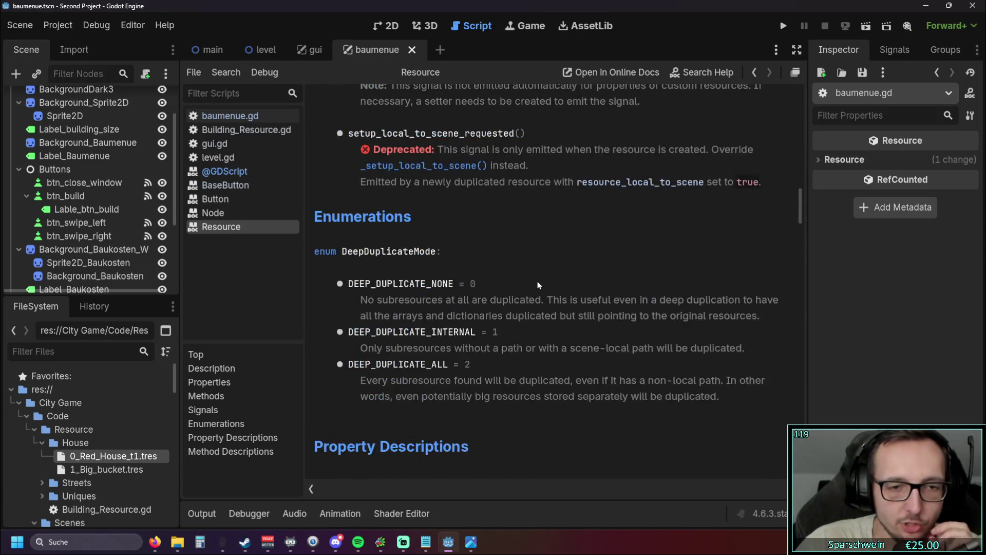
{"action": "scroll", "coordinate": [537, 283], "scroll_direction": "down", "scroll_amount": 8}
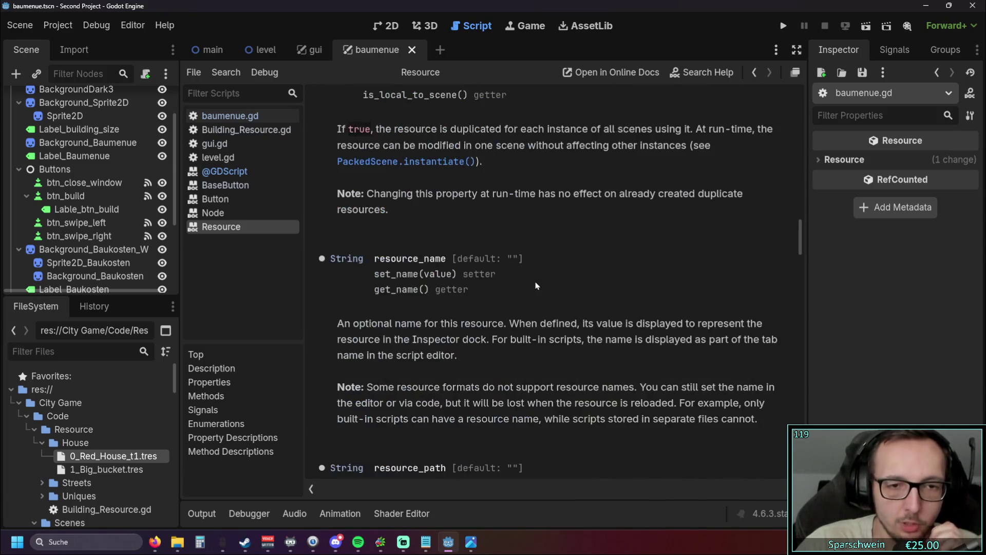
{"action": "scroll", "coordinate": [537, 283], "scroll_direction": "up", "scroll_amount": 5}
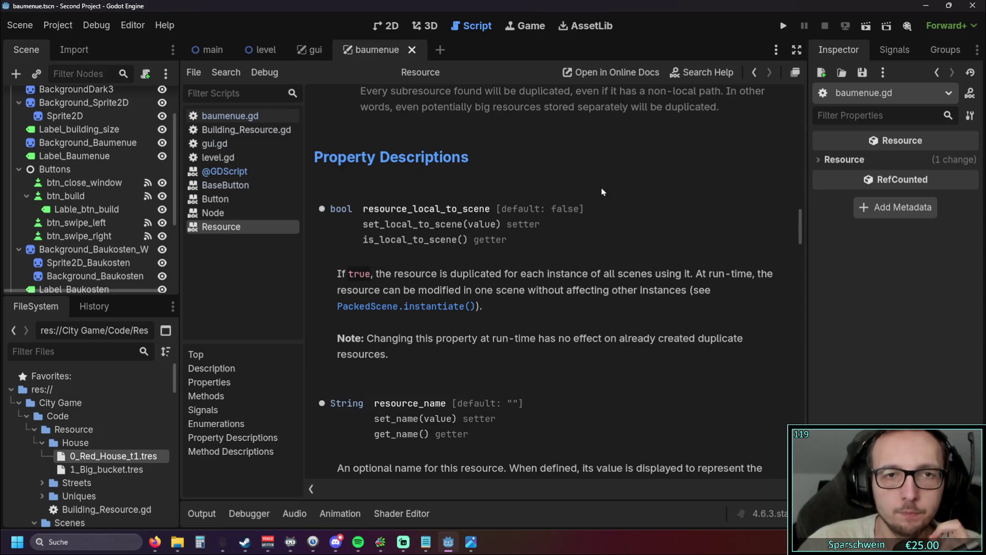
{"action": "scroll", "coordinate": [602, 202], "scroll_direction": "up", "scroll_amount": 15}
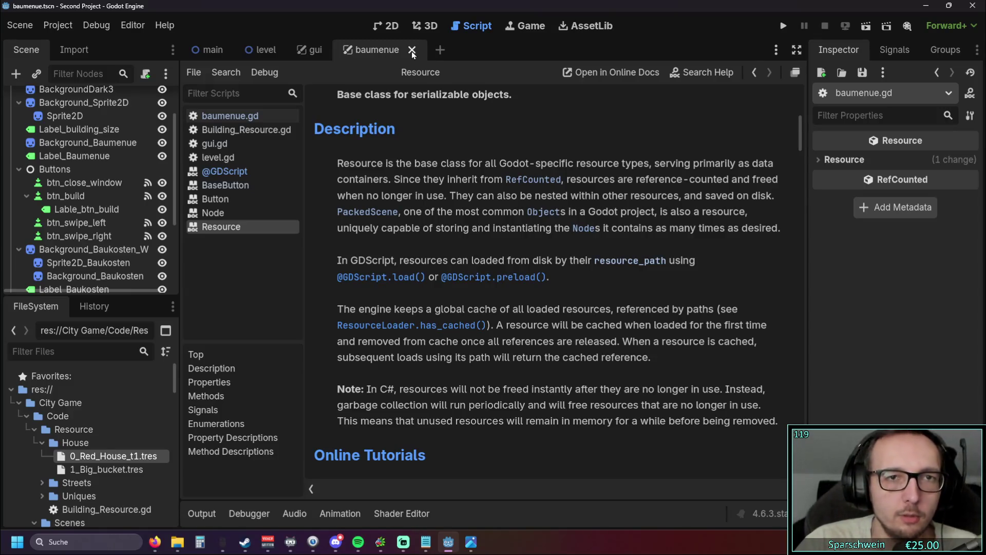
Close the baumenue scene tab and dismiss a Search Help lookup for 'load'
{"action": "left_click", "coordinate": [412, 50]}
{"action": "scroll", "coordinate": [420, 177], "scroll_direction": "up", "scroll_amount": 8}
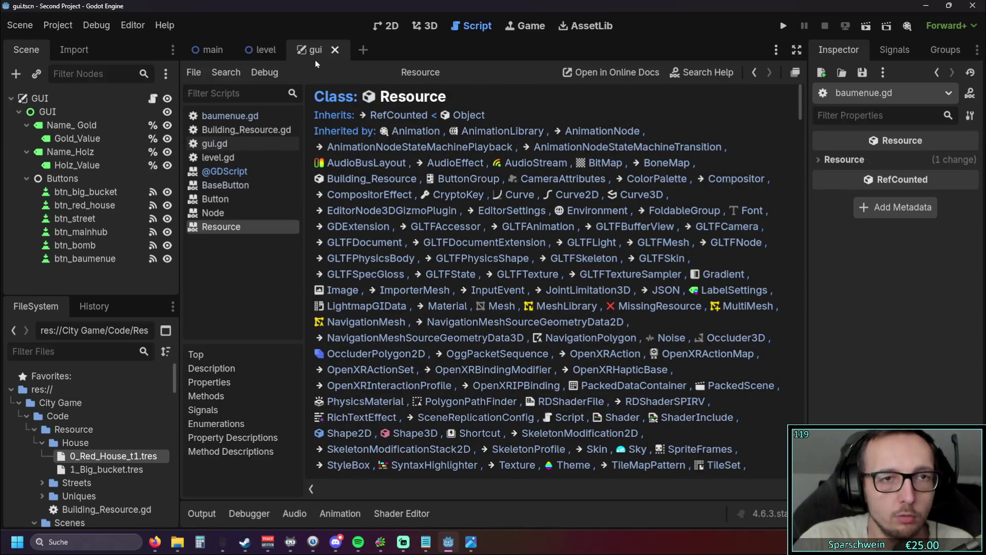
{"action": "key", "text": "F1"}
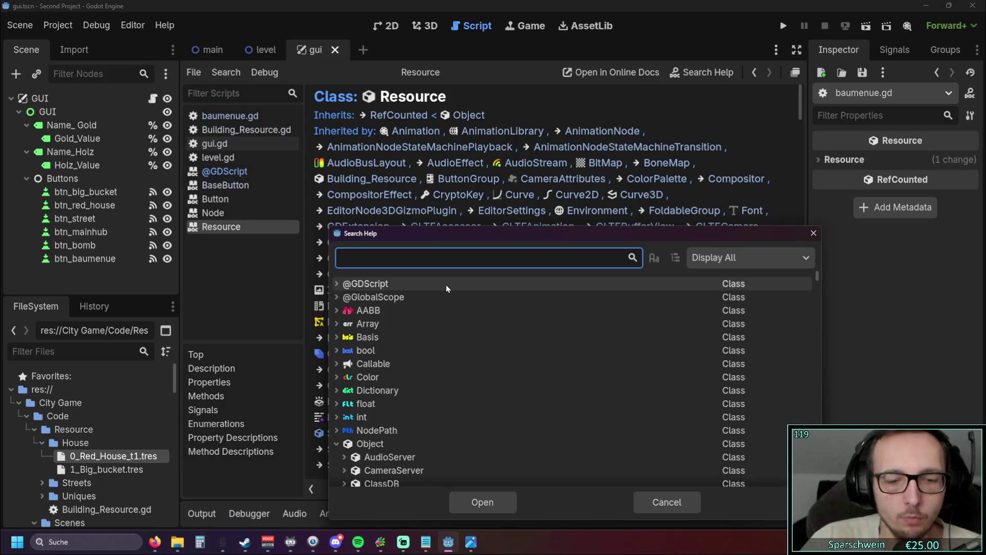
{"action": "type", "text": "load"}
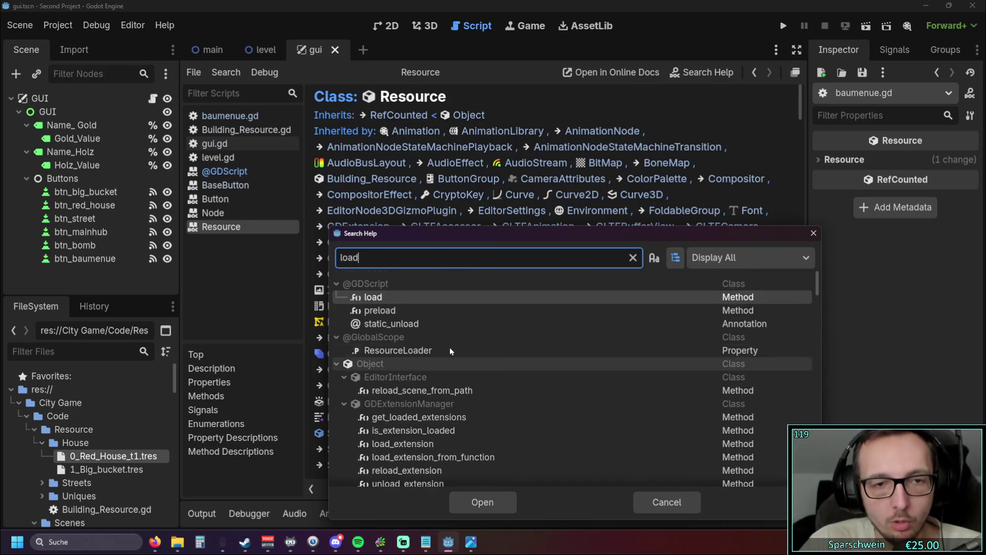
{"action": "scroll", "coordinate": [442, 341], "scroll_direction": "down", "scroll_amount": 3}
{"action": "scroll", "coordinate": [433, 335], "scroll_direction": "down", "scroll_amount": 2}
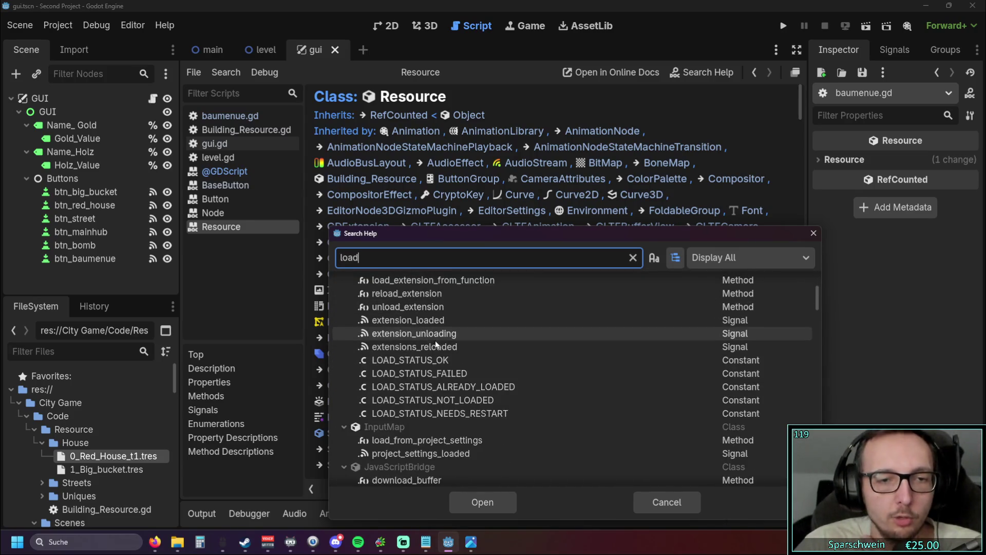
{"action": "scroll", "coordinate": [436, 343], "scroll_direction": "up", "scroll_amount": 5}
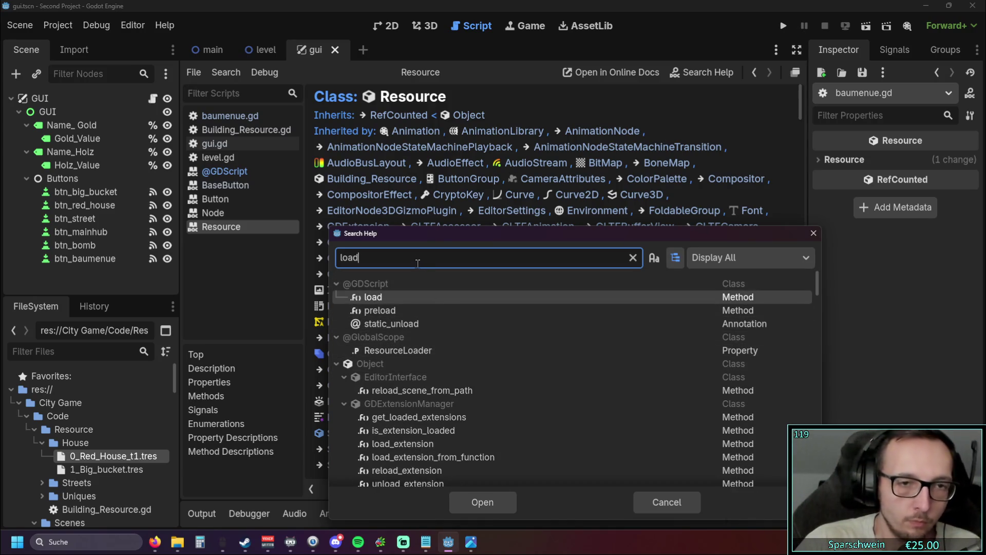
{"action": "key", "text": "BackSpace"}
{"action": "key", "text": "BackSpace"}
{"action": "key", "text": "BackSpace"}
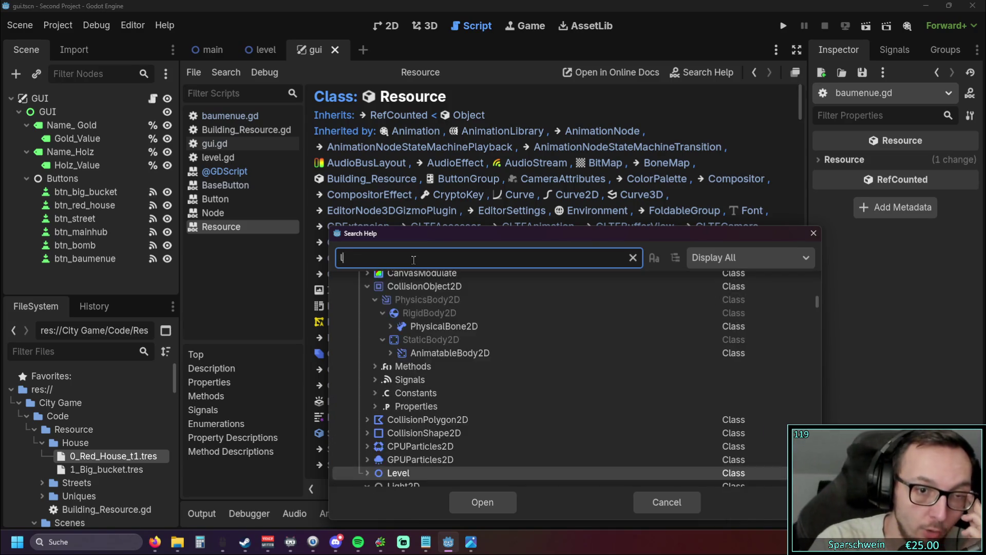
{"action": "left_click", "coordinate": [813, 233]}
{"action": "scroll", "coordinate": [515, 228], "scroll_direction": "down", "scroll_amount": 5}
{"action": "scroll", "coordinate": [514, 228], "scroll_direction": "down", "scroll_amount": 5}
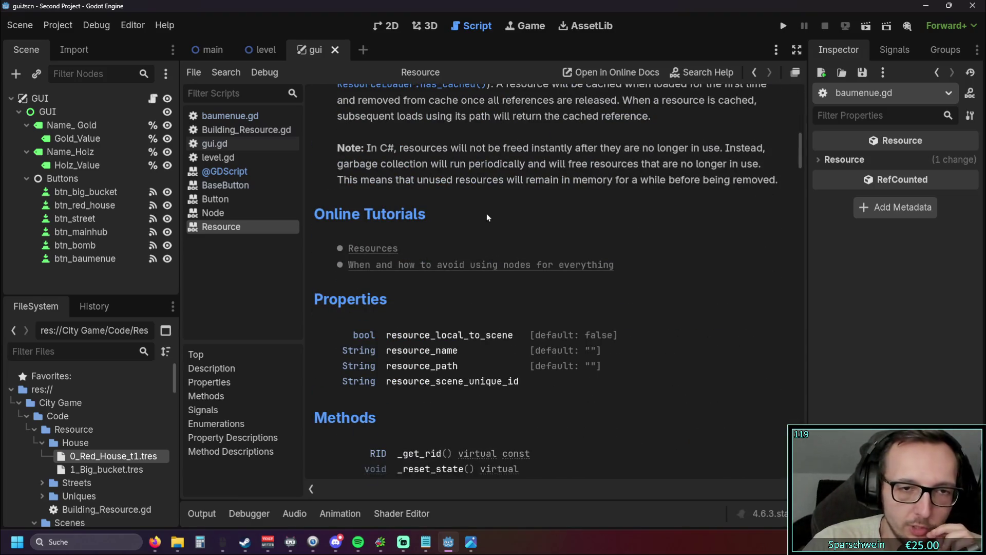
{"action": "left_click", "coordinate": [264, 50]}
{"action": "left_click", "coordinate": [318, 50]}
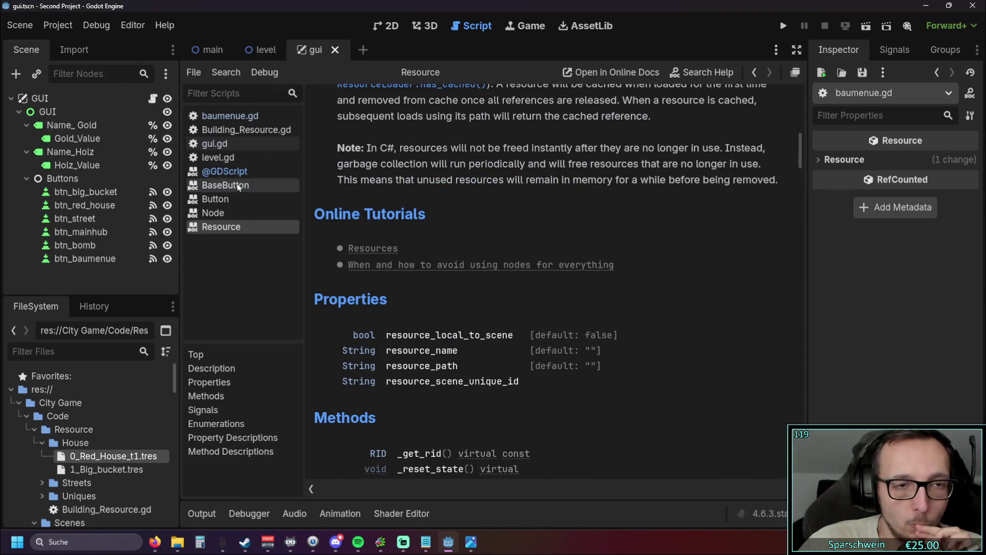
{"action": "left_click", "coordinate": [239, 132]}
{"action": "left_click", "coordinate": [239, 172]}
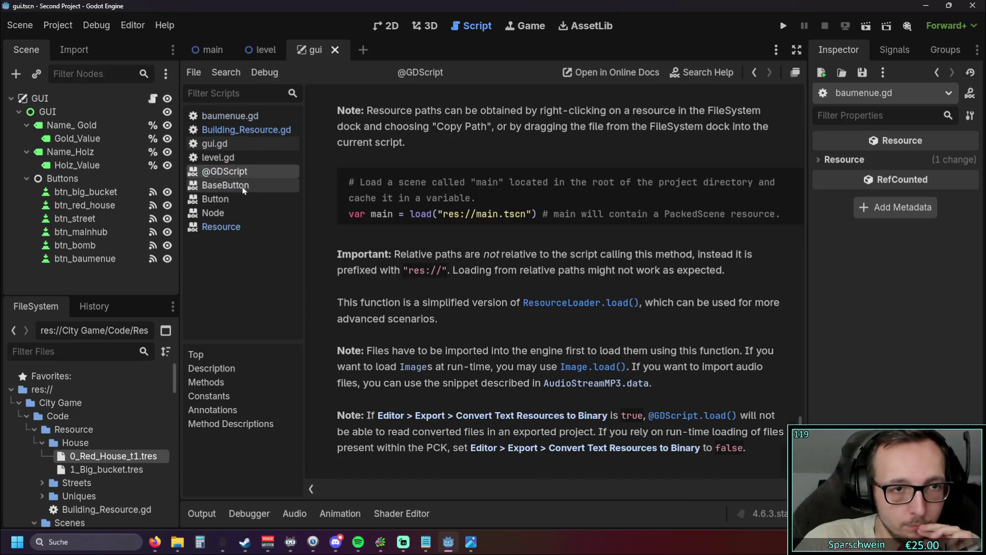
{"action": "left_click", "coordinate": [243, 189]}
{"action": "right_click", "coordinate": [249, 174]}
{"action": "left_click", "coordinate": [273, 185]}
{"action": "right_click", "coordinate": [233, 176]}
{"action": "left_click", "coordinate": [261, 185]}
{"action": "right_click", "coordinate": [234, 174]}
{"action": "left_click", "coordinate": [253, 190]}
{"action": "middle_click", "coordinate": [226, 172]}
Switch through gui.gd and level.gd back to baumenue.gd in the script editor
{"action": "left_click", "coordinate": [215, 143]}
{"action": "scroll", "coordinate": [361, 188], "scroll_direction": "up", "scroll_amount": 4}
{"action": "left_click", "coordinate": [218, 157]}
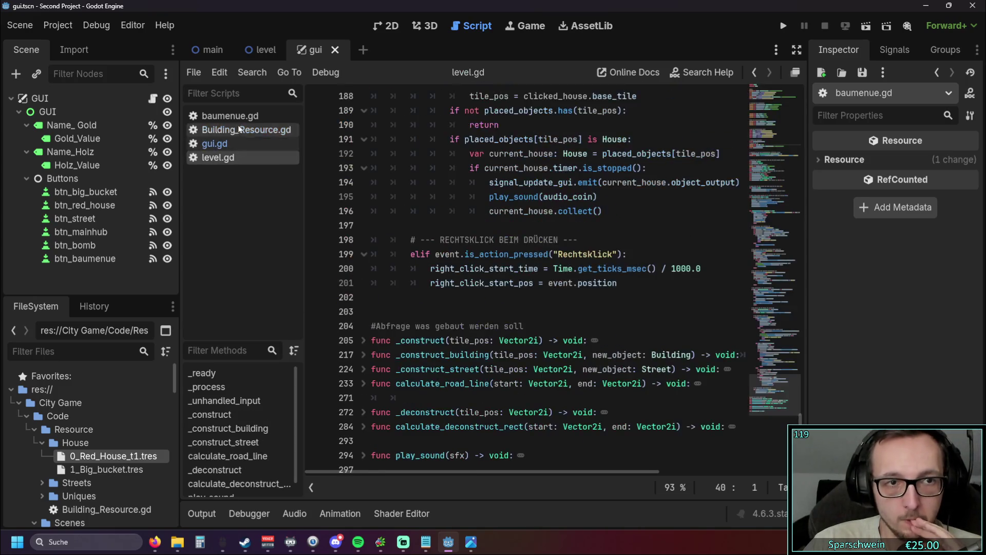
{"action": "left_click", "coordinate": [229, 116]}
{"action": "scroll", "coordinate": [522, 264], "scroll_direction": "down", "scroll_amount": 5}
{"action": "scroll", "coordinate": [522, 263], "scroll_direction": "down", "scroll_amount": 1}
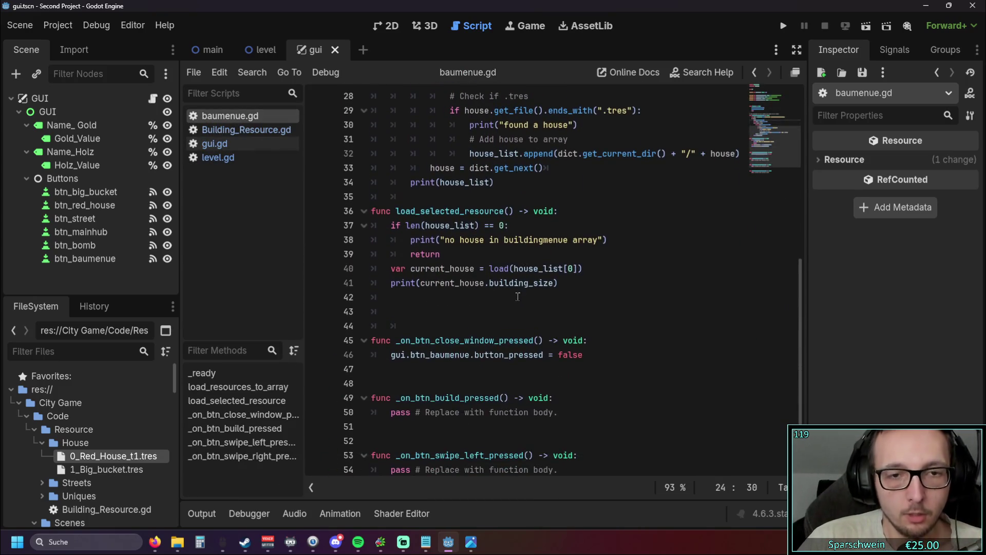
{"action": "left_click", "coordinate": [503, 313]}
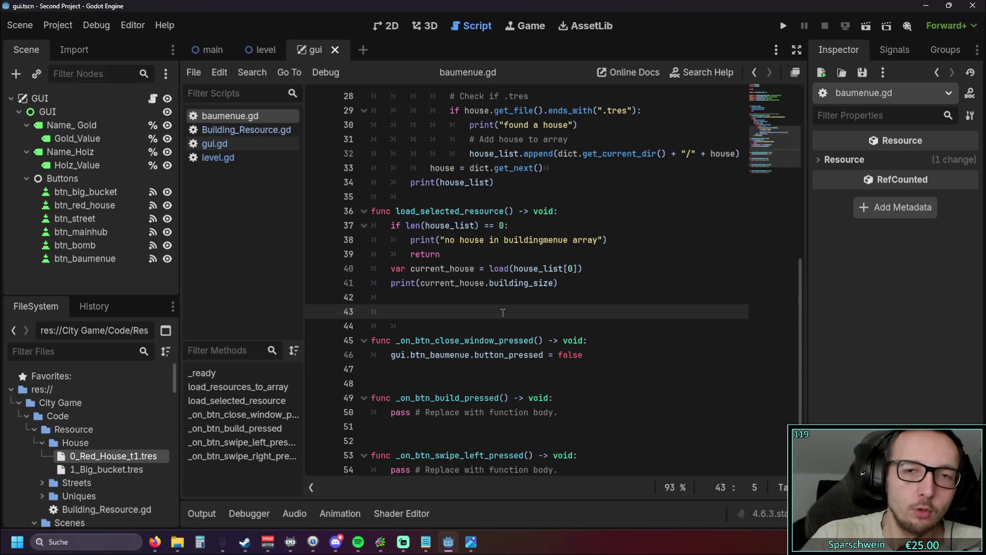
{"action": "key", "text": "F5"}
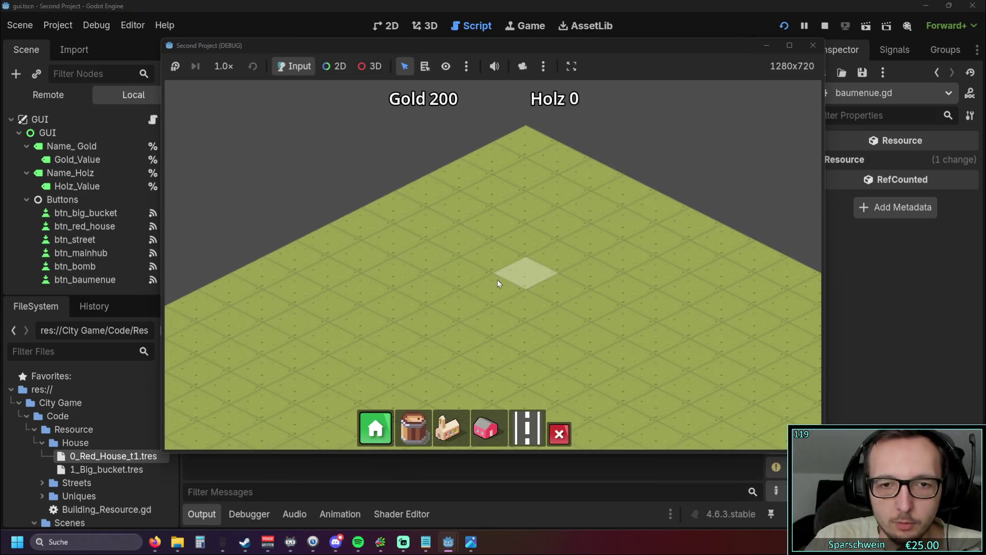
Open and close the Baumenue build menu in-game, stop the run, and unindent line 43
{"action": "left_click", "coordinate": [376, 428]}
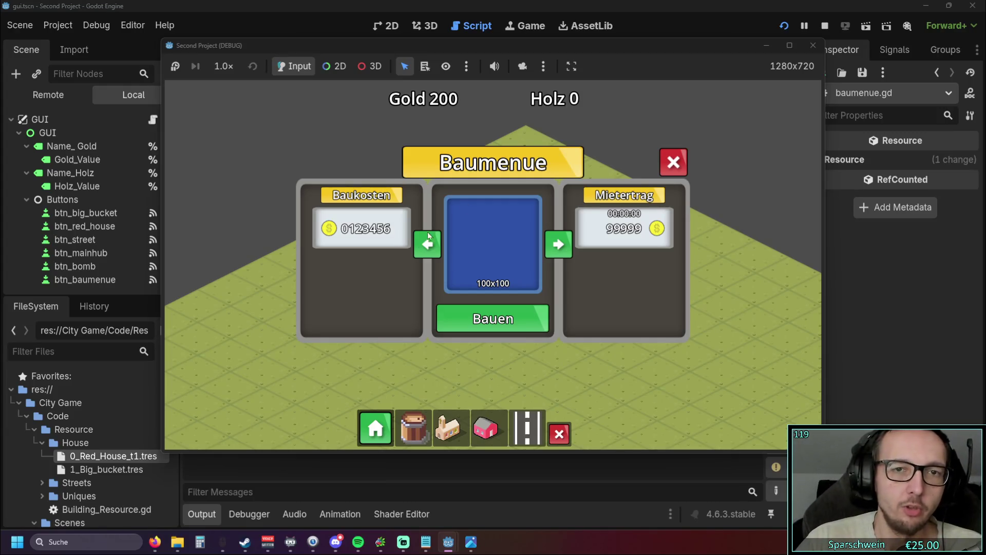
{"action": "left_click", "coordinate": [668, 163]}
{"action": "left_click", "coordinate": [813, 45]}
{"action": "scroll", "coordinate": [418, 271], "scroll_direction": "down", "scroll_amount": 3}
{"action": "key", "text": "BackSpace"}
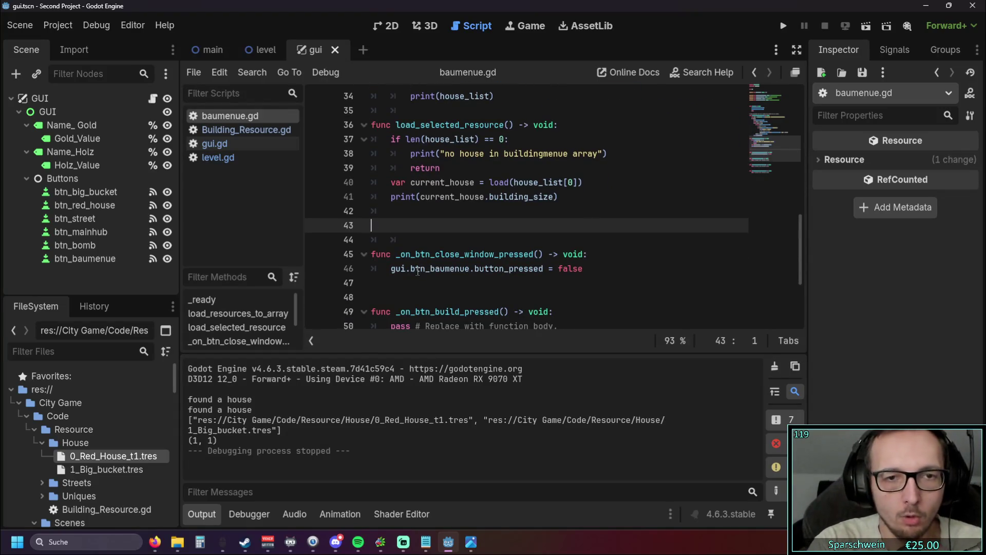
Declare 'func save_array_index() -> void:' on line 43 with a 'pass' body, then collapse the Output panel
{"action": "type", "text": "func "}
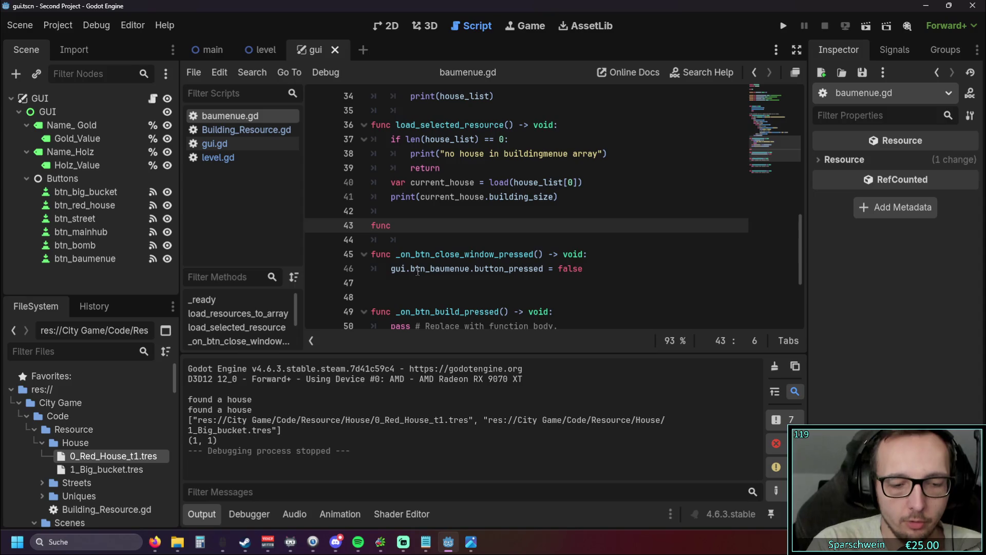
{"action": "type", "text": "save_a"}
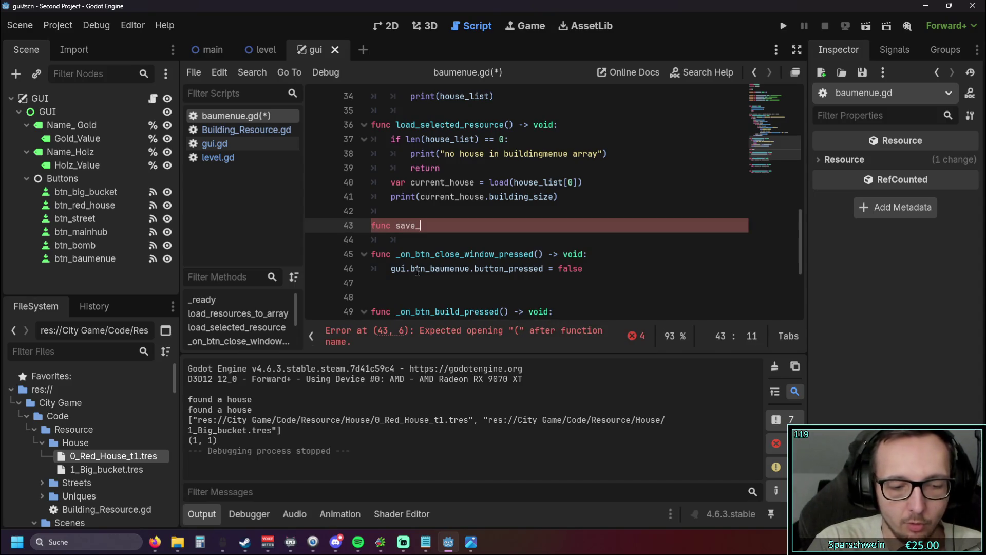
{"action": "type", "text": "rray"}
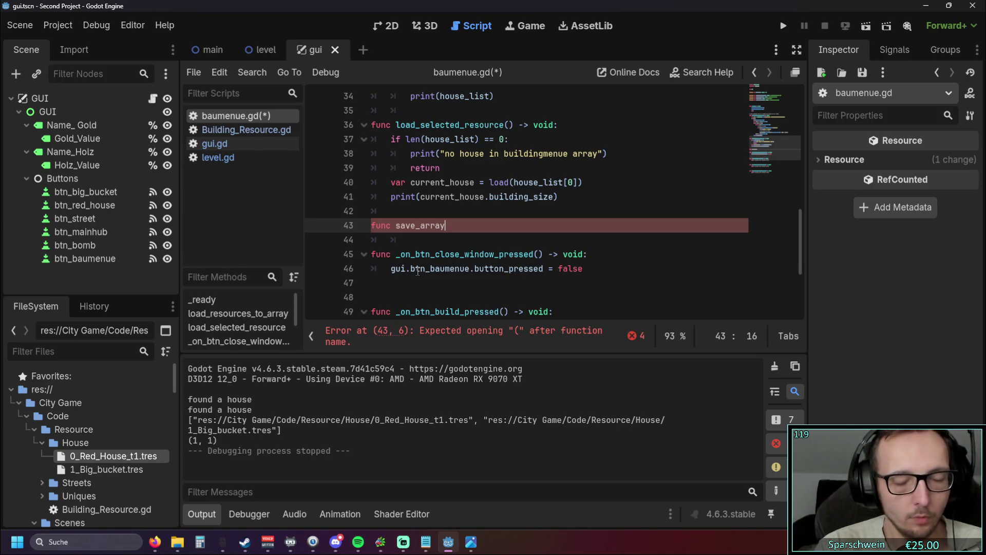
{"action": "type", "text": "_index() ->"}
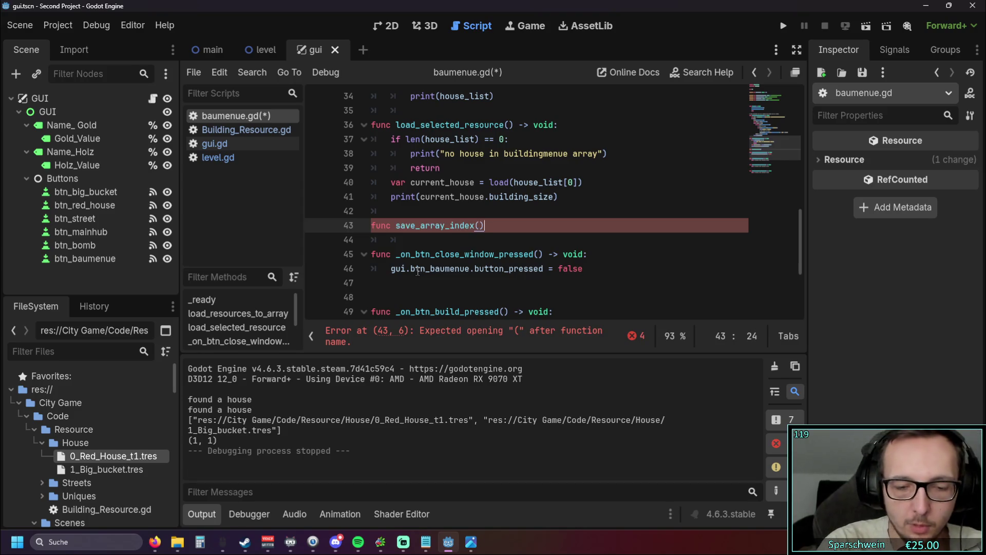
{"action": "type", "text": " void:"}
{"action": "key", "text": "Return"}
{"action": "type", "text": "pass"}
{"action": "scroll", "coordinate": [611, 246], "scroll_direction": "up", "scroll_amount": 1}
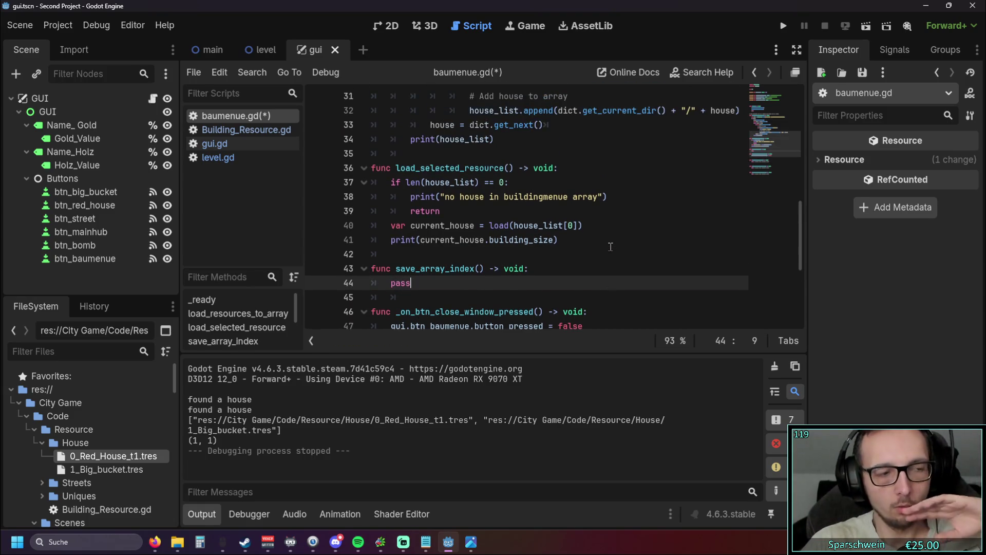
{"action": "left_click", "coordinate": [200, 514]}
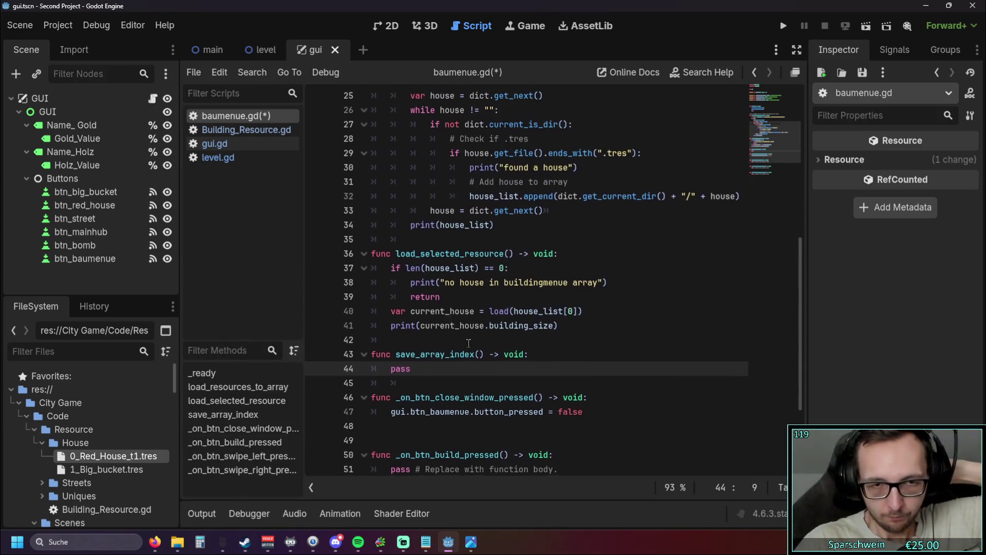
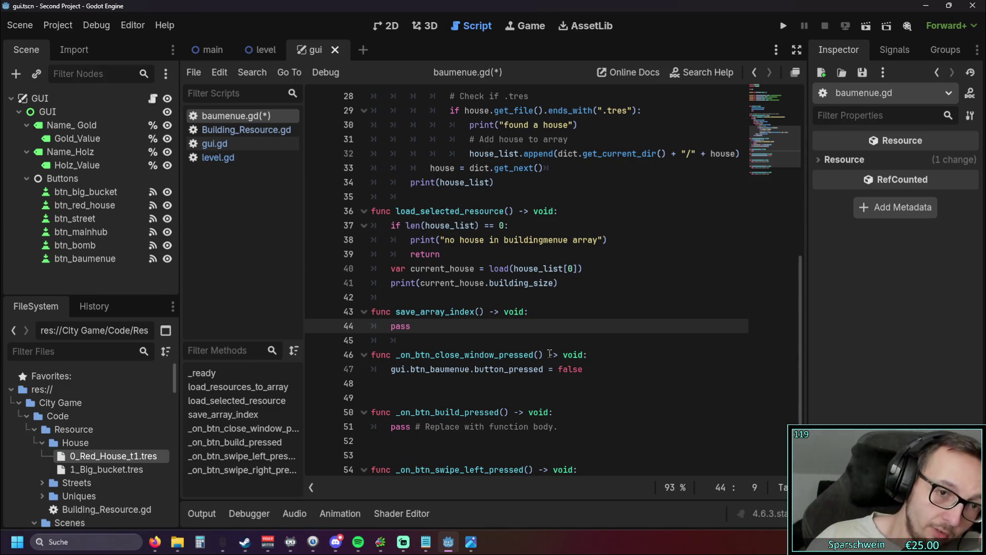
Start the game and lay a diagonal street with the church placed beside it
{"action": "left_click", "coordinate": [781, 24]}
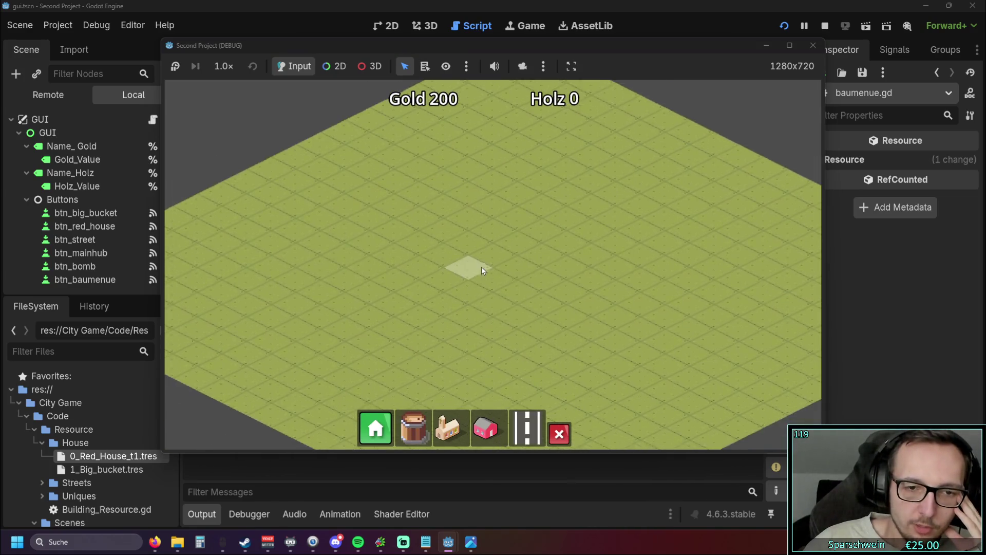
{"action": "scroll", "coordinate": [482, 267], "scroll_direction": "up", "scroll_amount": 2}
{"action": "left_click", "coordinate": [528, 428]}
{"action": "mouse_move", "coordinate": [337, 218]}
{"action": "left_mouse_down"}
{"action": "mouse_move", "coordinate": [503, 254]}
{"action": "mouse_move", "coordinate": [729, 156]}
{"action": "left_mouse_up"}
{"action": "left_click", "coordinate": [447, 428]}
{"action": "left_click", "coordinate": [448, 210]}
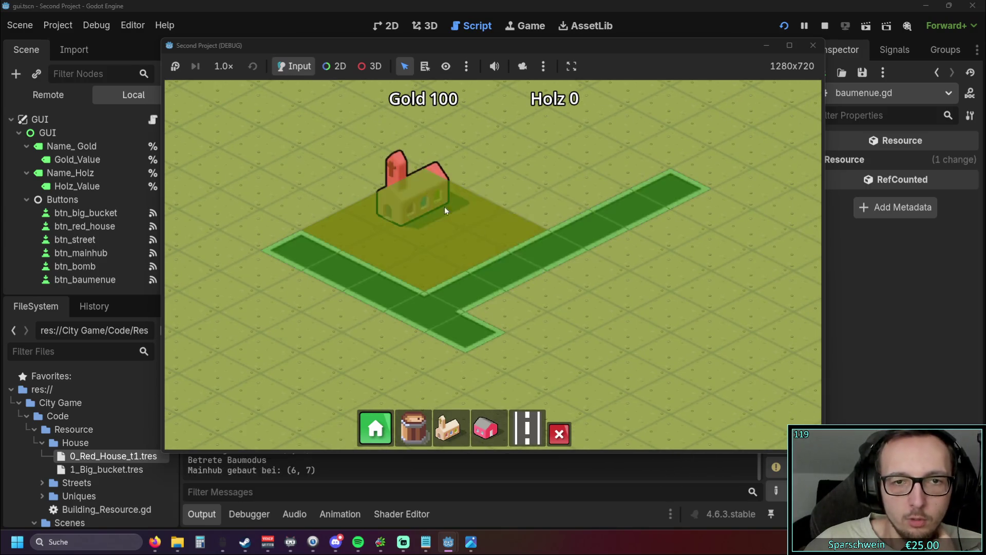
{"action": "left_click_drag", "start_coordinate": [683, 387], "coordinate": [684, 386]}
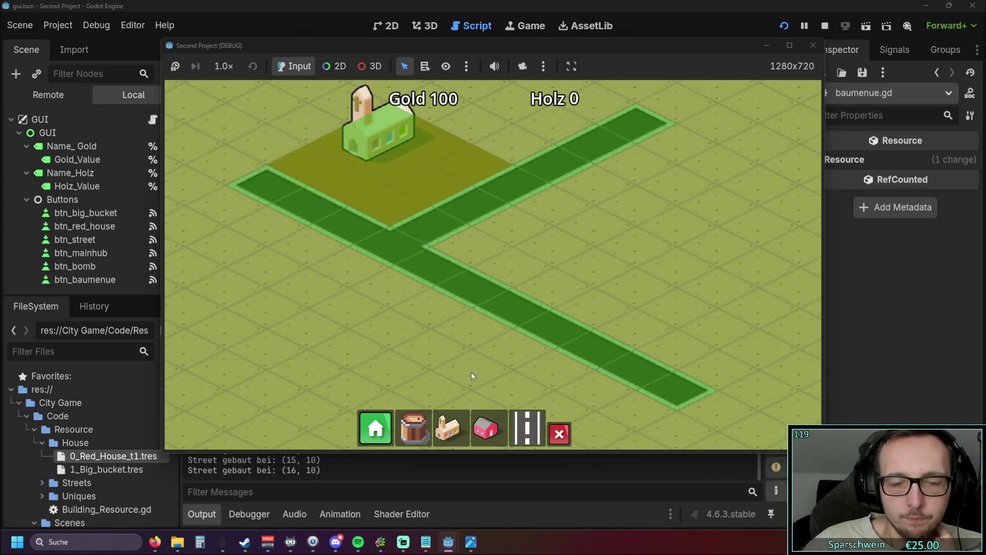
Place two rows of red houses along the street
{"action": "left_click", "coordinate": [485, 428]}
{"action": "left_click", "coordinate": [470, 235]}
{"action": "left_click_drag", "start_coordinate": [519, 220], "coordinate": [599, 174]}
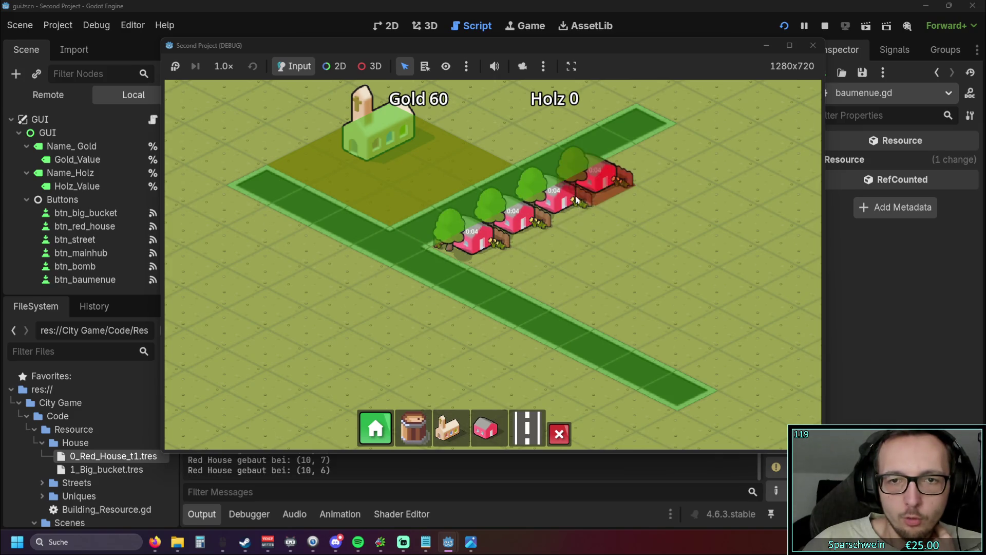
{"action": "left_click_drag", "start_coordinate": [586, 301], "coordinate": [716, 237]}
{"action": "right_click", "coordinate": [741, 304]}
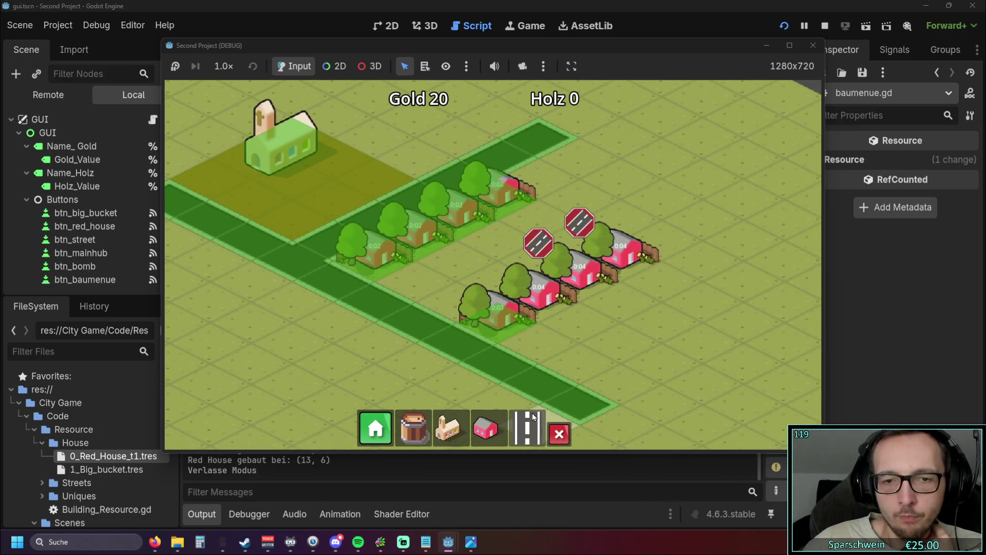
Lay a street behind the lower house row and another from the road end
{"action": "left_click", "coordinate": [527, 428]}
{"action": "left_click_drag", "start_coordinate": [572, 328], "coordinate": [720, 312]}
{"action": "right_click", "coordinate": [700, 311]}
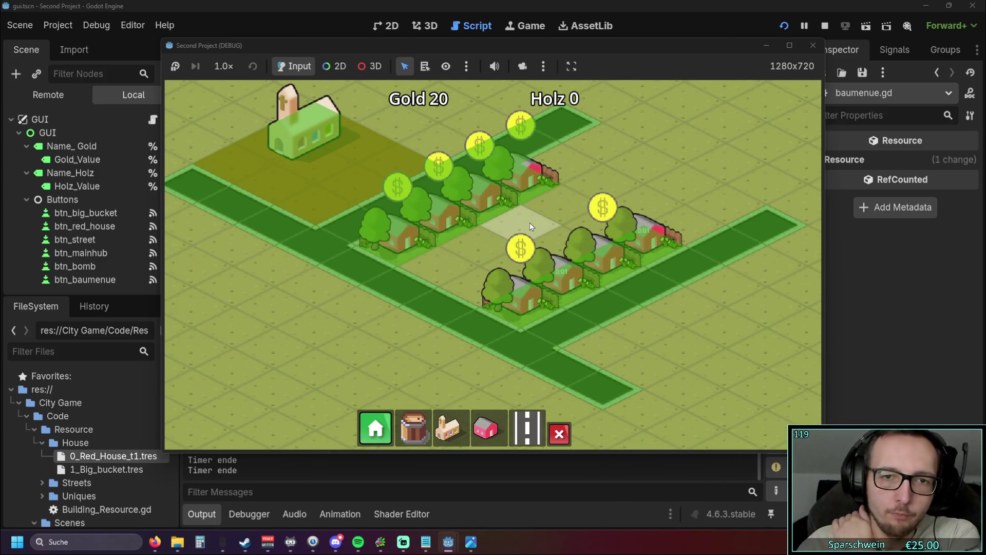
{"action": "scroll", "coordinate": [440, 264], "scroll_direction": "up", "scroll_amount": 2}
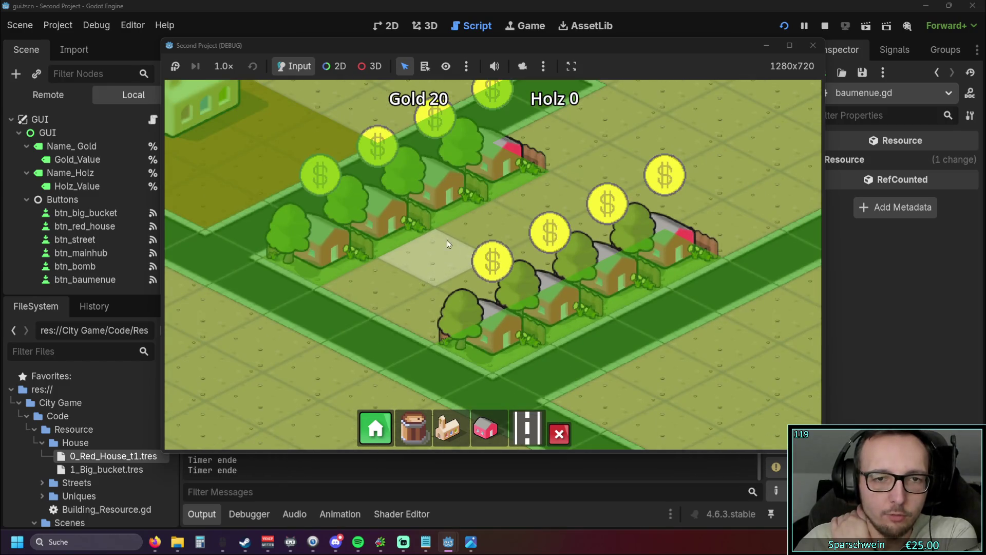
{"action": "left_click", "coordinate": [448, 427]}
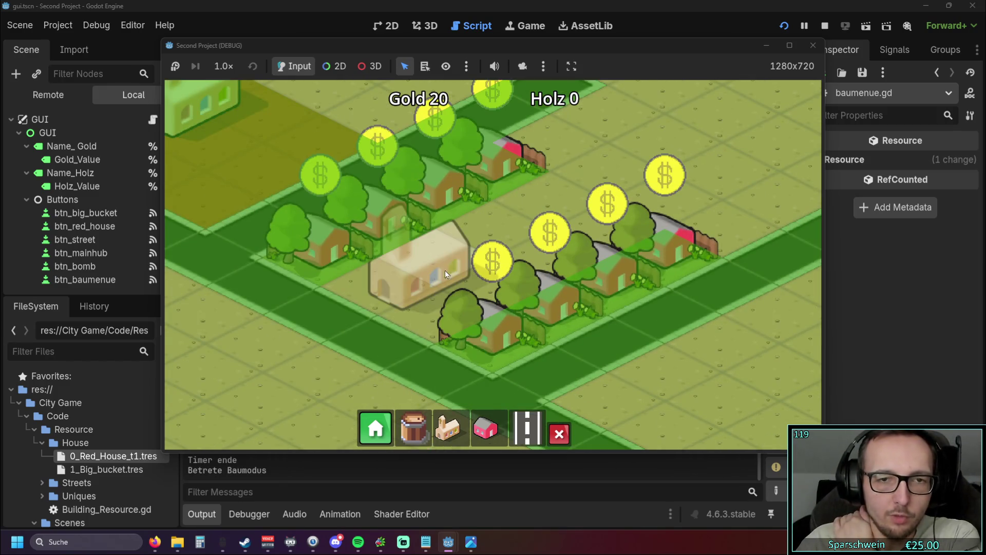
{"action": "right_click", "coordinate": [418, 257]}
{"action": "scroll", "coordinate": [458, 260], "scroll_direction": "down", "scroll_amount": 2}
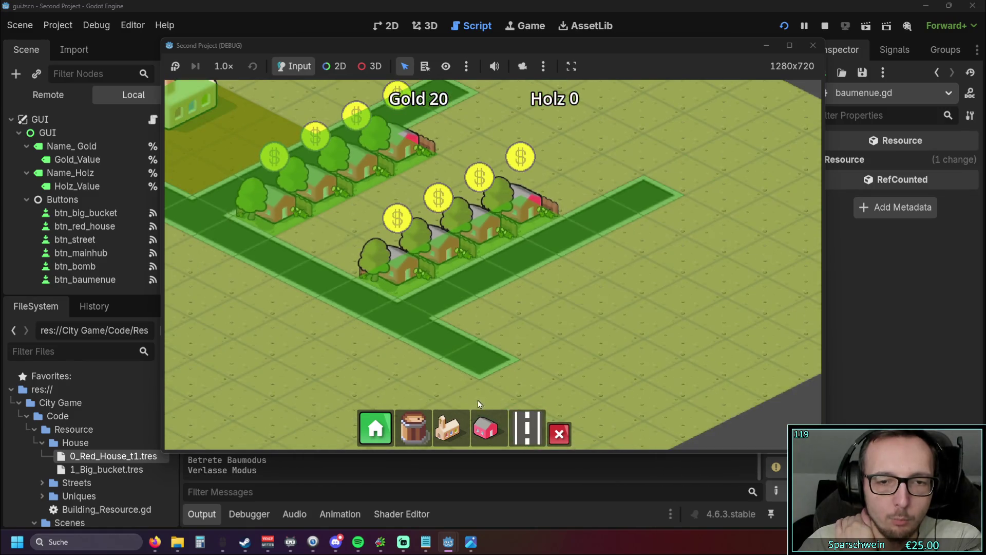
{"action": "left_click_drag", "start_coordinate": [450, 331], "coordinate": [695, 218]}
{"action": "right_click", "coordinate": [529, 318]}
Demolish the new street and the central row of red houses
{"action": "left_click", "coordinate": [560, 433]}
{"action": "left_click_drag", "start_coordinate": [411, 297], "coordinate": [642, 210]}
{"action": "left_click", "coordinate": [559, 433]}
{"action": "left_click_drag", "start_coordinate": [371, 252], "coordinate": [532, 210]}
{"action": "right_click", "coordinate": [532, 211]}
{"action": "left_click", "coordinate": [559, 433]}
{"action": "mouse_move", "coordinate": [492, 361]}
{"action": "left_mouse_down"}
{"action": "mouse_move", "coordinate": [455, 249]}
{"action": "mouse_move", "coordinate": [532, 211]}
{"action": "left_mouse_up"}
{"action": "right_click", "coordinate": [532, 210]}
Rebuild red houses by the street and open the Baumenue build menu
{"action": "left_click", "coordinate": [486, 429]}
{"action": "left_click", "coordinate": [456, 291]}
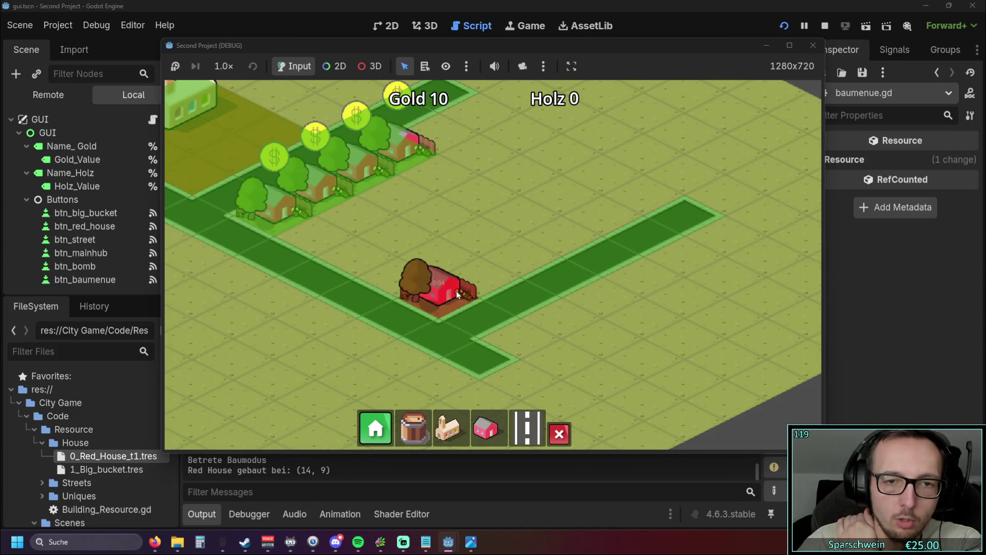
{"action": "left_click_drag", "start_coordinate": [456, 291], "coordinate": [547, 248]}
{"action": "right_click", "coordinate": [528, 248]}
{"action": "mouse_move", "coordinate": [498, 227]}
{"action": "left_mouse_down"}
{"action": "mouse_move", "coordinate": [560, 245]}
{"action": "mouse_move", "coordinate": [540, 276]}
{"action": "left_mouse_up"}
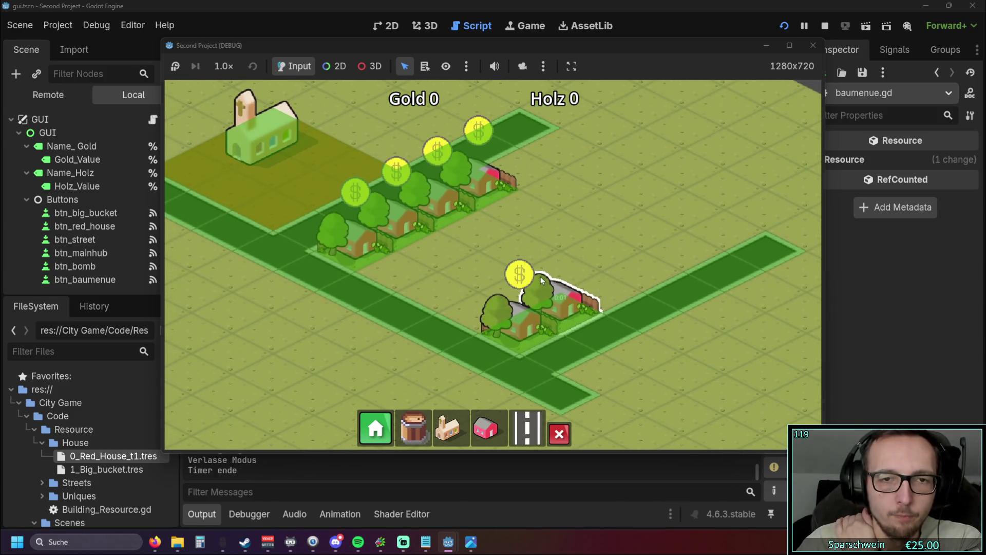
{"action": "left_click", "coordinate": [375, 429]}
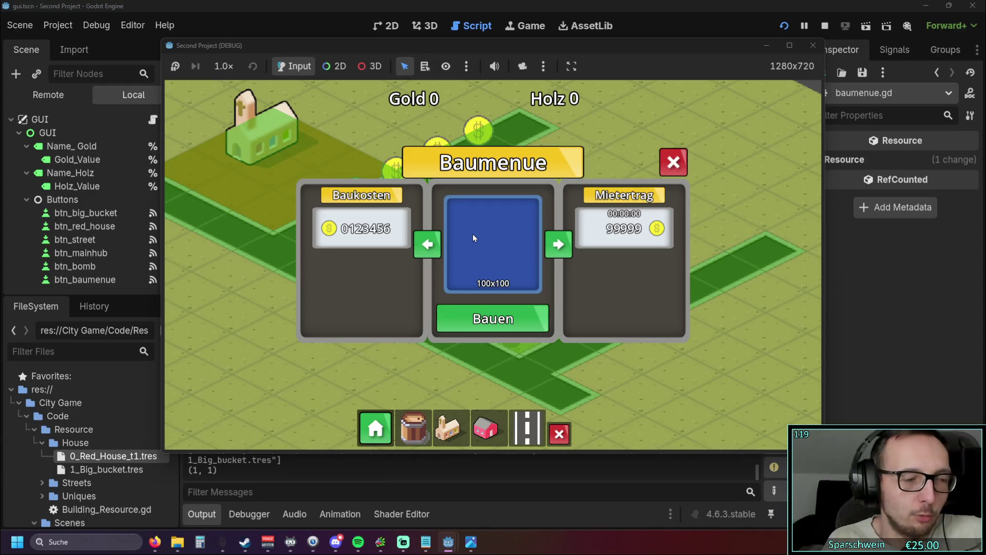
Close the Baumenue popup with its red X and shut the debug game window
{"action": "left_click", "coordinate": [674, 163]}
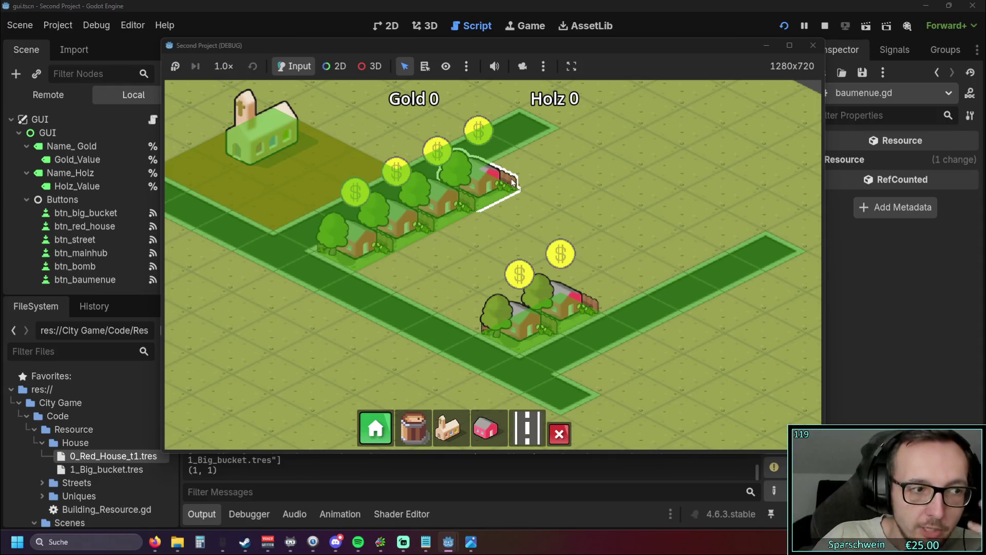
{"action": "scroll", "coordinate": [502, 131], "scroll_direction": "down", "scroll_amount": 2}
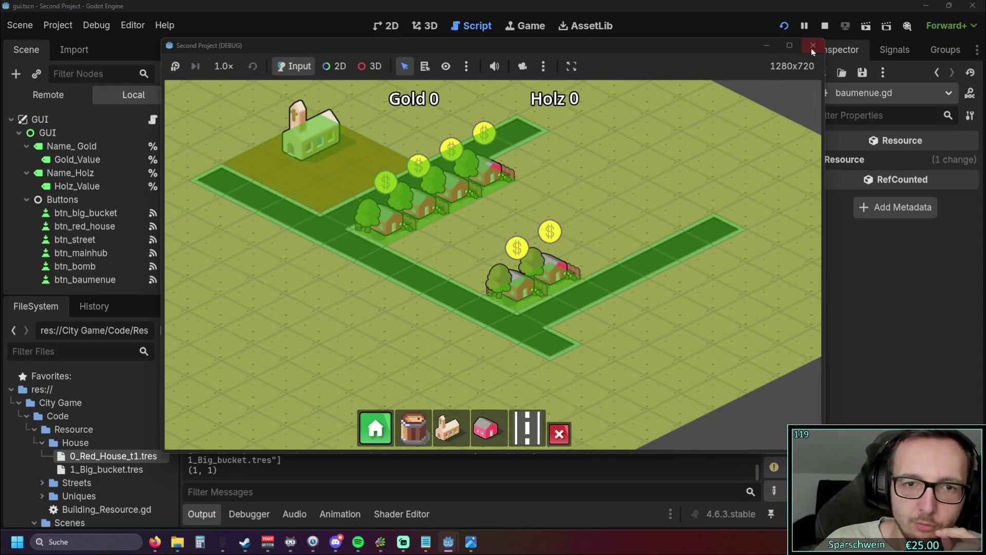
{"action": "left_click", "coordinate": [812, 48]}
{"action": "scroll", "coordinate": [541, 250], "scroll_direction": "up", "scroll_amount": 2}
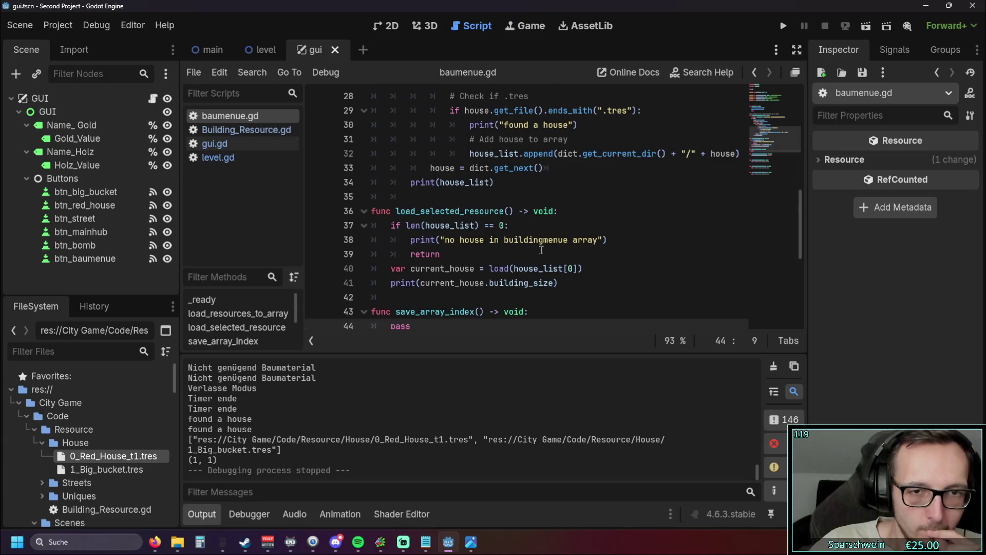
{"action": "scroll", "coordinate": [541, 250], "scroll_direction": "up", "scroll_amount": 3}
{"action": "scroll", "coordinate": [542, 252], "scroll_direction": "down", "scroll_amount": 1}
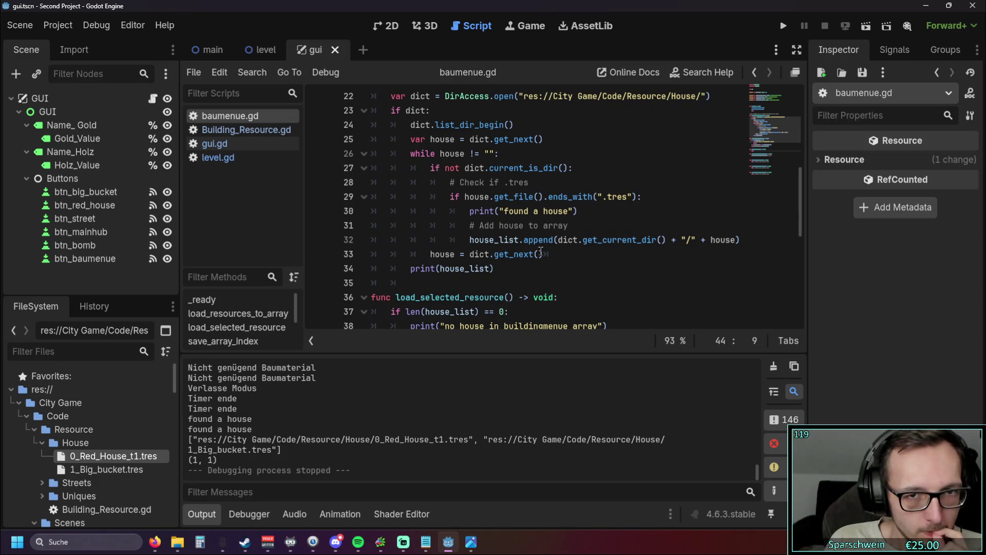
{"action": "scroll", "coordinate": [514, 249], "scroll_direction": "down", "scroll_amount": 4}
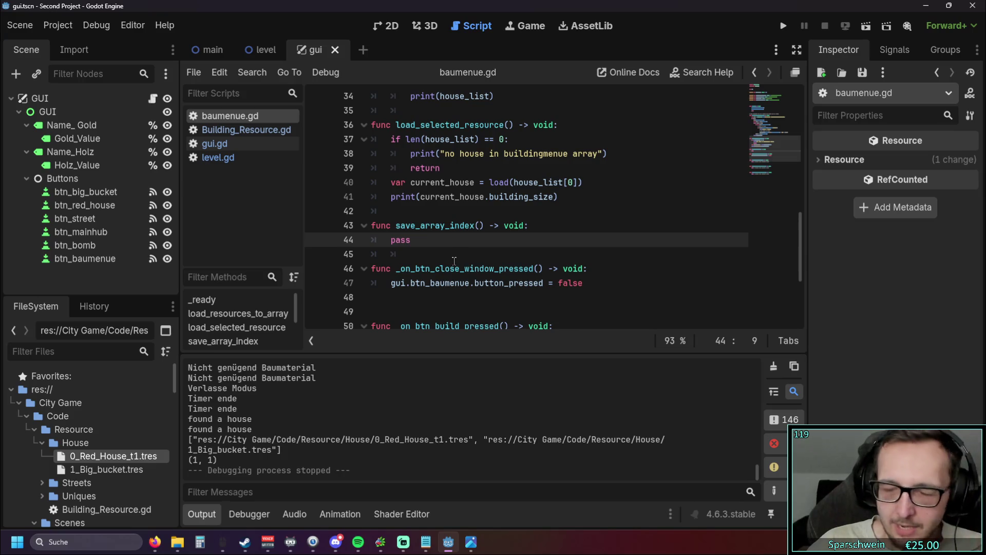
{"action": "scroll", "coordinate": [454, 261], "scroll_direction": "up", "scroll_amount": 7}
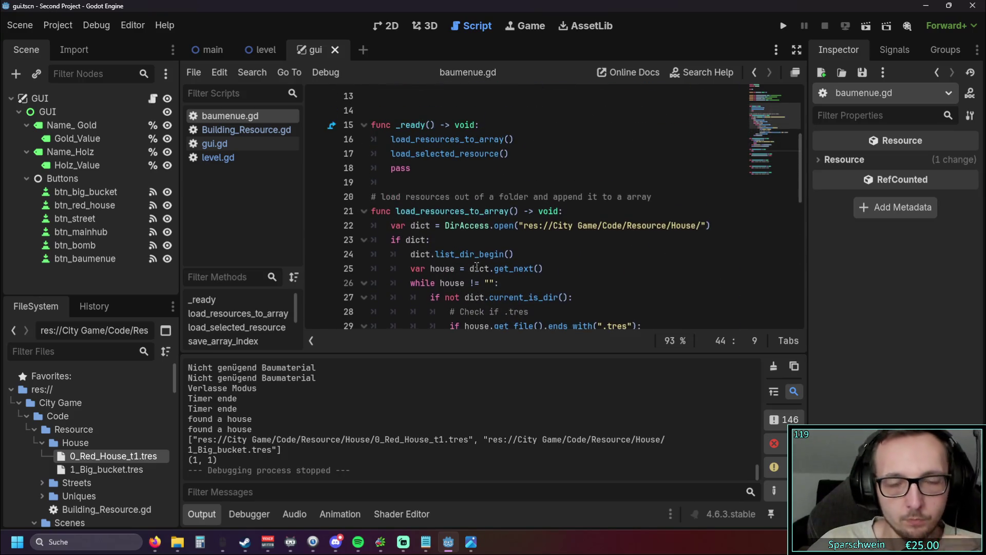
{"action": "scroll", "coordinate": [477, 266], "scroll_direction": "down", "scroll_amount": 3}
{"action": "scroll", "coordinate": [500, 269], "scroll_direction": "down", "scroll_amount": 2}
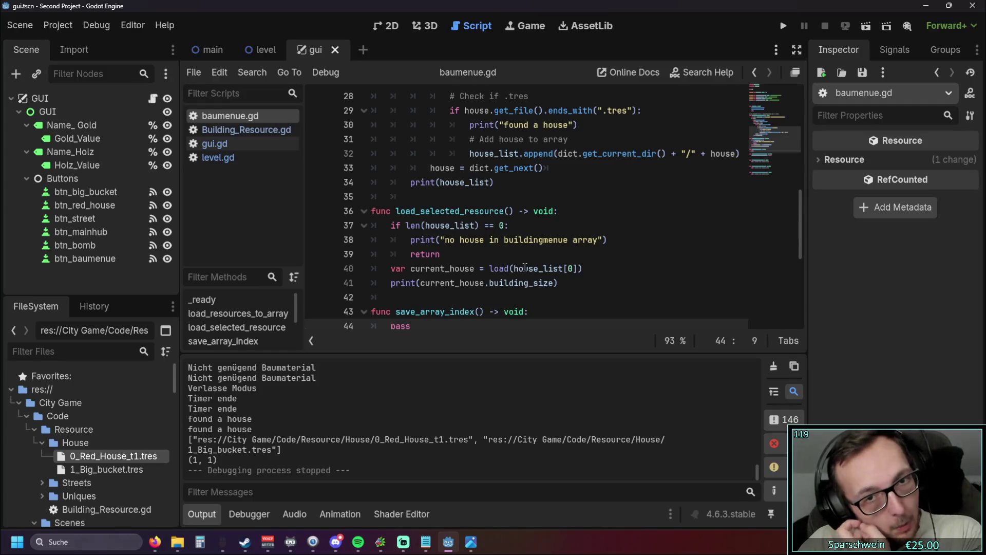
{"action": "scroll", "coordinate": [525, 267], "scroll_direction": "down", "scroll_amount": 1}
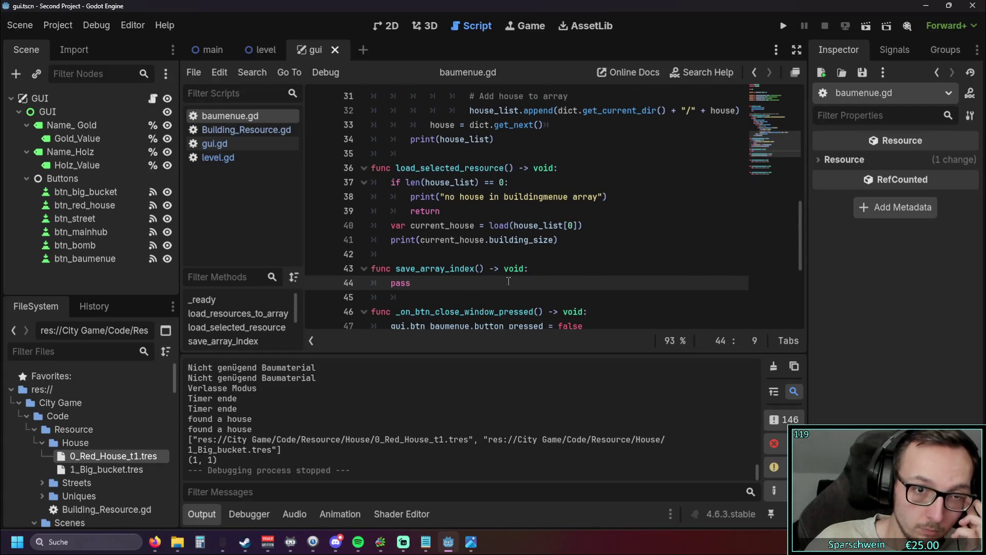
{"action": "scroll", "coordinate": [493, 278], "scroll_direction": "down", "scroll_amount": 1}
{"action": "scroll", "coordinate": [494, 277], "scroll_direction": "up", "scroll_amount": 1}
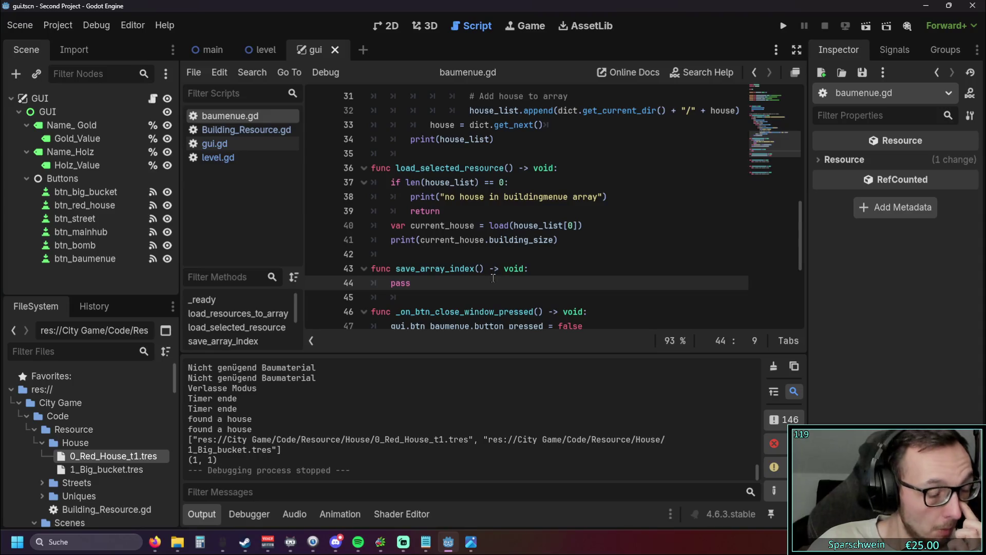
{"action": "left_click", "coordinate": [452, 293]}
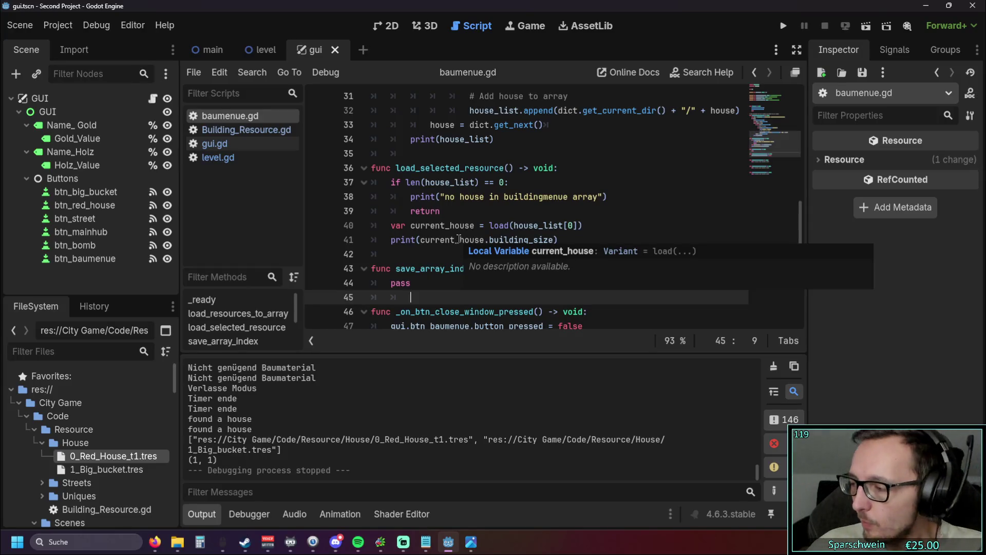
{"action": "left_click", "coordinate": [473, 287]}
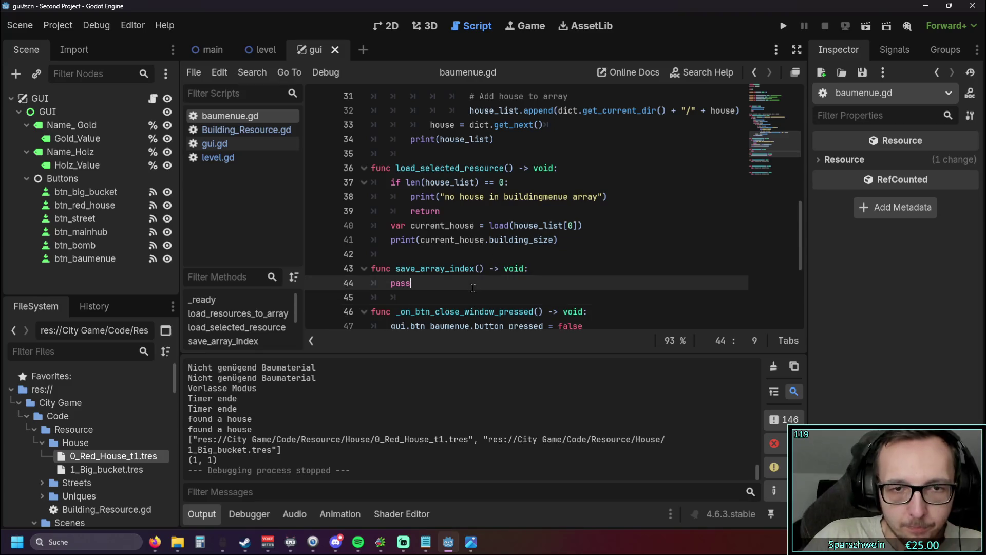
{"action": "left_click", "coordinate": [380, 542]}
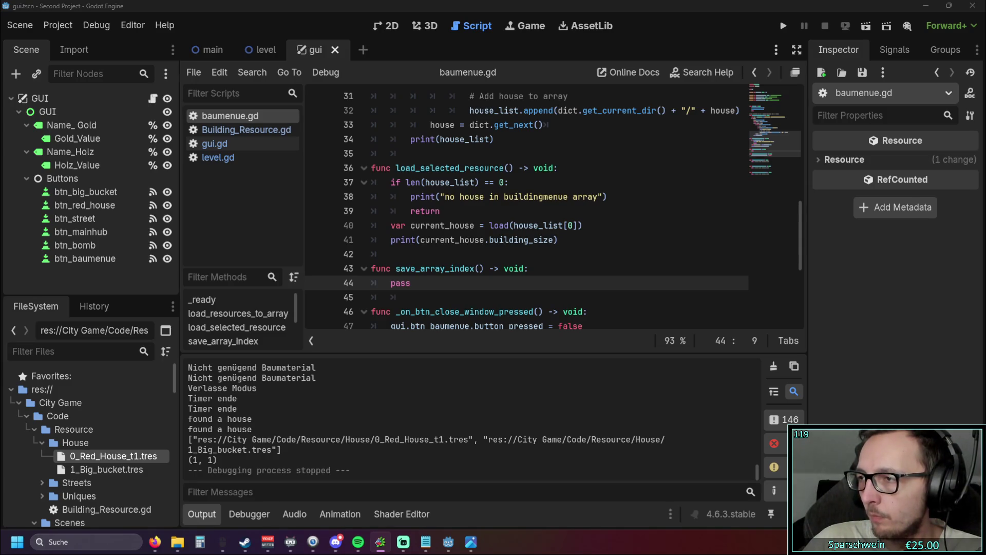
{"action": "scroll", "coordinate": [642, 282], "scroll_direction": "up", "scroll_amount": 1}
{"action": "scroll", "coordinate": [588, 256], "scroll_direction": "down", "scroll_amount": 1}
{"action": "left_click", "coordinate": [571, 239]}
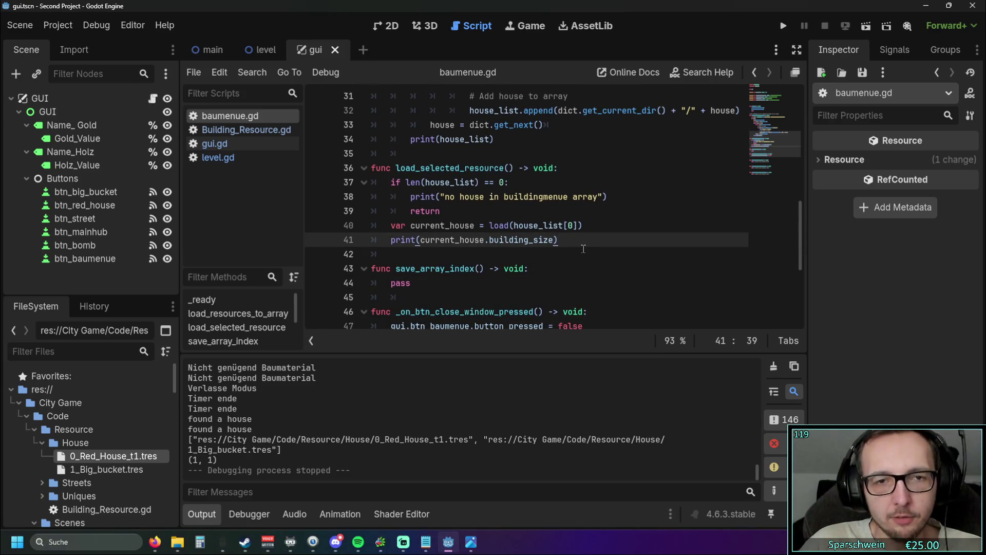
{"action": "scroll", "coordinate": [479, 191], "scroll_direction": "up", "scroll_amount": 9}
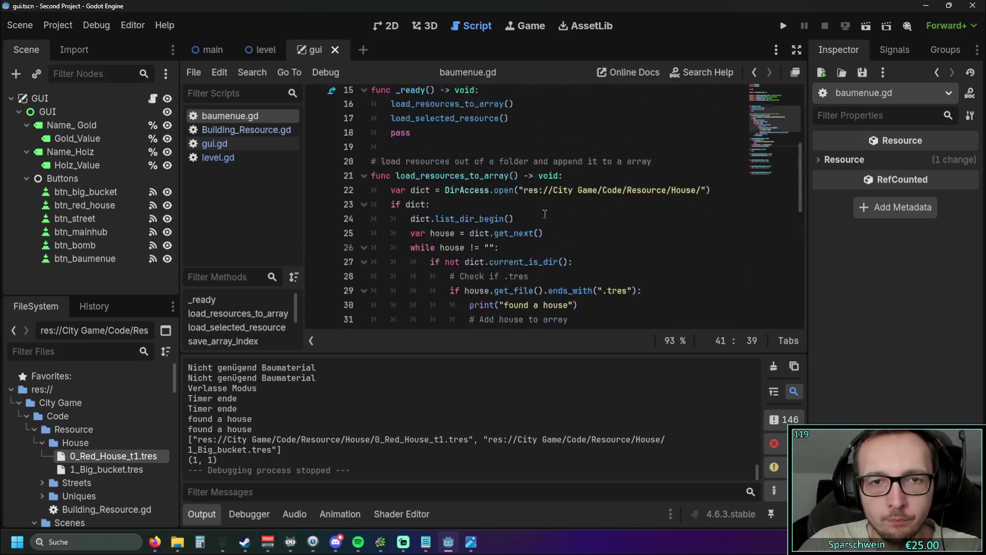
{"action": "scroll", "coordinate": [469, 201], "scroll_direction": "up", "scroll_amount": 1}
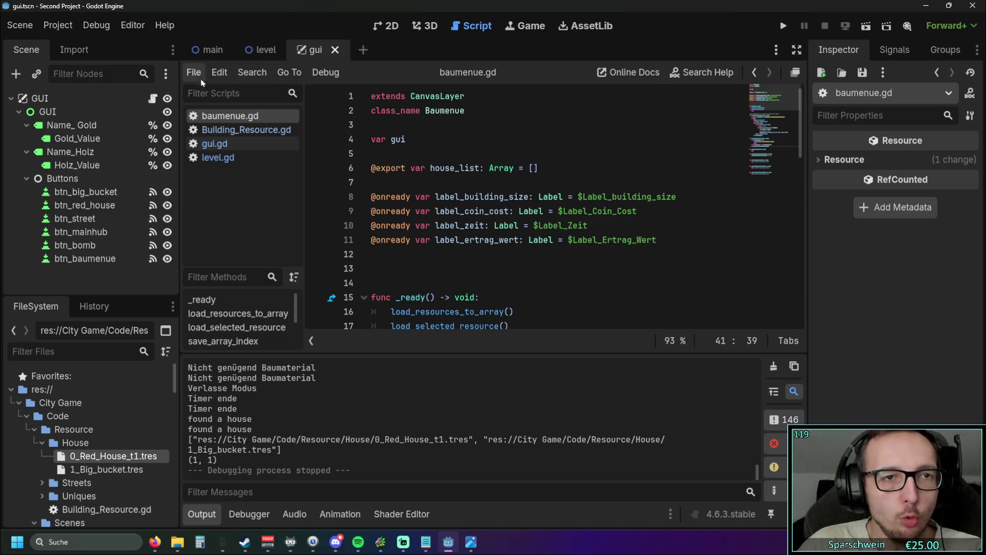
{"action": "left_click", "coordinate": [215, 144]}
{"action": "scroll", "coordinate": [485, 228], "scroll_direction": "down", "scroll_amount": 1}
{"action": "scroll", "coordinate": [488, 231], "scroll_direction": "down", "scroll_amount": 1}
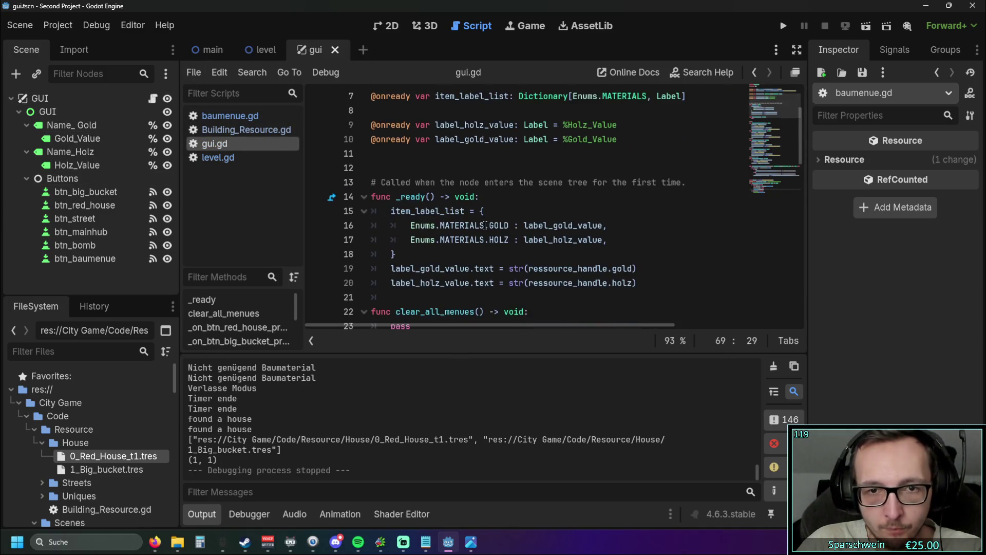
{"action": "scroll", "coordinate": [515, 251], "scroll_direction": "down", "scroll_amount": 1}
{"action": "scroll", "coordinate": [515, 251], "scroll_direction": "down", "scroll_amount": 4}
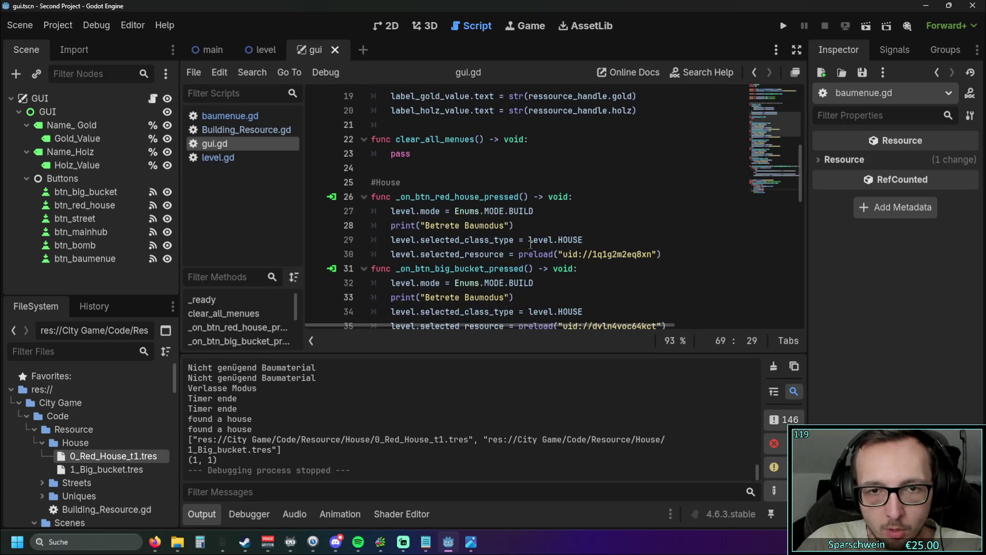
{"action": "scroll", "coordinate": [565, 241], "scroll_direction": "up", "scroll_amount": 7}
{"action": "scroll", "coordinate": [565, 242], "scroll_direction": "down", "scroll_amount": 2}
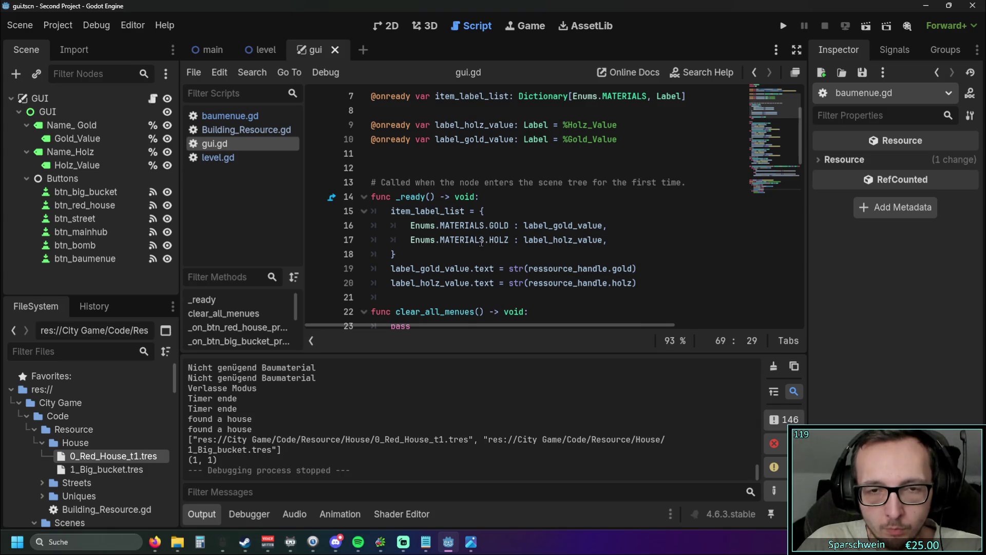
{"action": "scroll", "coordinate": [481, 241], "scroll_direction": "down", "scroll_amount": 1}
{"action": "left_click_drag", "start_coordinate": [391, 226], "coordinate": [638, 226]}
{"action": "left_click", "coordinate": [516, 253]}
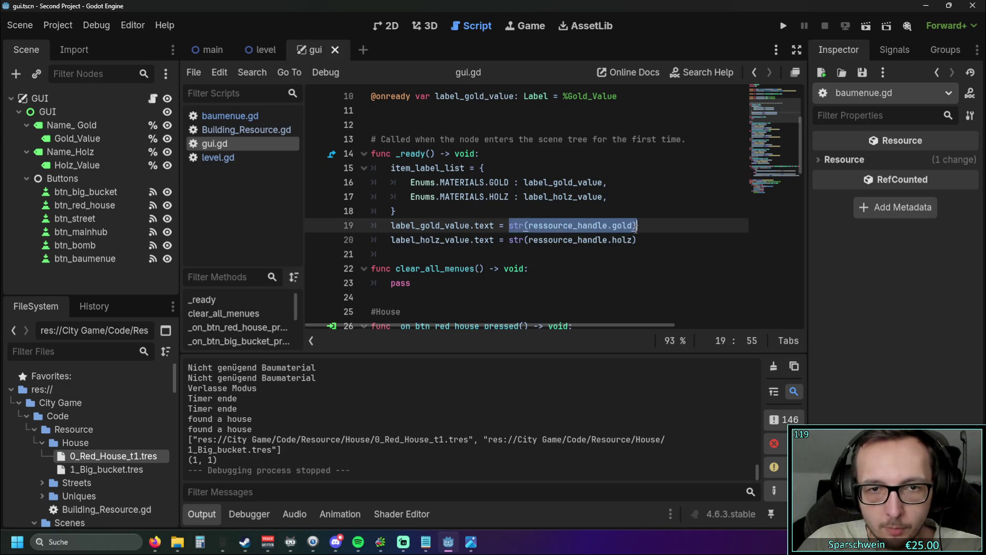
{"action": "left_click", "coordinate": [477, 239]}
{"action": "mouse_move", "coordinate": [482, 230]}
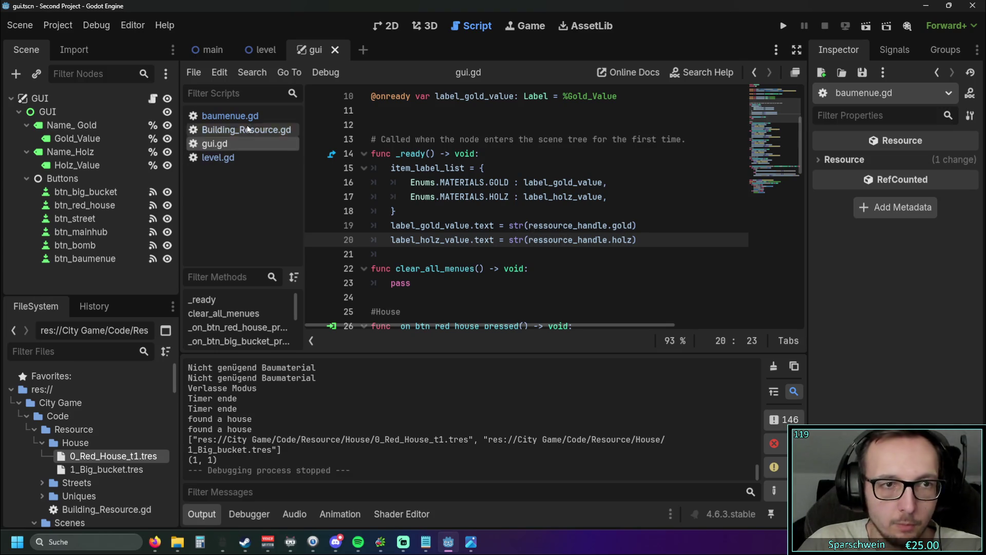
{"action": "left_click", "coordinate": [230, 116]}
{"action": "scroll", "coordinate": [511, 251], "scroll_direction": "down", "scroll_amount": 9}
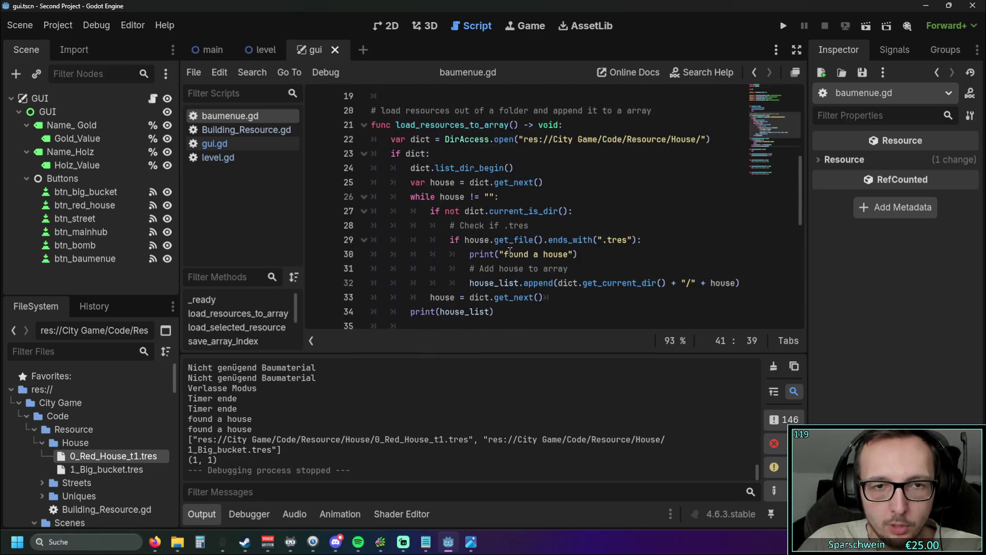
Add a line label_building_size.text = str() after line 40
{"action": "scroll", "coordinate": [510, 251], "scroll_direction": "down", "scroll_amount": 1}
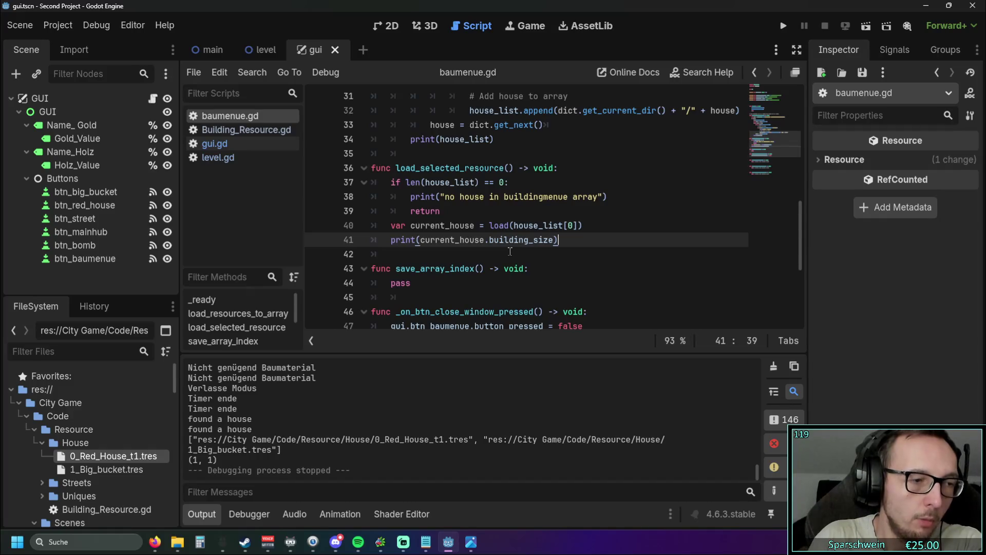
{"action": "left_click", "coordinate": [595, 225]}
{"action": "key", "text": "Return"}
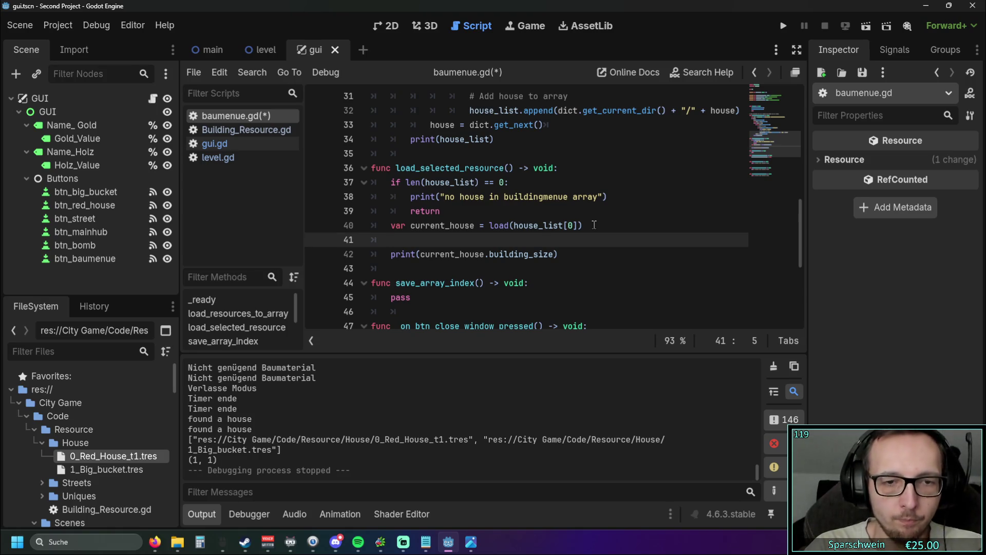
{"action": "scroll", "coordinate": [565, 215], "scroll_direction": "up", "scroll_amount": 10}
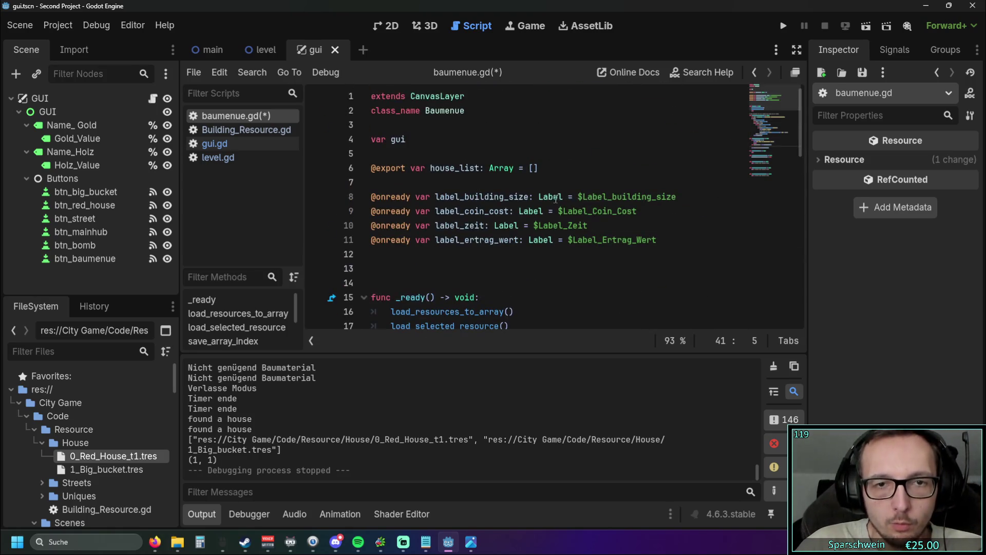
{"action": "left_click_drag", "start_coordinate": [437, 198], "coordinate": [529, 197]}
{"action": "key", "text": "ctrl+c"}
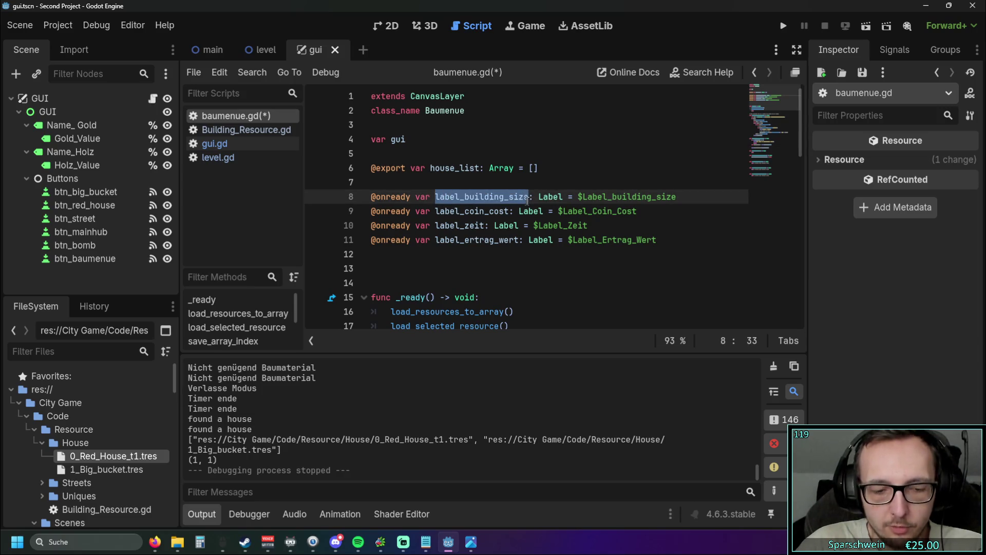
{"action": "scroll", "coordinate": [493, 226], "scroll_direction": "down", "scroll_amount": 7}
{"action": "scroll", "coordinate": [493, 226], "scroll_direction": "down", "scroll_amount": 5}
{"action": "scroll", "coordinate": [493, 226], "scroll_direction": "up", "scroll_amount": 1}
{"action": "left_click", "coordinate": [585, 182]}
{"action": "key", "text": "Return"}
{"action": "key", "text": "ctrl+v"}
{"action": "type", "text": "."}
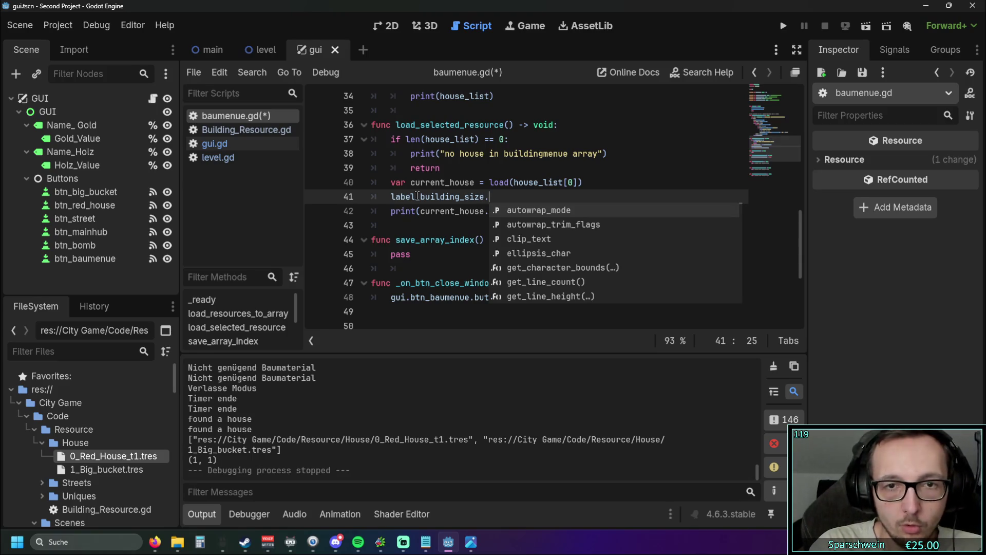
{"action": "type", "text": "text = str("}
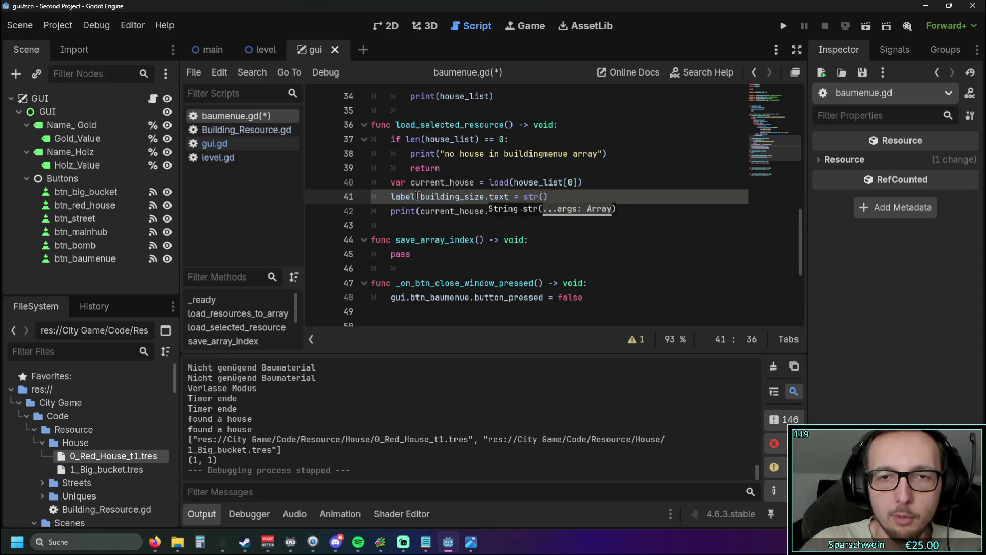
Add var x = current_house.building_size.x above the label line
{"action": "scroll", "coordinate": [514, 267], "scroll_direction": "up", "scroll_amount": 1}
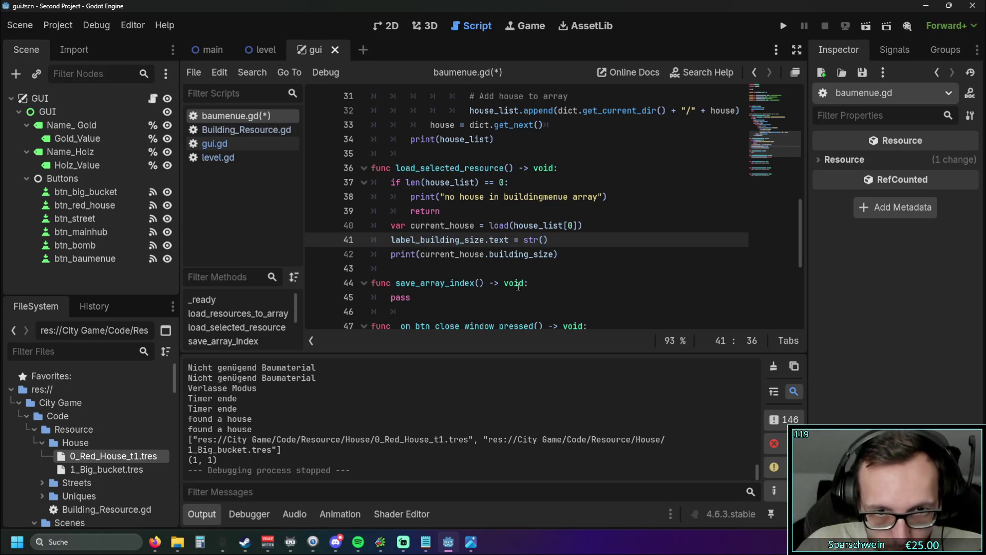
{"action": "mouse_move", "coordinate": [422, 256]}
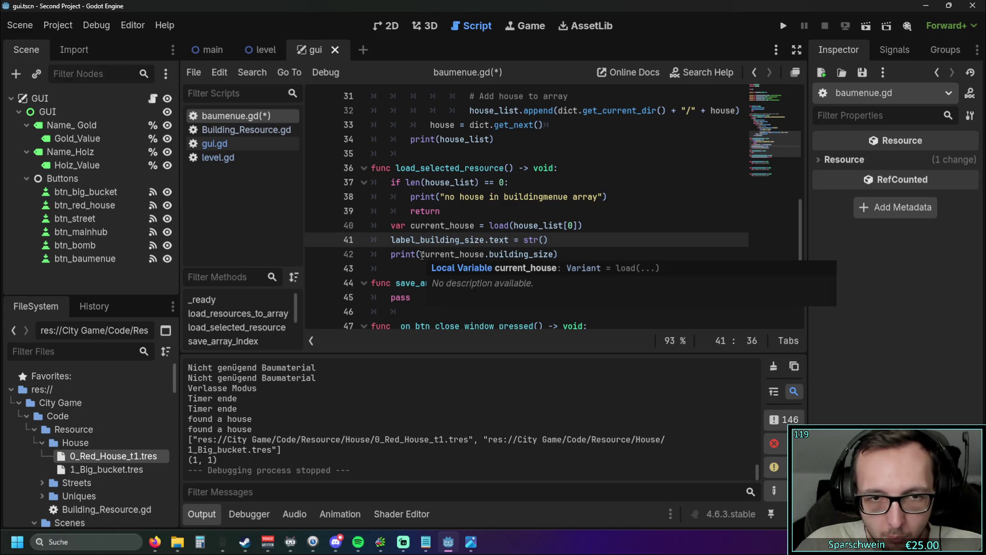
{"action": "left_click", "coordinate": [591, 226]}
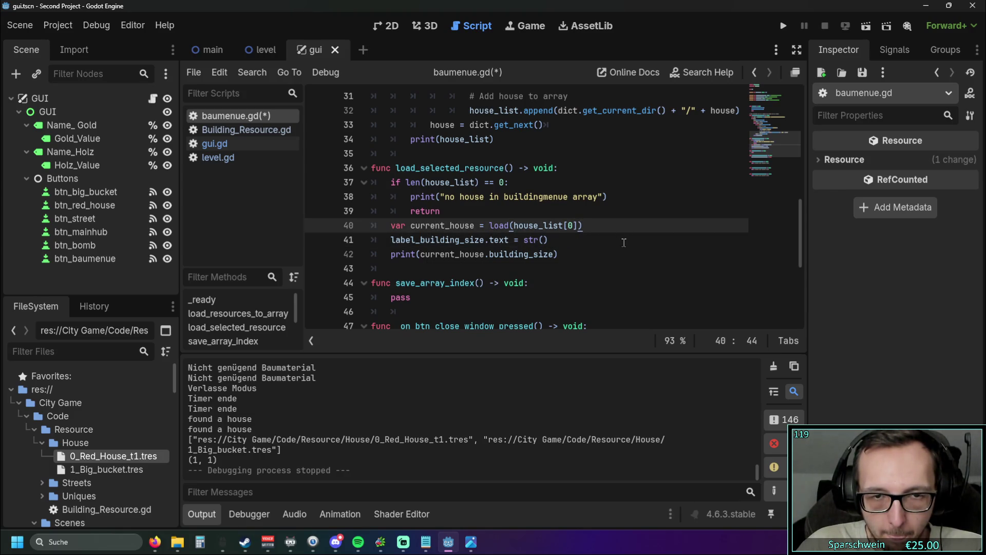
{"action": "key", "text": "Return"}
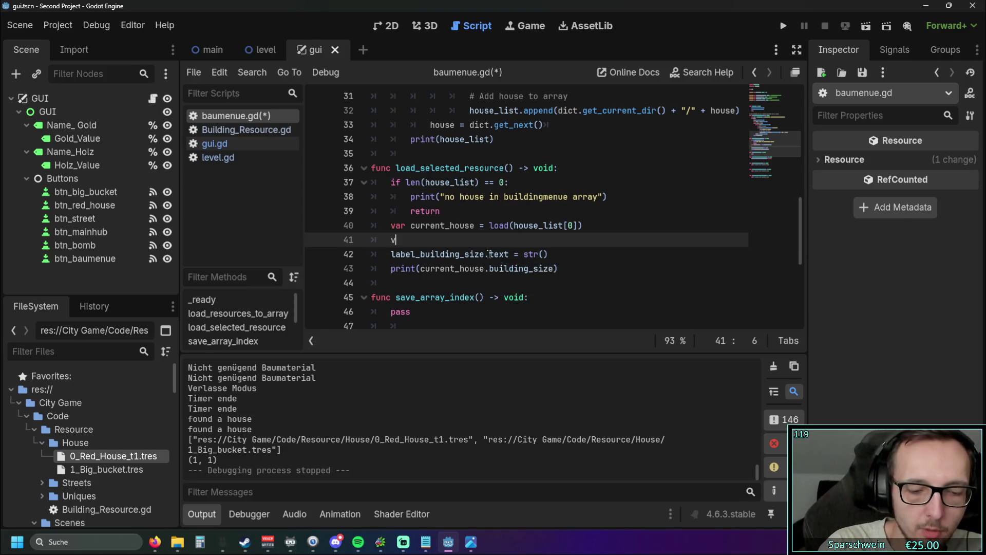
{"action": "type", "text": "var x ="}
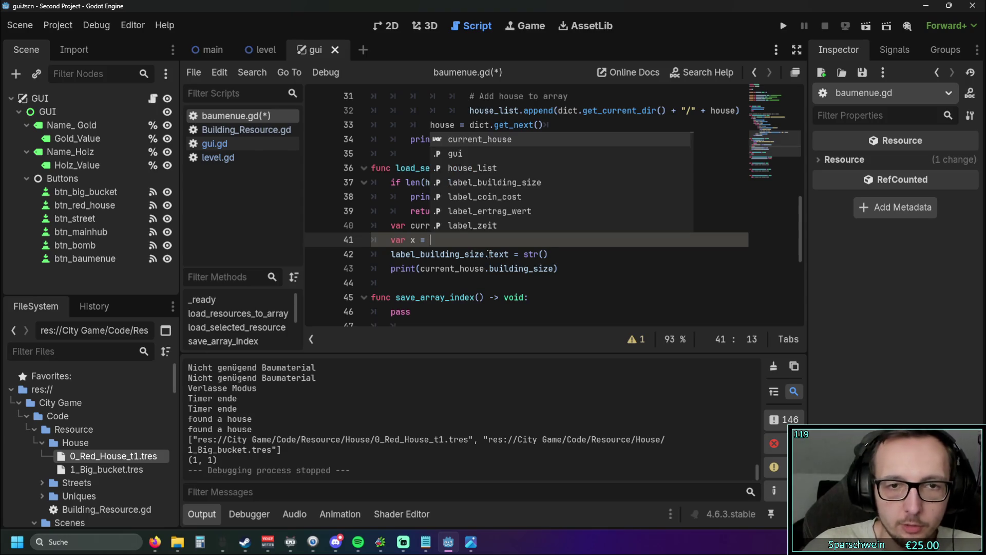
{"action": "left_click_drag", "start_coordinate": [420, 268], "coordinate": [553, 267]}
{"action": "key", "text": "ctrl+c"}
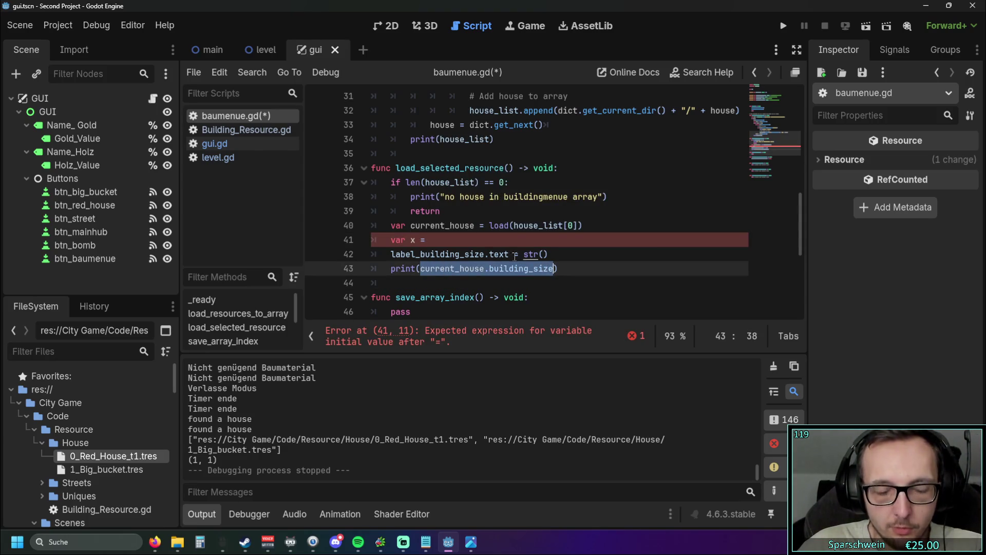
{"action": "left_click", "coordinate": [467, 240]}
{"action": "key", "text": "ctrl+v"}
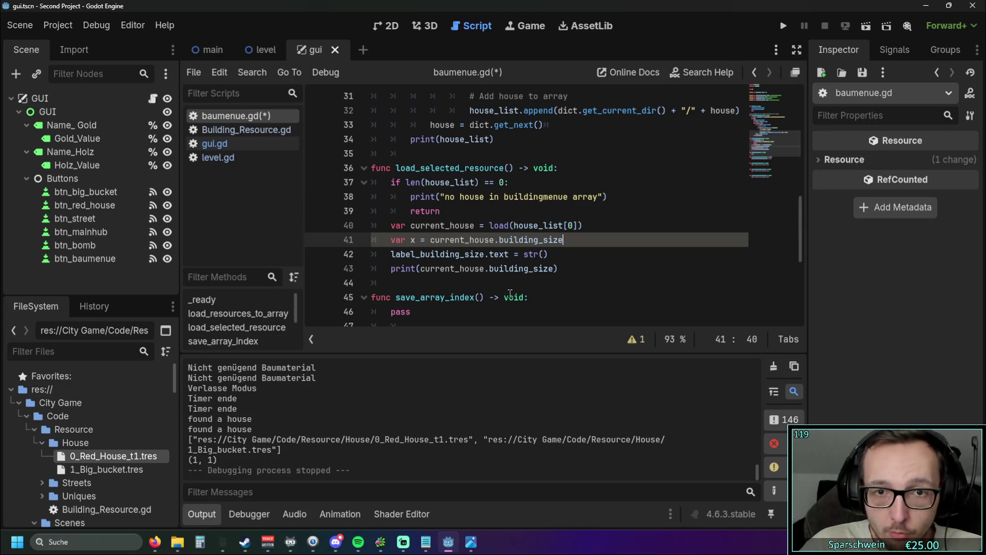
{"action": "type", "text": ".x"}
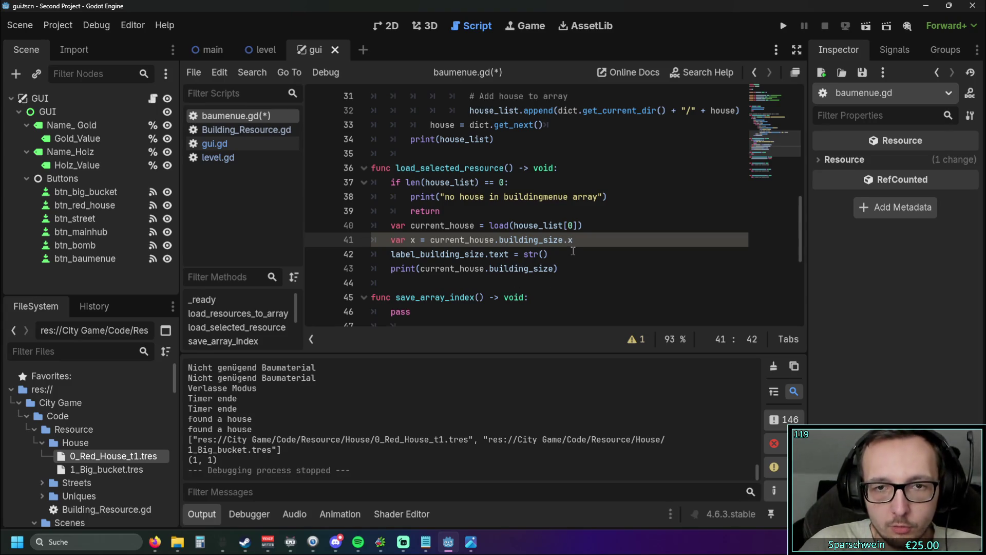
Add var y = current_house.building_size.y on the following line
{"action": "key", "text": "Return"}
{"action": "type", "text": "var y "}
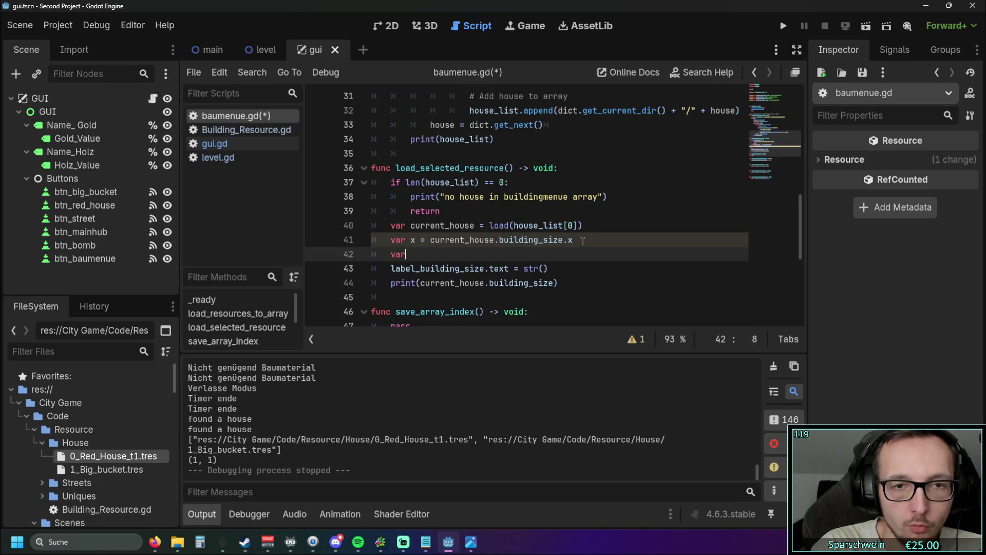
{"action": "type", "text": "="}
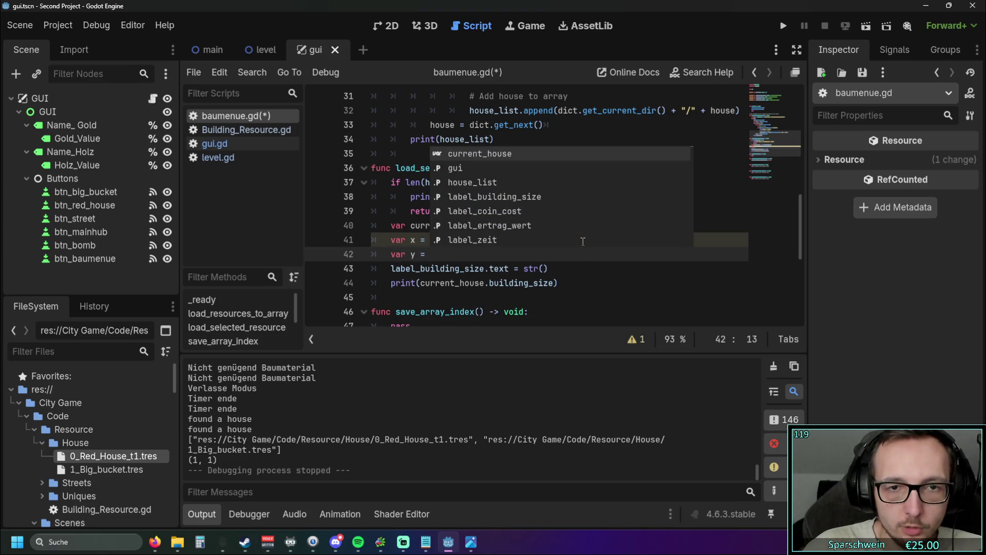
{"action": "key", "text": "Escape"}
{"action": "left_click_drag", "start_coordinate": [420, 283], "coordinate": [554, 283]}
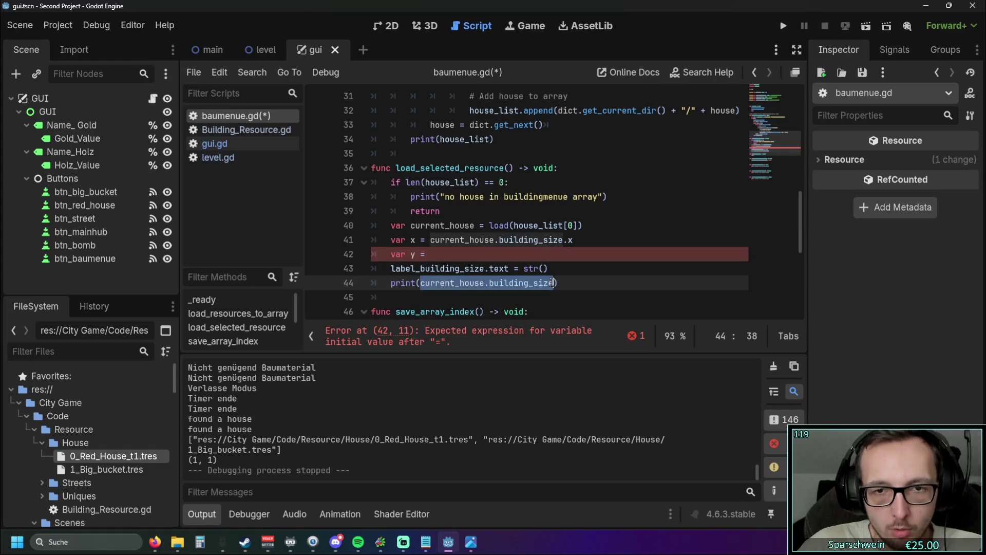
{"action": "key", "text": "ctrl+c"}
{"action": "left_click", "coordinate": [458, 254]}
{"action": "key", "text": "ctrl+v"}
{"action": "type", "text": ".y"}
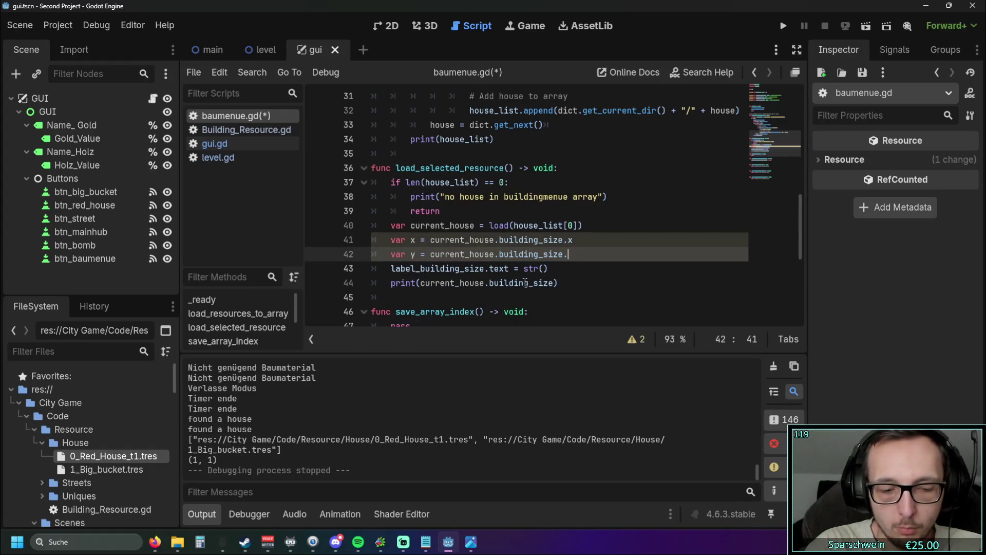
{"action": "left_click", "coordinate": [607, 280]}
{"action": "scroll", "coordinate": [601, 277], "scroll_direction": "down", "scroll_amount": 1}
{"action": "key", "text": "Up"}
{"action": "key", "text": "Left"}
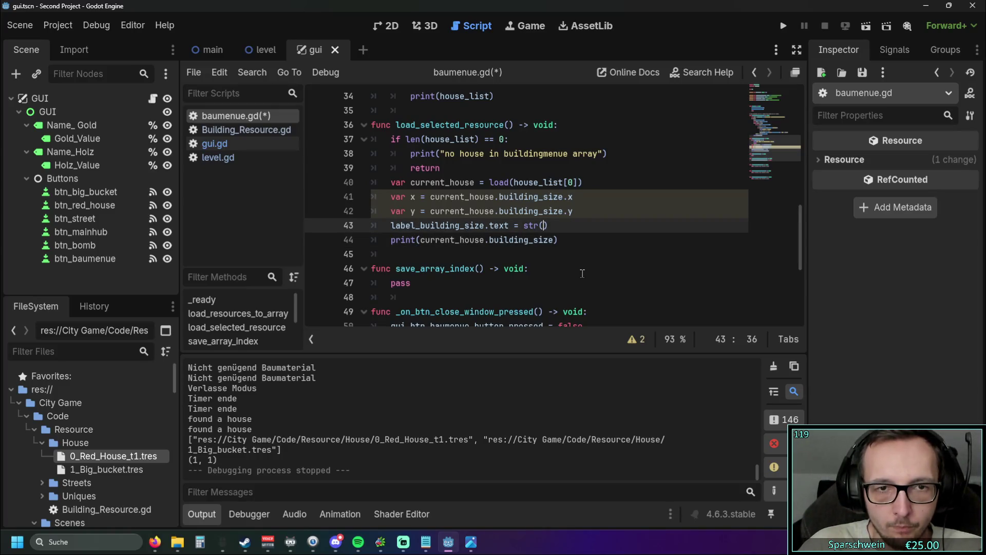
Fill the str() call on line 43 with x "x" y and trim spacing
{"action": "type", "text": "x"}
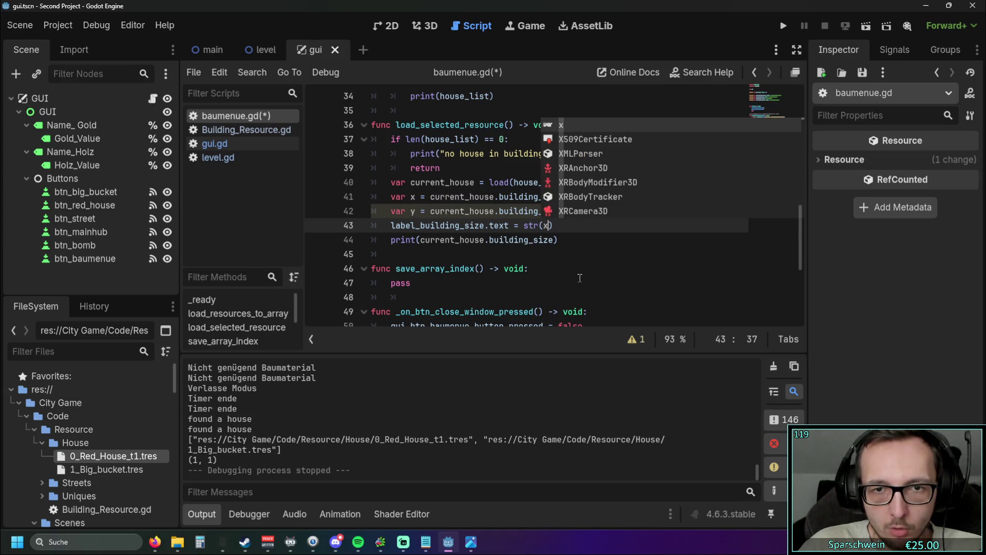
{"action": "key", "text": "BackSpace"}
{"action": "type", "text": "x "}
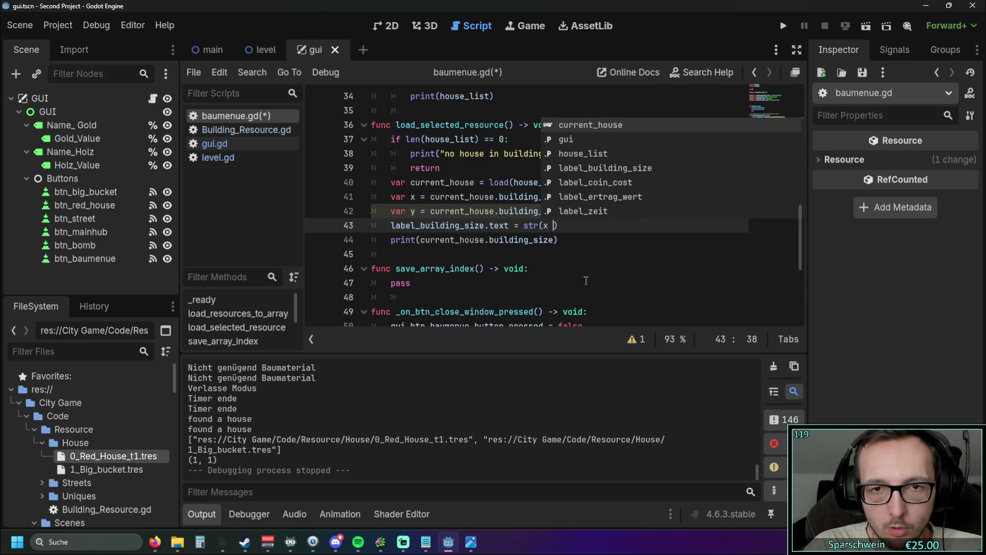
{"action": "type", "text": "\""}
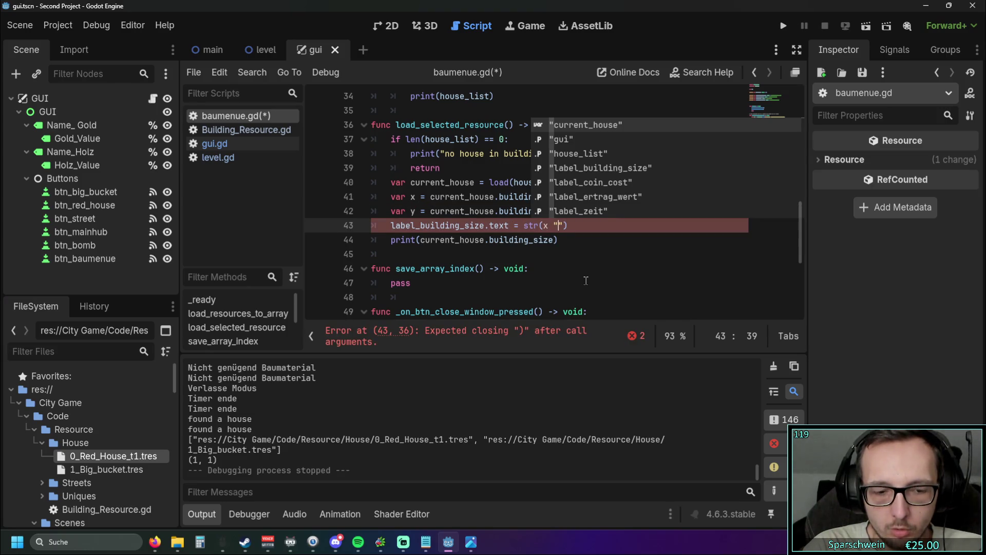
{"action": "type", "text": "x"}
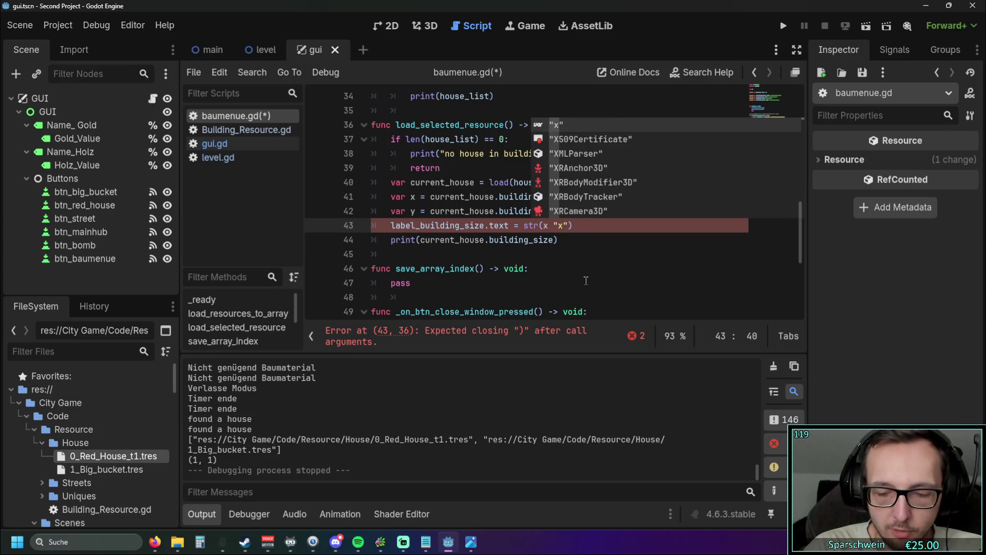
{"action": "type", "text": "\" y"}
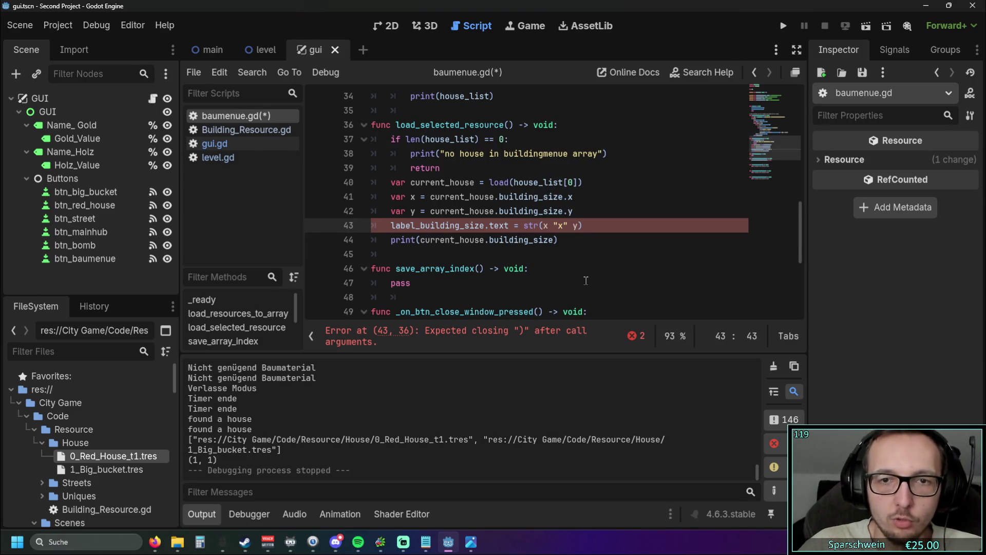
{"action": "left_click", "coordinate": [585, 280]}
{"action": "left_click", "coordinate": [557, 226]}
{"action": "key", "text": "Right"}
{"action": "key", "text": "Left"}
{"action": "key", "text": "Left"}
{"action": "key", "text": "Left"}
{"action": "key", "text": "BackSpace"}
{"action": "left_click", "coordinate": [577, 229]}
{"action": "key", "text": "BackSpace"}
{"action": "left_click", "coordinate": [555, 257]}
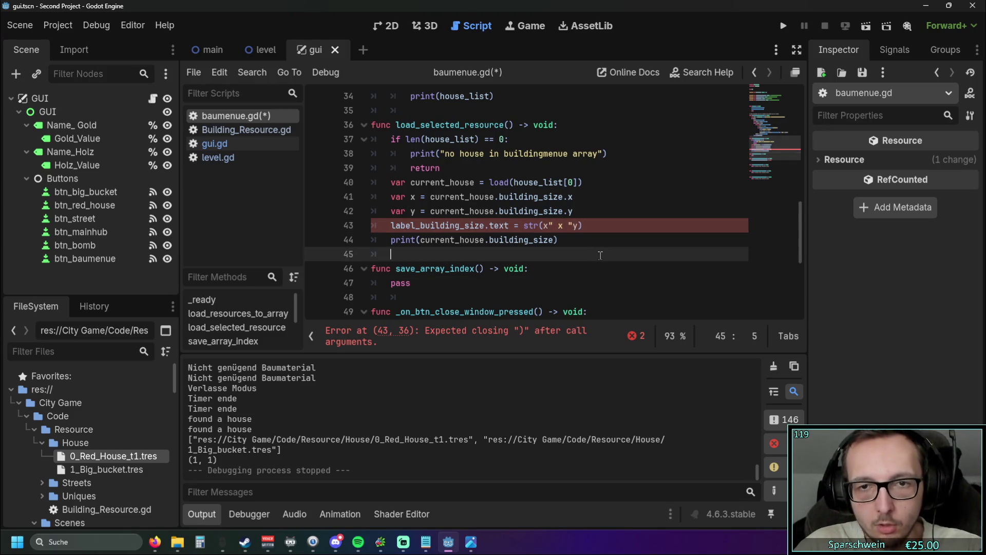
Remove the extra spaces around the "x" separator on line 43
{"action": "scroll", "coordinate": [555, 259], "scroll_direction": "up", "scroll_amount": 2}
{"action": "left_click", "coordinate": [548, 268]}
{"action": "left_click", "coordinate": [575, 268]}
{"action": "left_click", "coordinate": [648, 276]}
{"action": "left_click", "coordinate": [563, 268]}
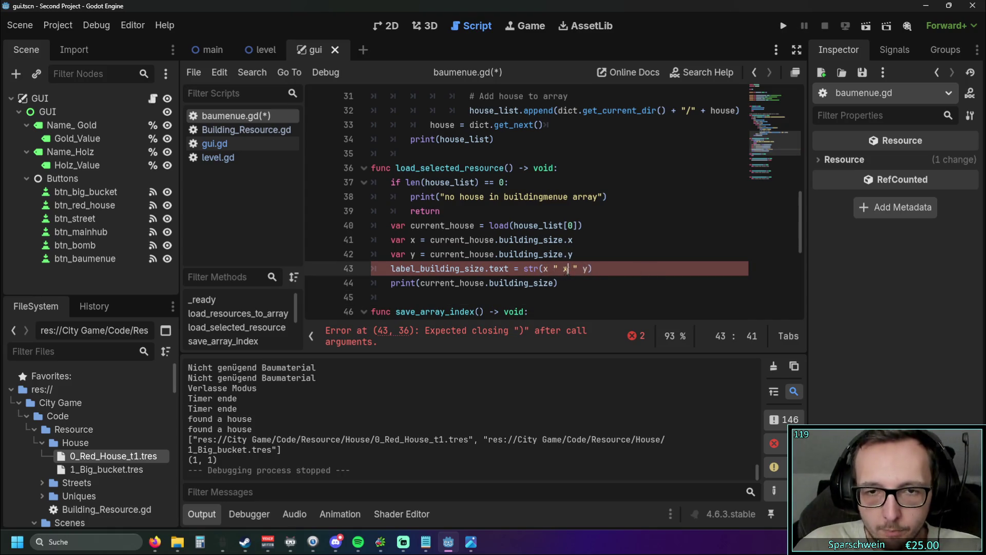
{"action": "key", "text": "BackSpace"}
{"action": "left_click", "coordinate": [571, 268]}
{"action": "key", "text": "BackSpace"}
{"action": "left_click", "coordinate": [586, 268]}
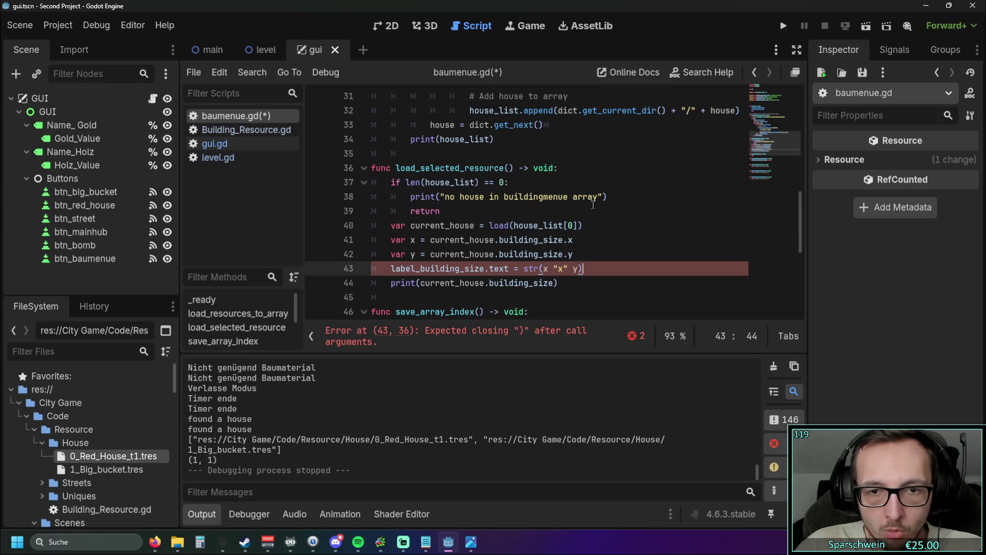
{"action": "scroll", "coordinate": [593, 216], "scroll_direction": "down", "scroll_amount": 1}
{"action": "left_click", "coordinate": [582, 253]}
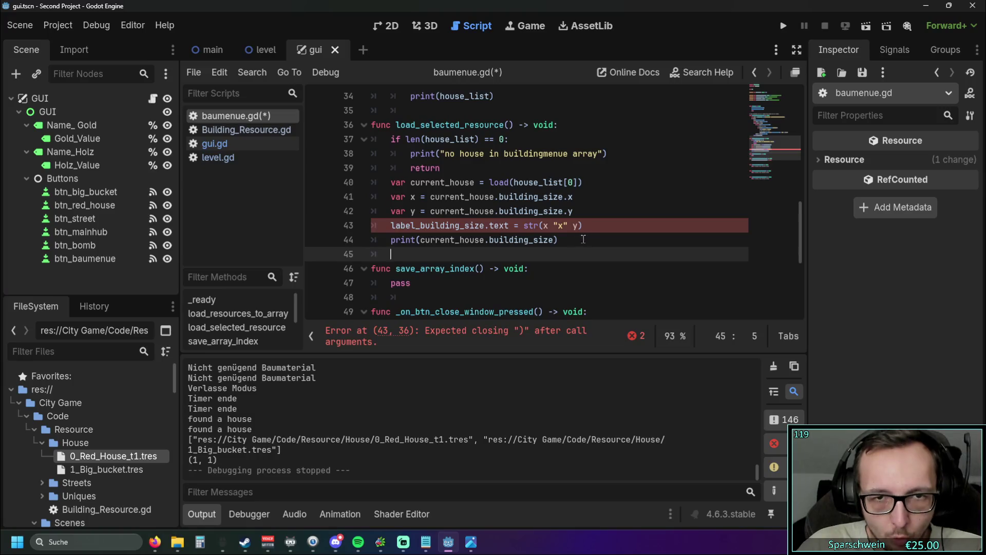
Add commas so line 43 reads str(x,"x",y), then run the game
{"action": "left_click", "coordinate": [228, 148]}
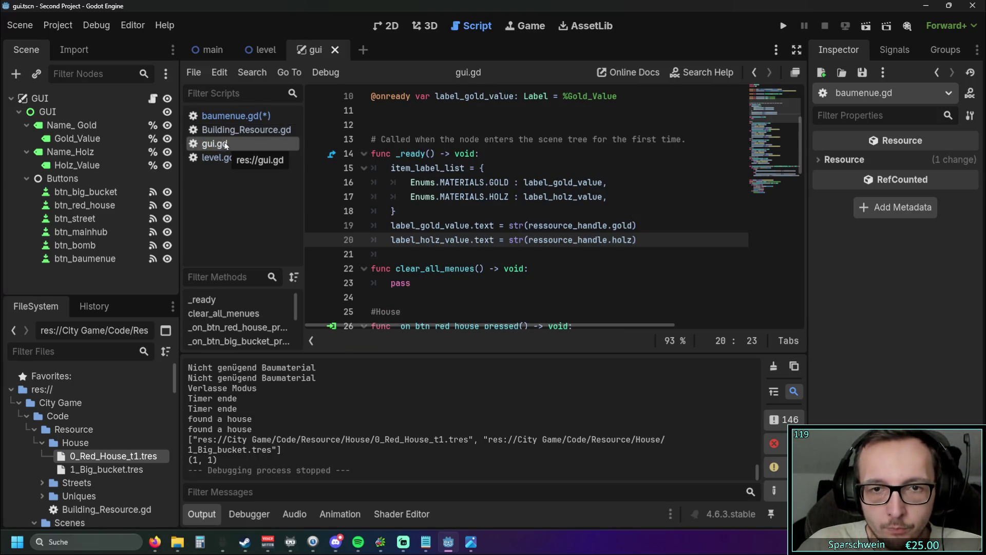
{"action": "left_click", "coordinate": [226, 117]}
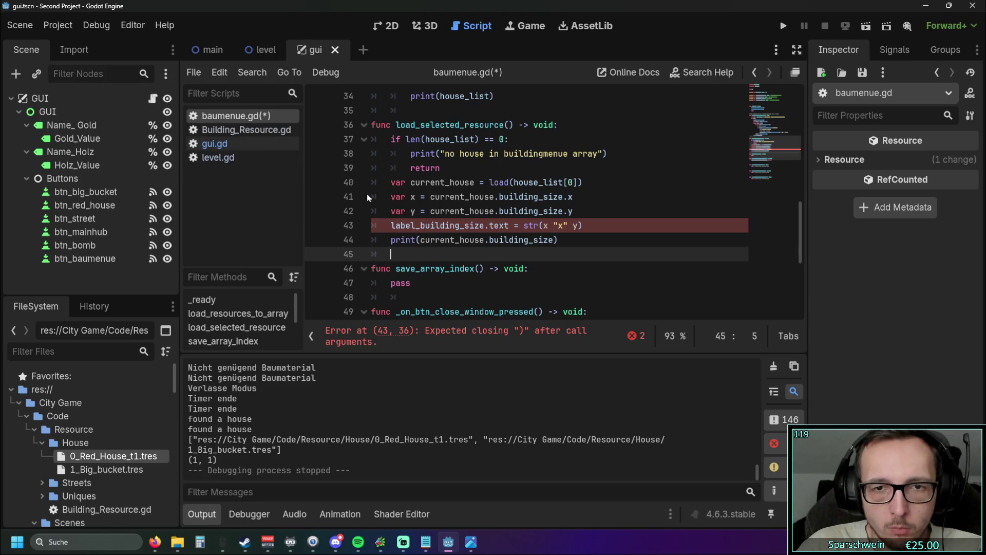
{"action": "left_click", "coordinate": [547, 226]}
{"action": "type", "text": ","}
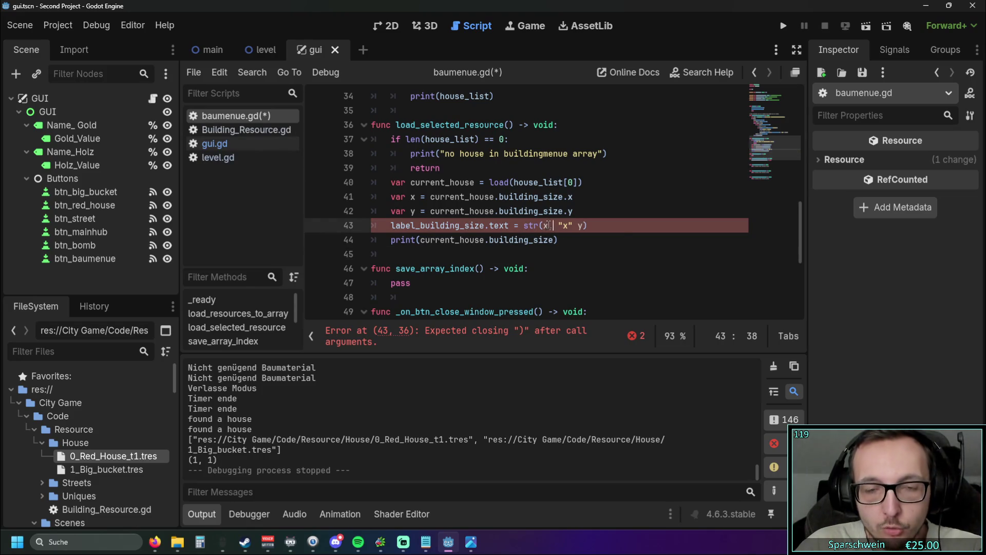
{"action": "key", "text": "Right"}
{"action": "type", "text": ","}
{"action": "left_click", "coordinate": [611, 268]}
{"action": "left_click", "coordinate": [558, 226]}
{"action": "key", "text": "BackSpace"}
{"action": "left_click", "coordinate": [636, 254]}
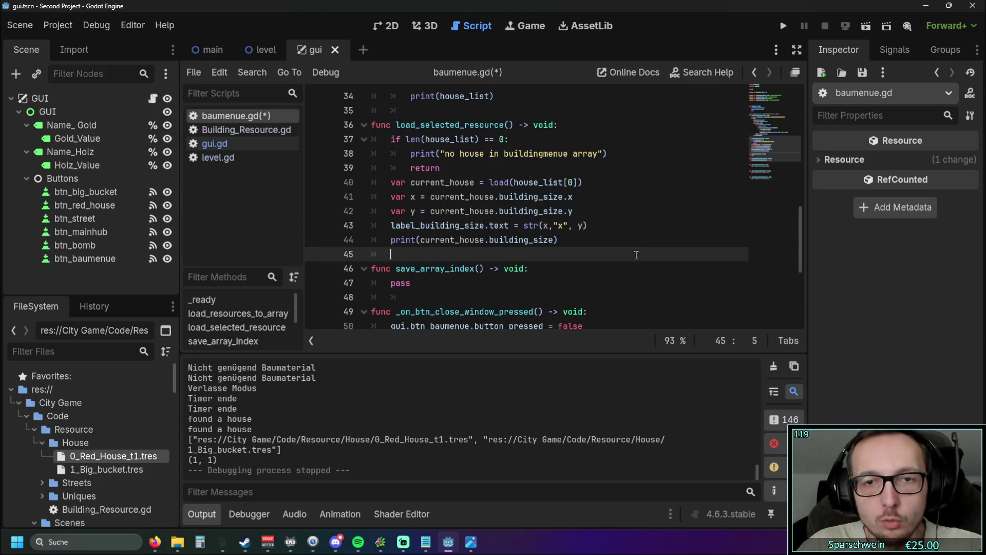
{"action": "key", "text": "Delete"}
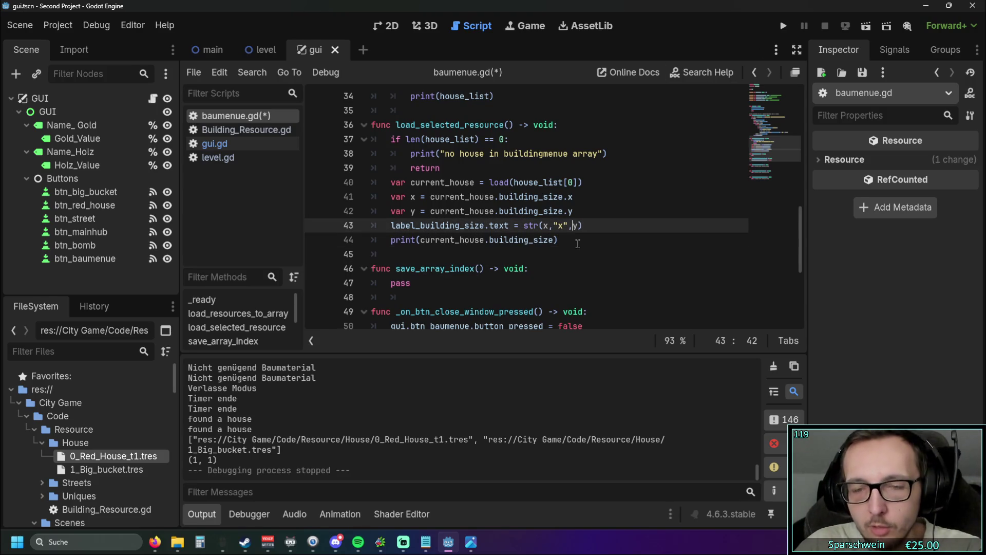
{"action": "left_click", "coordinate": [600, 254]}
{"action": "left_click", "coordinate": [783, 30]}
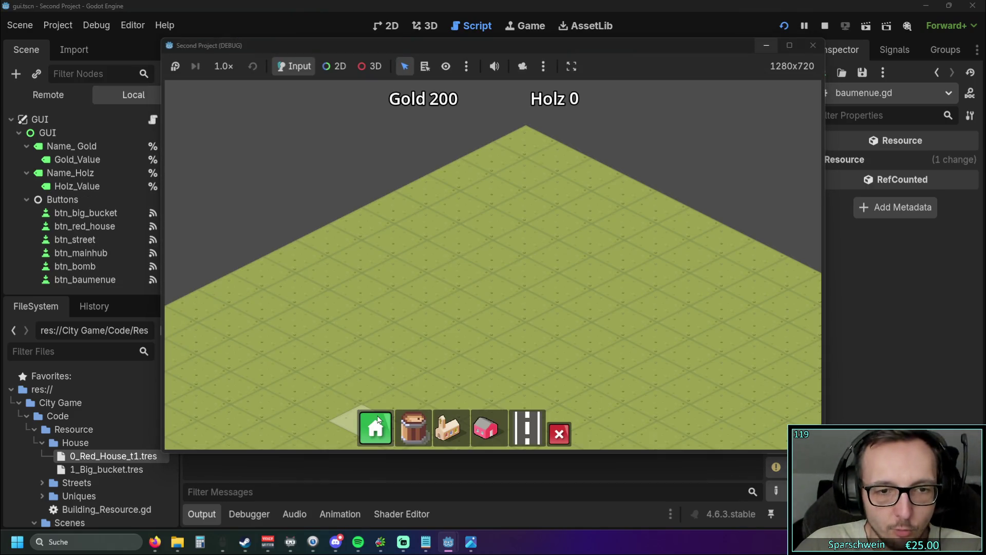
Open the build menu in the running game to check the 1x1 size, then stop it
{"action": "left_click", "coordinate": [378, 420]}
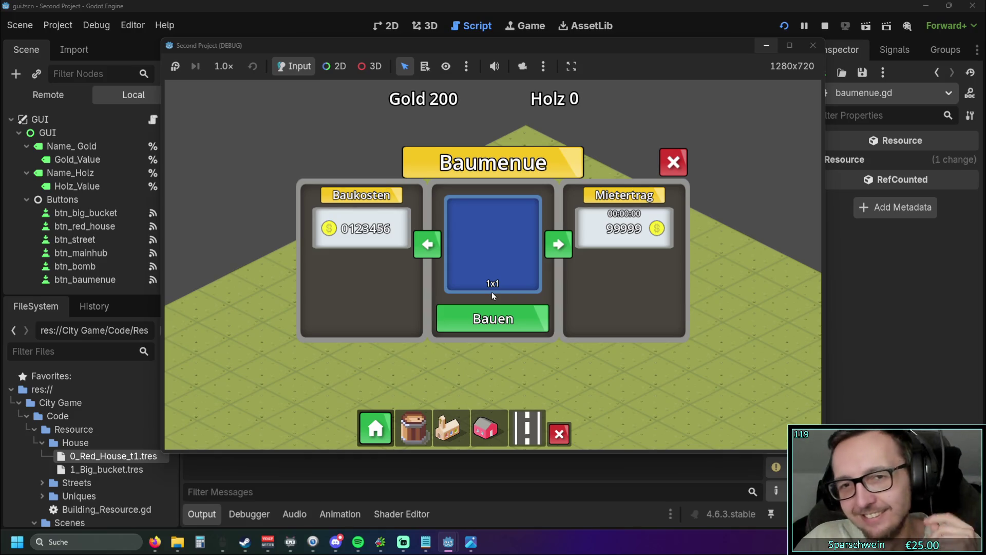
{"action": "left_click", "coordinate": [670, 170]}
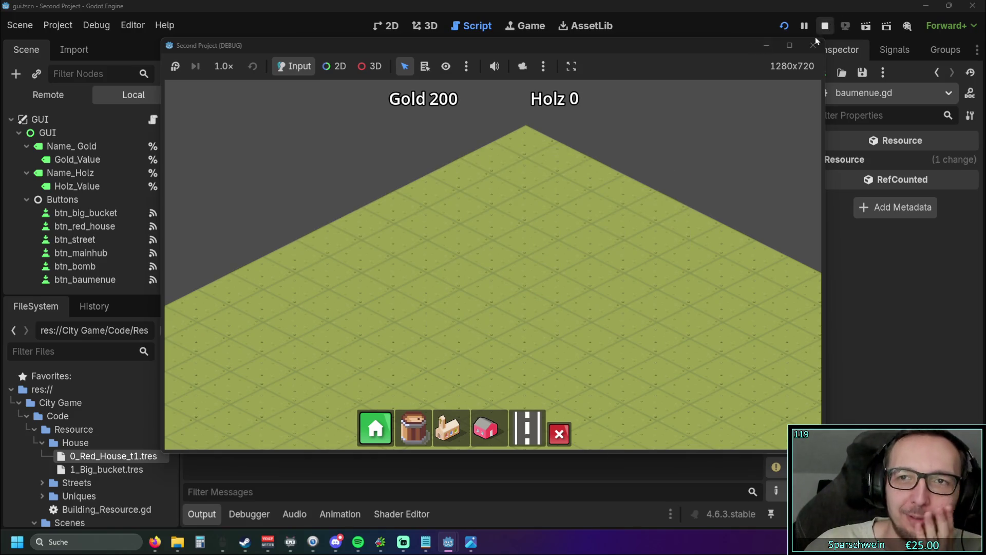
{"action": "left_click", "coordinate": [815, 45]}
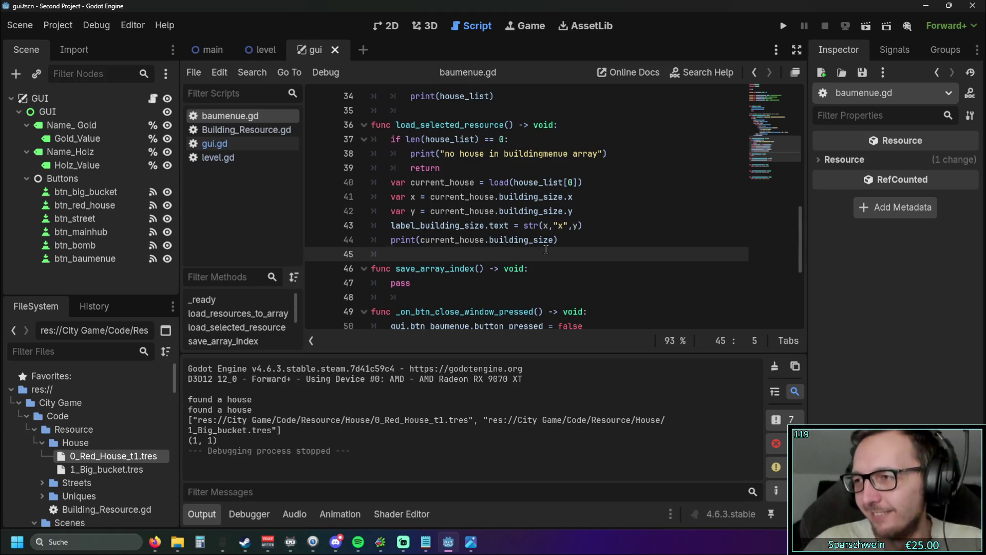
{"action": "key", "text": "alt+Tab"}
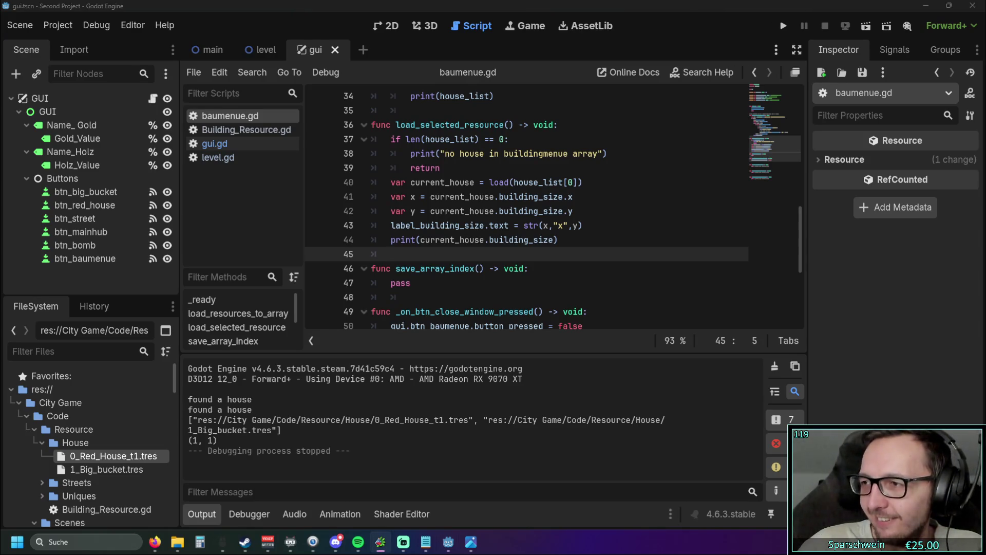
{"action": "key", "text": "alt+Tab"}
Run the game again, reopen and close the build menu, then stop it
{"action": "left_click", "coordinate": [783, 25]}
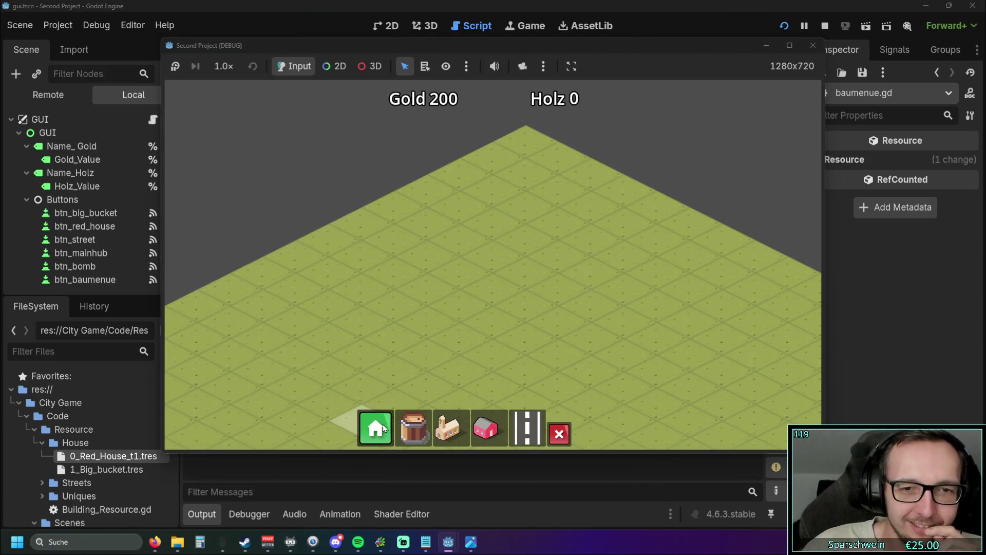
{"action": "left_click", "coordinate": [383, 428]}
{"action": "left_click", "coordinate": [676, 161]}
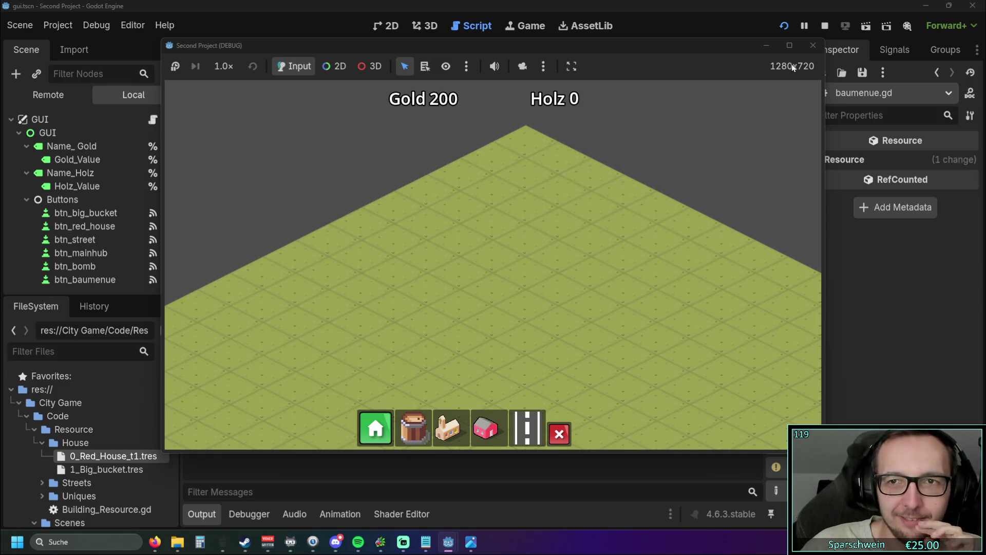
{"action": "left_click", "coordinate": [813, 45]}
{"action": "left_click", "coordinate": [589, 227]}
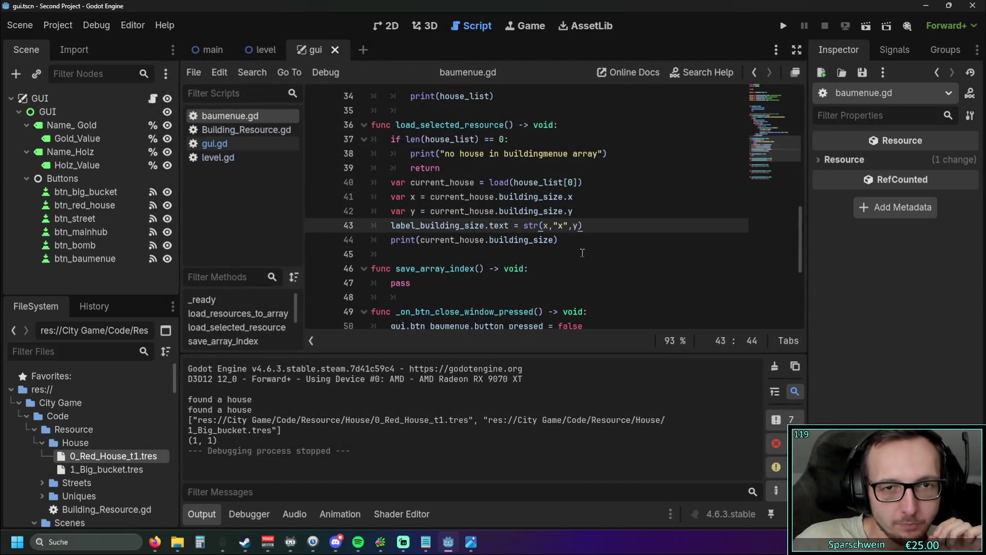
{"action": "left_click", "coordinate": [597, 186]}
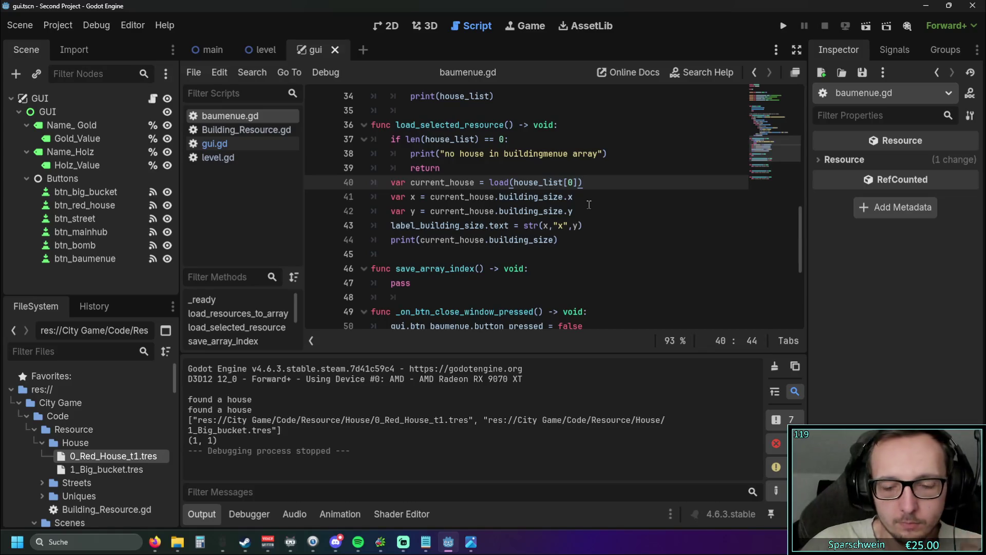
Add a '# building_size' comment line in load_selected_resource and start a new comment below it
{"action": "key", "text": "Return"}
{"action": "type", "text": "#"}
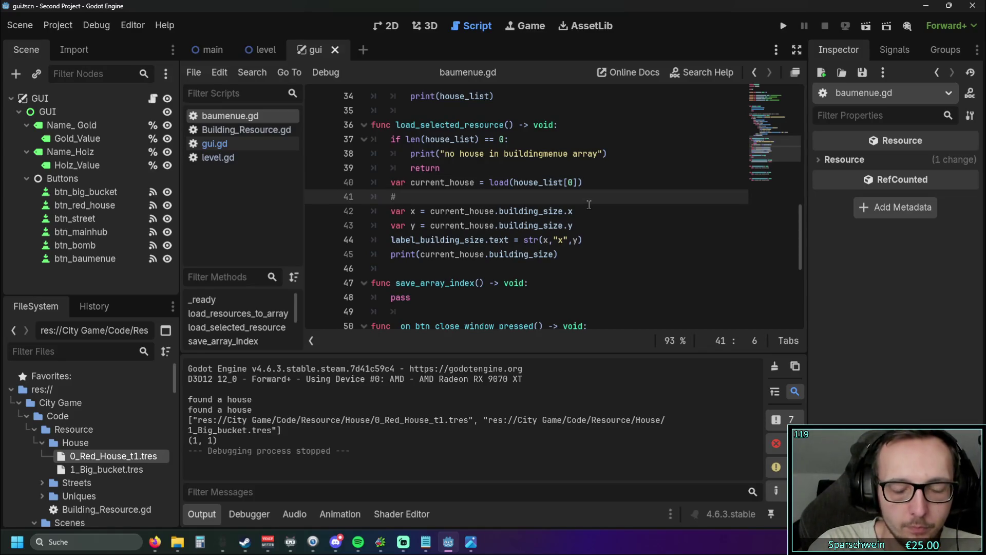
{"action": "type", "text": " buildingsiz"}
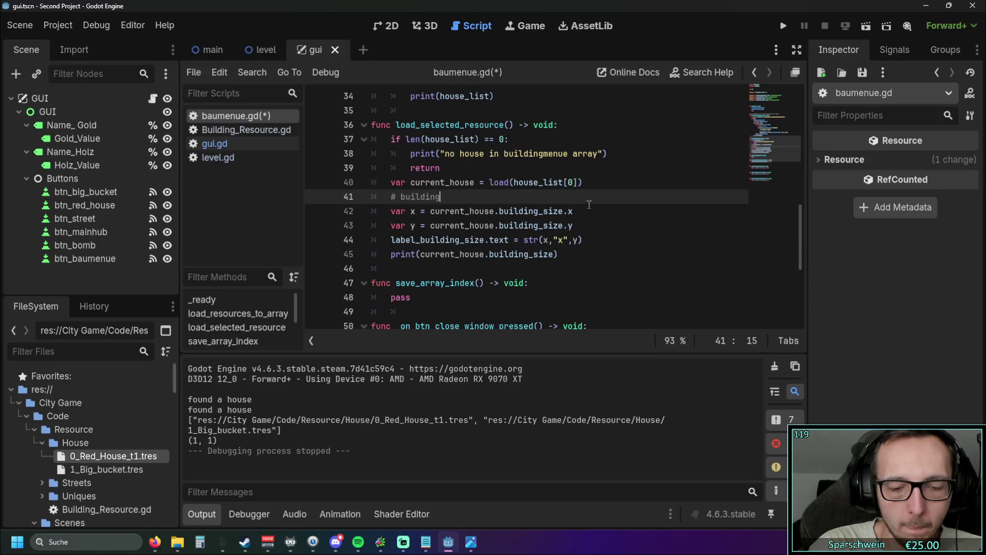
{"action": "type", "text": "e"}
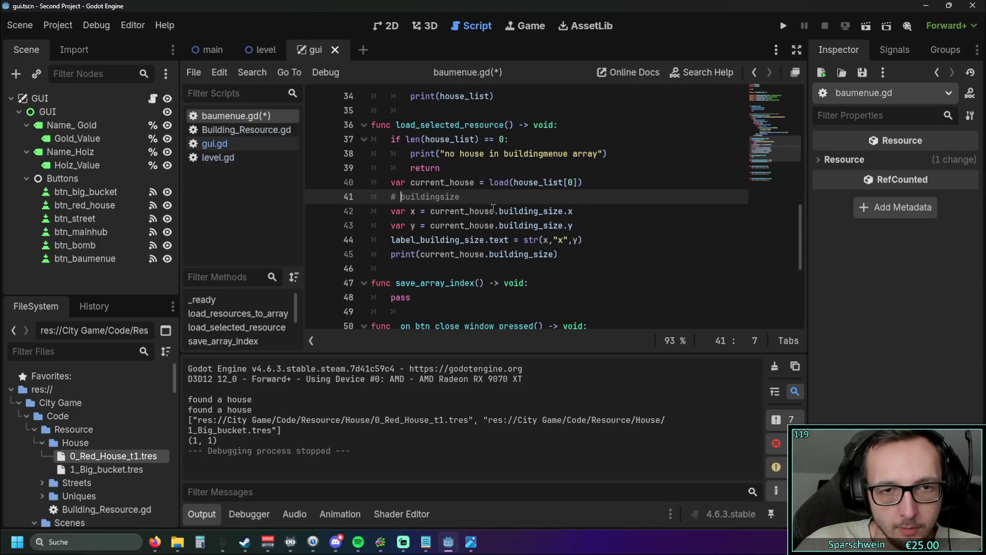
{"action": "left_click", "coordinate": [598, 239]}
{"action": "key", "text": "Return"}
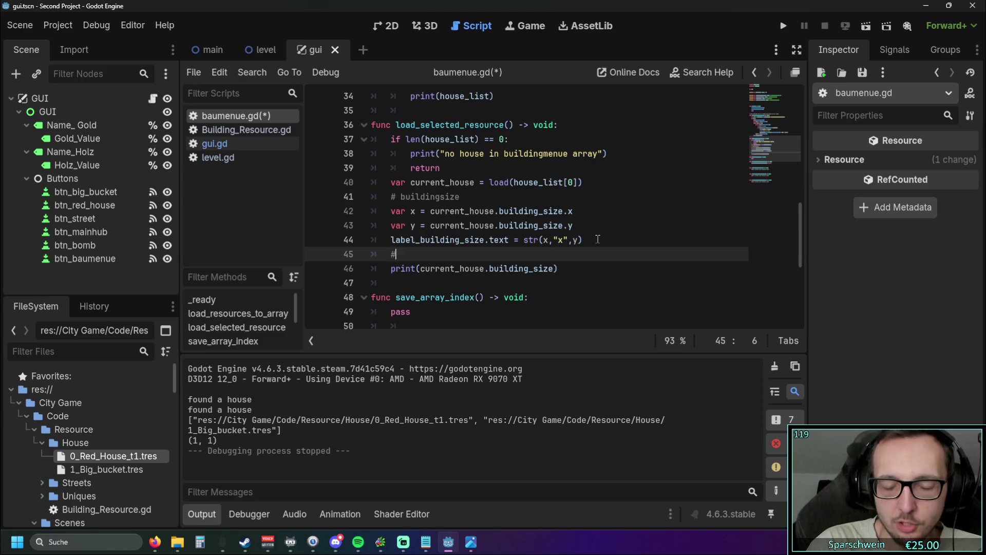
{"action": "scroll", "coordinate": [586, 231], "scroll_direction": "down", "scroll_amount": 1}
{"action": "type", "text": "#"}
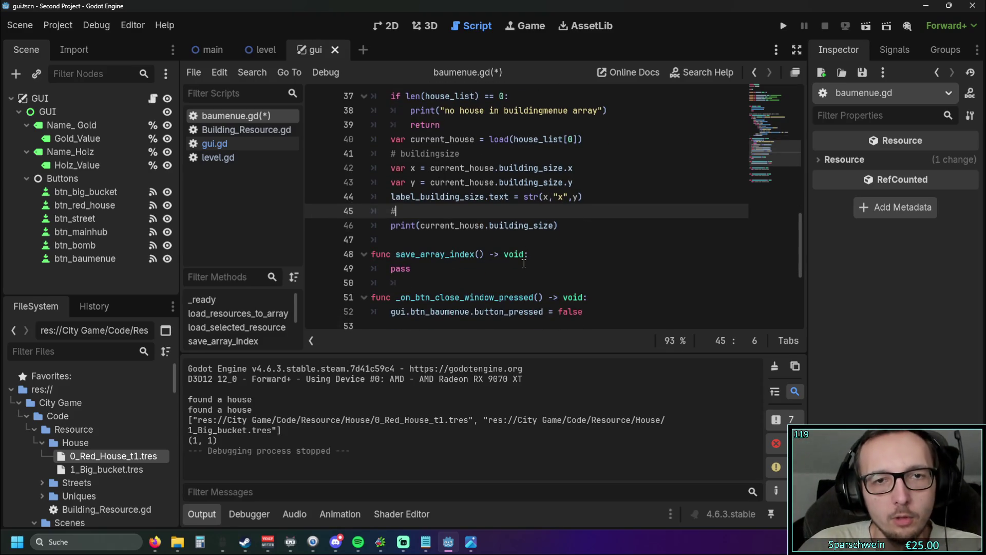
{"action": "left_click", "coordinate": [441, 153]}
{"action": "type", "text": "_"}
Write '# coin_cost' as the comment on line 45
{"action": "left_click", "coordinate": [431, 205]}
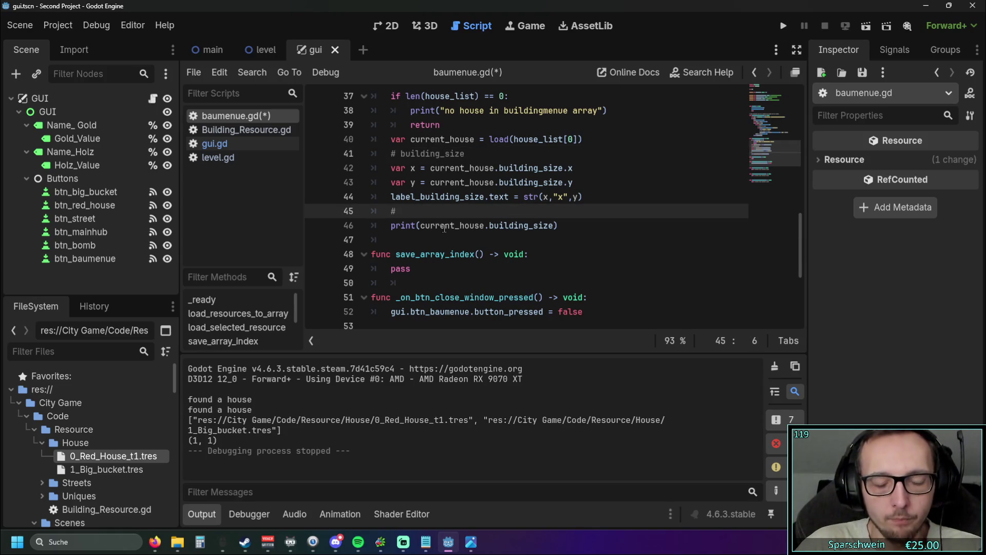
{"action": "scroll", "coordinate": [423, 240], "scroll_direction": "up", "scroll_amount": 1}
{"action": "scroll", "coordinate": [425, 246], "scroll_direction": "up", "scroll_amount": 8}
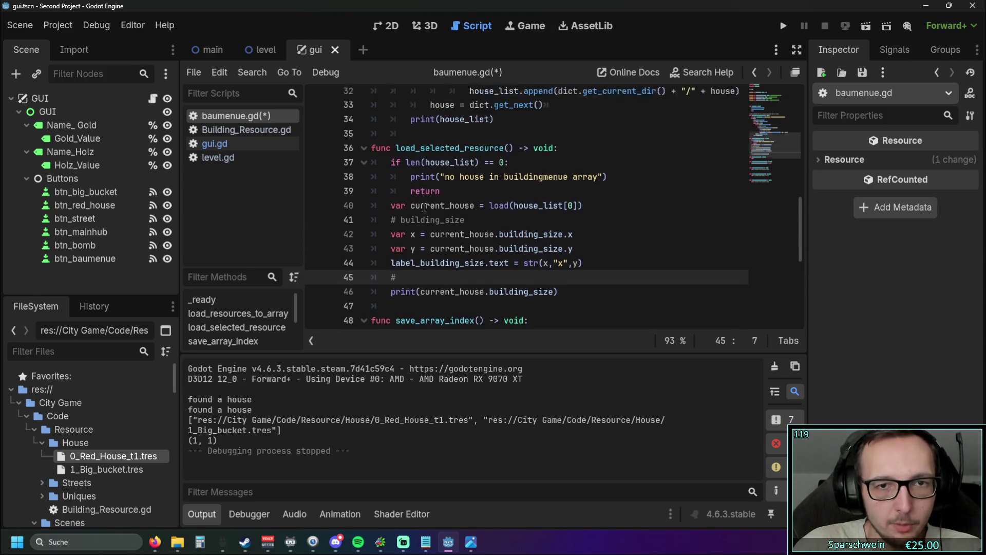
{"action": "scroll", "coordinate": [584, 194], "scroll_direction": "up", "scroll_amount": 3}
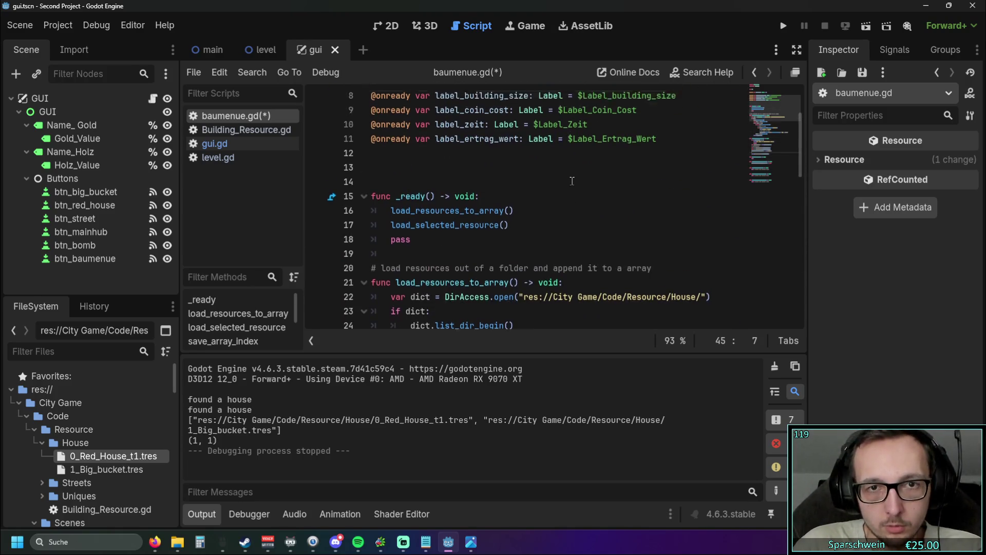
{"action": "scroll", "coordinate": [503, 179], "scroll_direction": "down", "scroll_amount": 7}
{"action": "scroll", "coordinate": [503, 178], "scroll_direction": "down", "scroll_amount": 5}
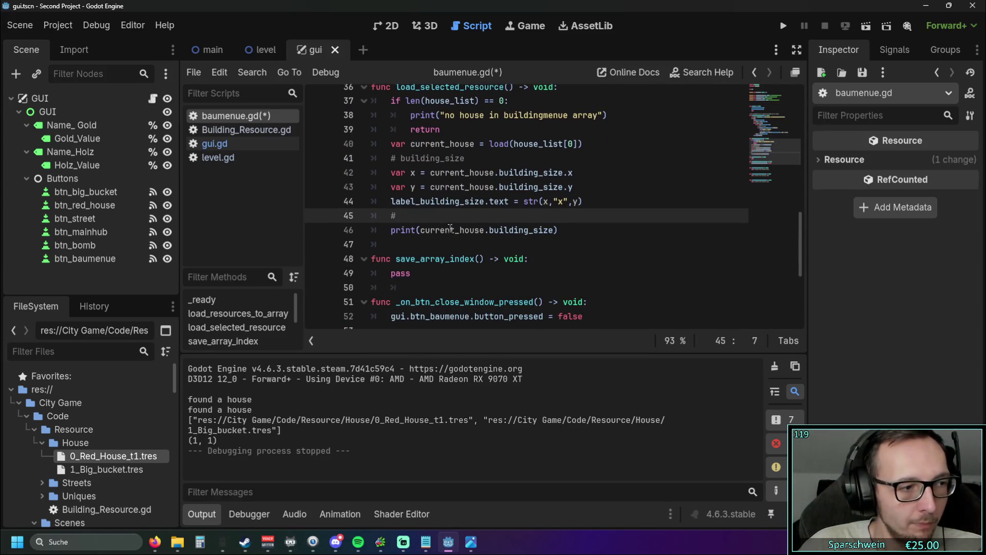
{"action": "type", "text": "coin"}
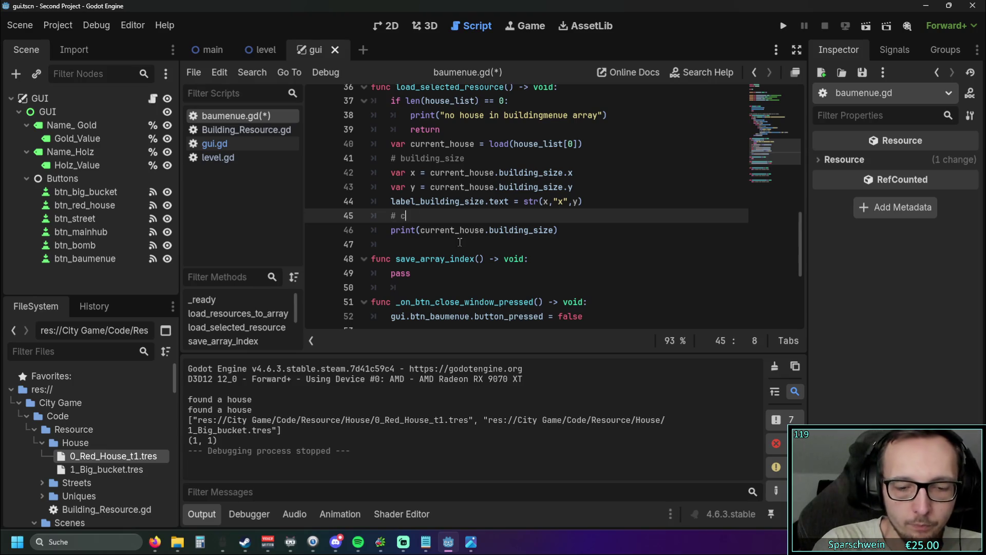
{"action": "type", "text": "_cost"}
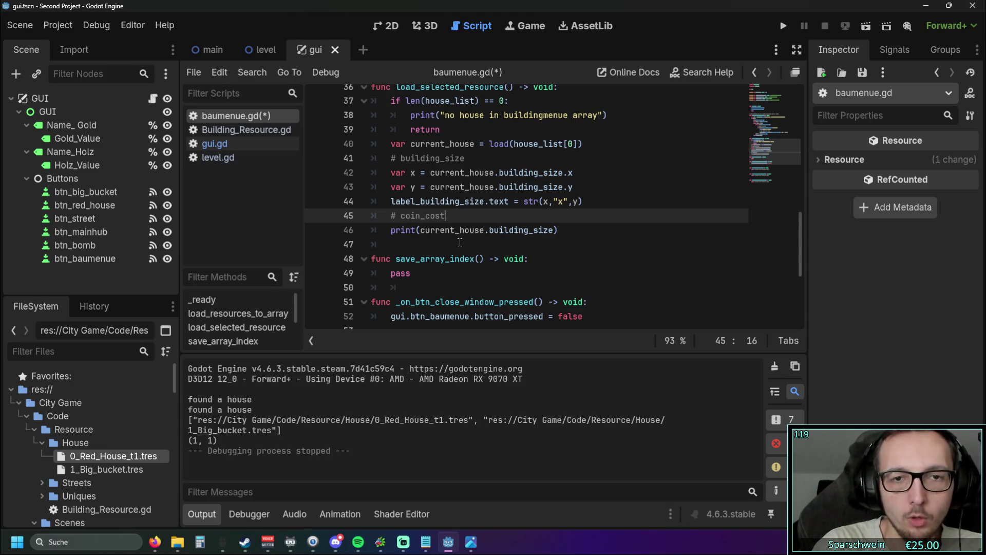
{"action": "left_click", "coordinate": [457, 242]}
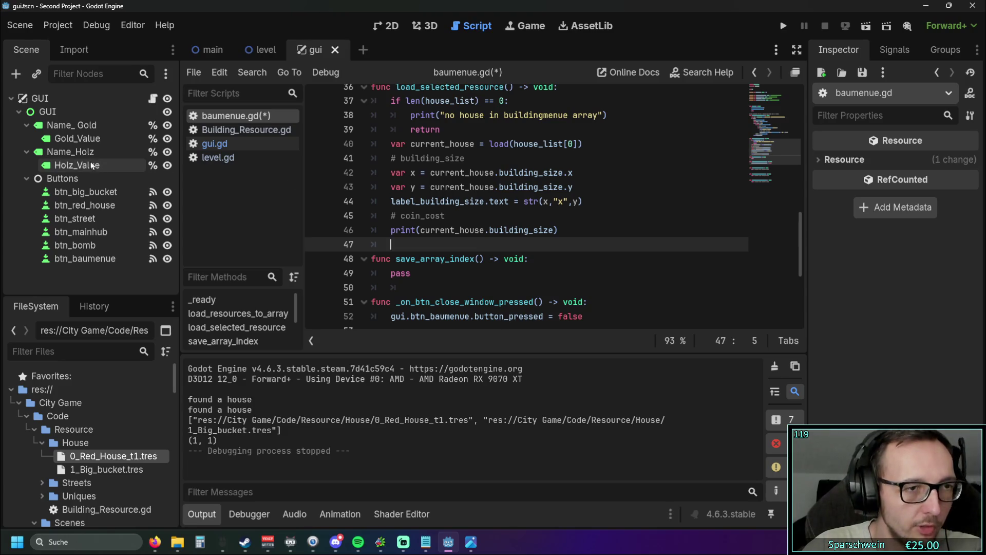
Change the comment to '# building_cost' to match Building_Resource.gd, with a blank line below
{"action": "left_click", "coordinate": [233, 135]}
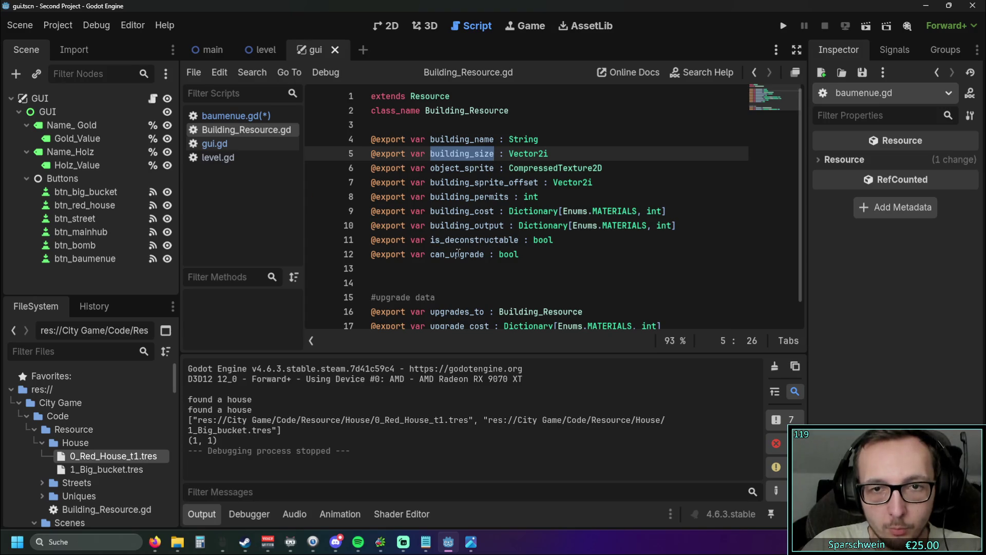
{"action": "double_click", "coordinate": [493, 211]}
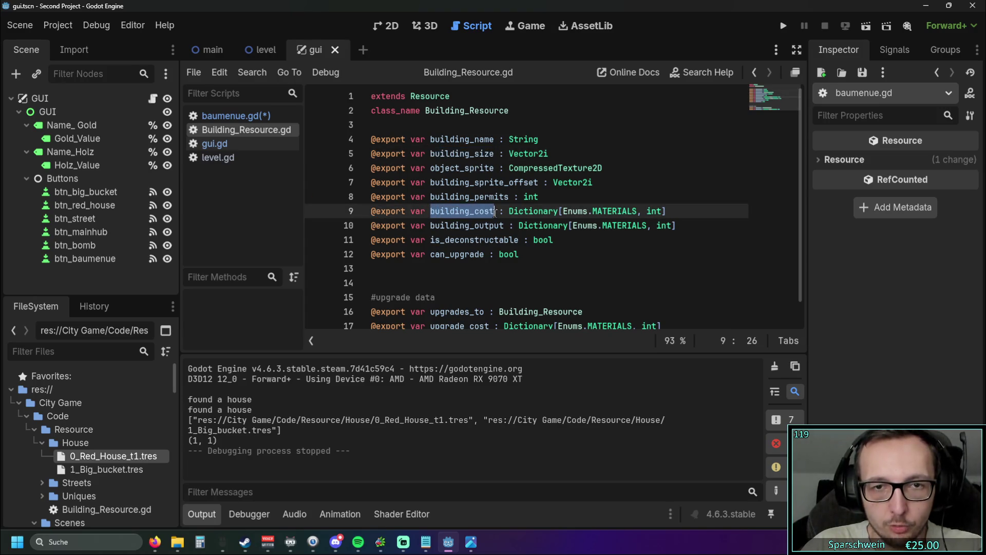
{"action": "left_click", "coordinate": [236, 116]}
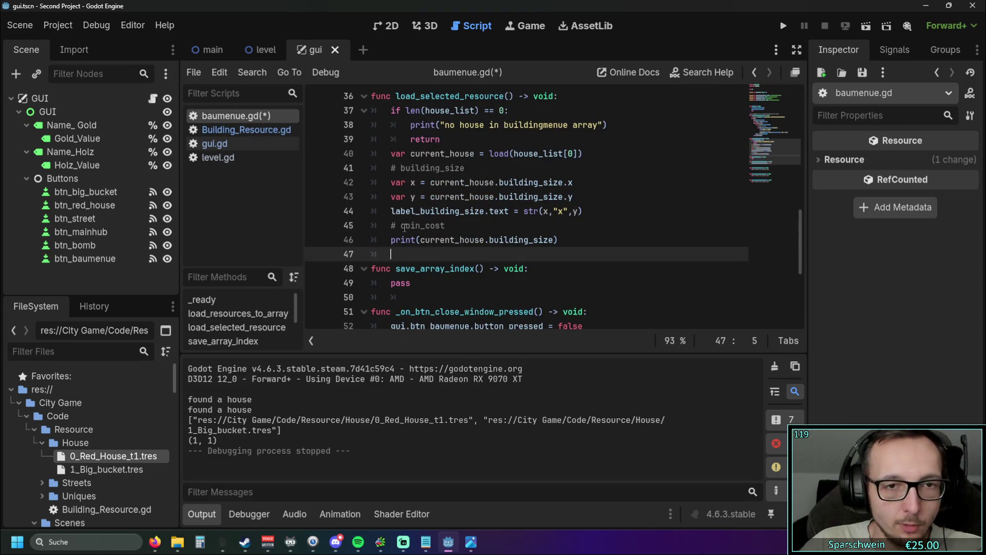
{"action": "left_click_drag", "start_coordinate": [402, 225], "coordinate": [447, 226]}
{"action": "type", "text": "building_cost"}
{"action": "left_click", "coordinate": [457, 254]}
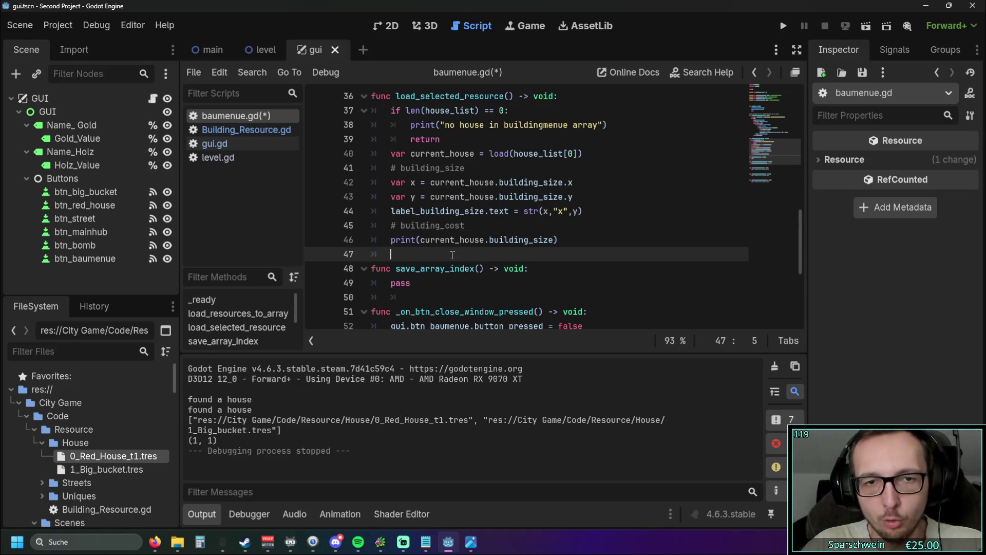
{"action": "left_click", "coordinate": [481, 225]}
{"action": "key", "text": "Return"}
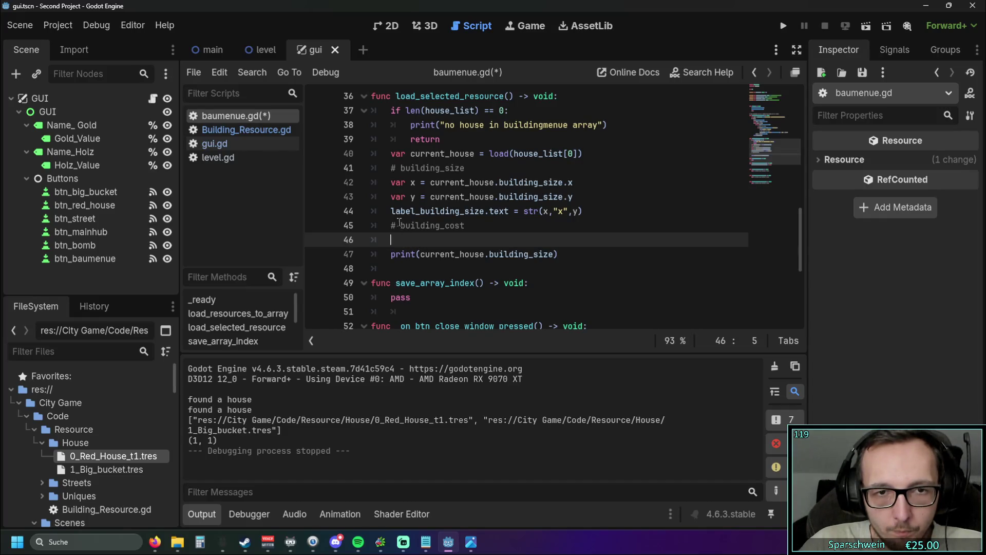
{"action": "scroll", "coordinate": [400, 222], "scroll_direction": "up", "scroll_amount": 3}
{"action": "scroll", "coordinate": [418, 246], "scroll_direction": "up", "scroll_amount": 8}
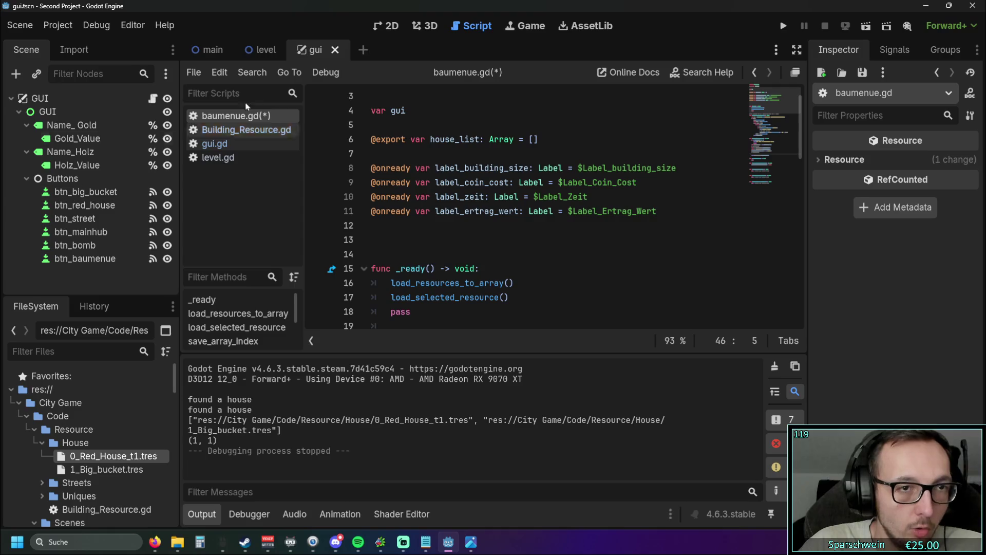
{"action": "left_click", "coordinate": [241, 142]}
Compare baumenue.gd, gui.gd and level.gd, settling on Building_Resource.gd's exported building_cost Dictionary
{"action": "left_click", "coordinate": [229, 117]}
{"action": "left_click", "coordinate": [230, 157]}
{"action": "left_click", "coordinate": [238, 145]}
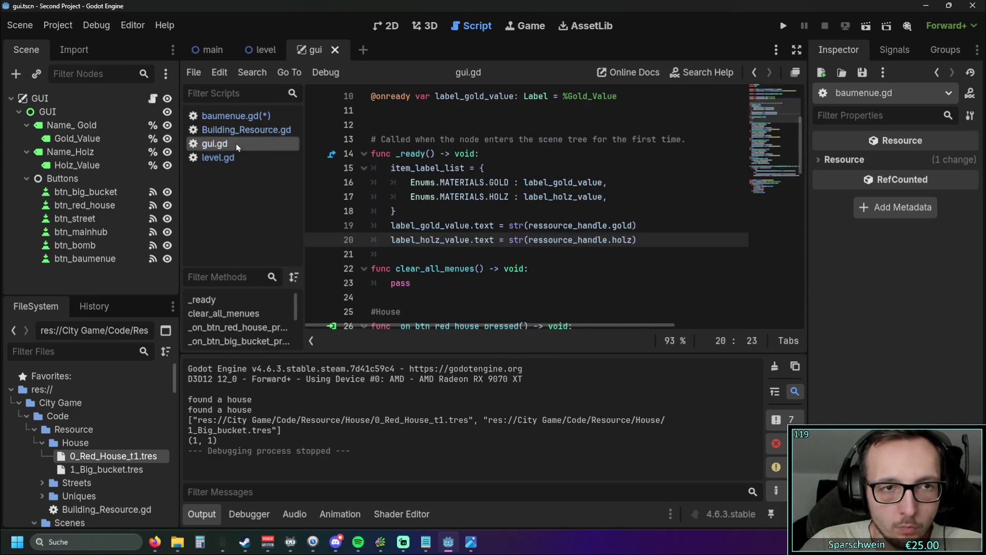
{"action": "left_click", "coordinate": [232, 116]}
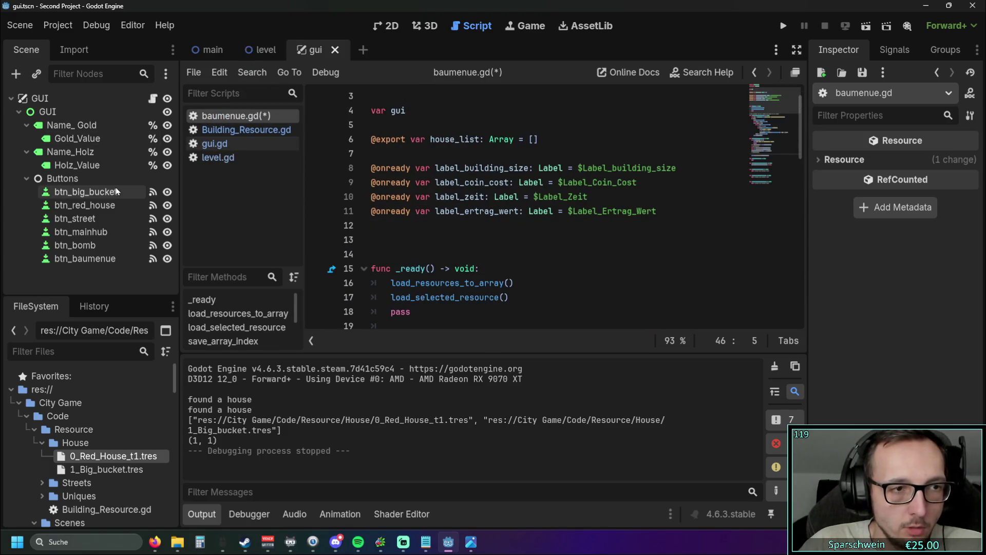
{"action": "left_click", "coordinate": [242, 130]}
{"action": "left_click", "coordinate": [244, 119]}
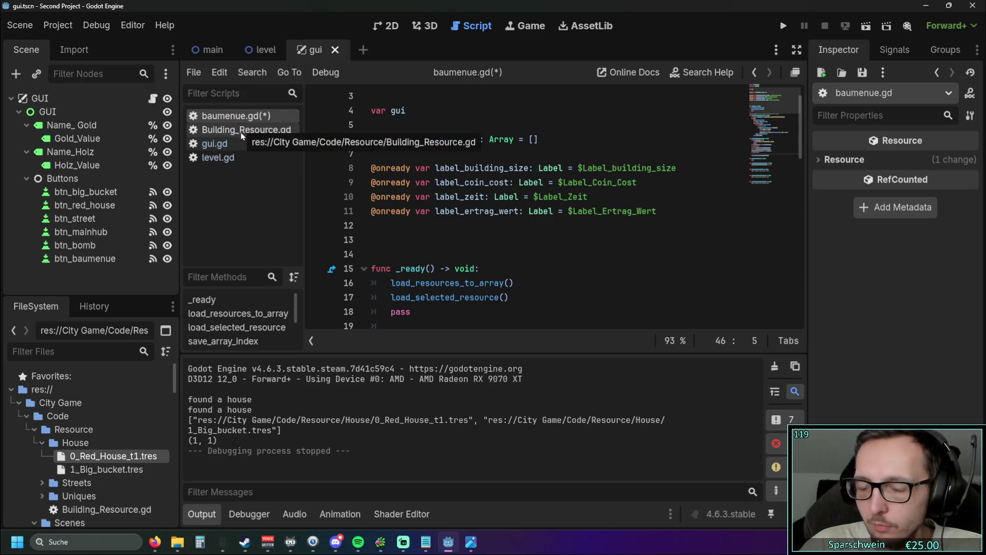
{"action": "left_click", "coordinate": [221, 130]}
{"action": "left_click", "coordinate": [247, 119]}
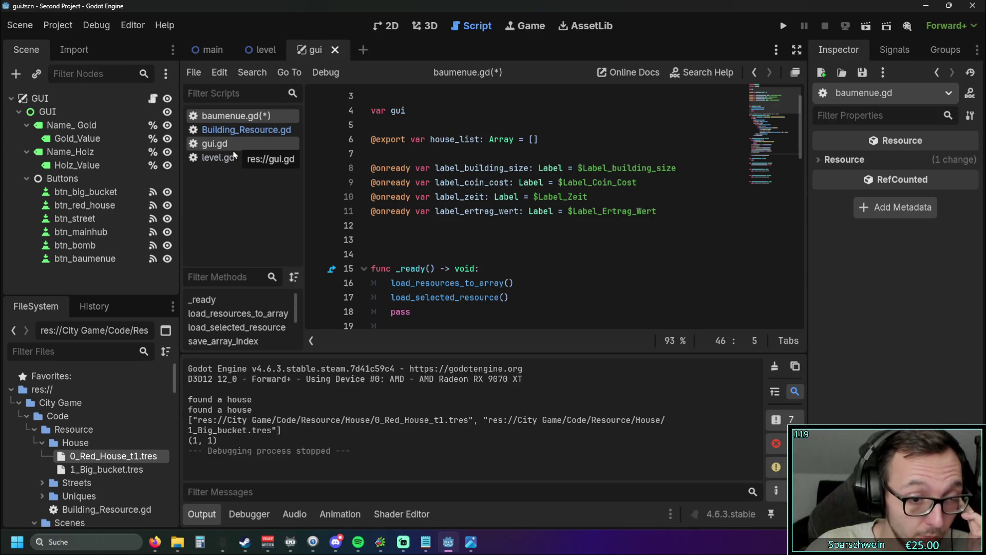
{"action": "left_click", "coordinate": [241, 129]}
{"action": "left_click", "coordinate": [226, 143]}
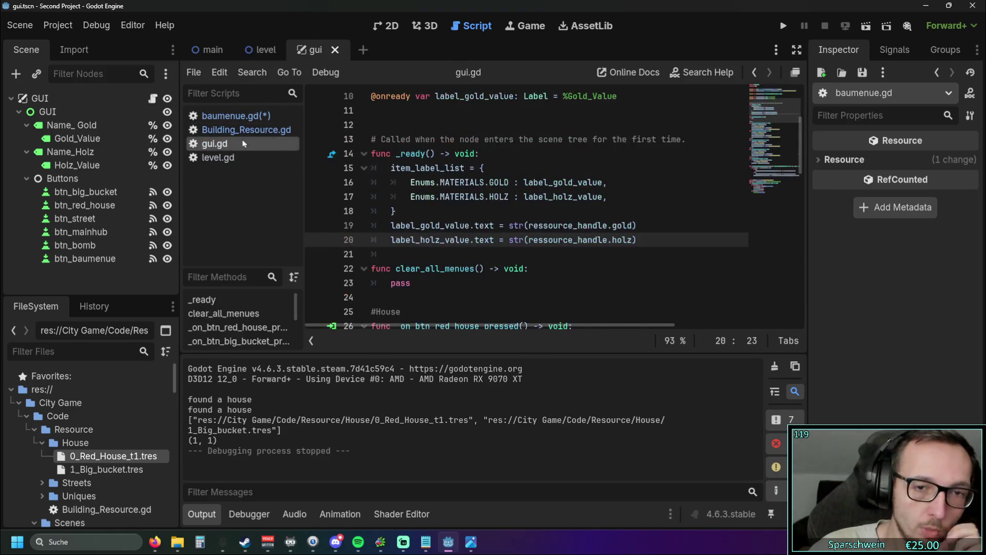
{"action": "left_click", "coordinate": [249, 120]}
{"action": "left_click", "coordinate": [241, 129]}
{"action": "left_click", "coordinate": [221, 144]}
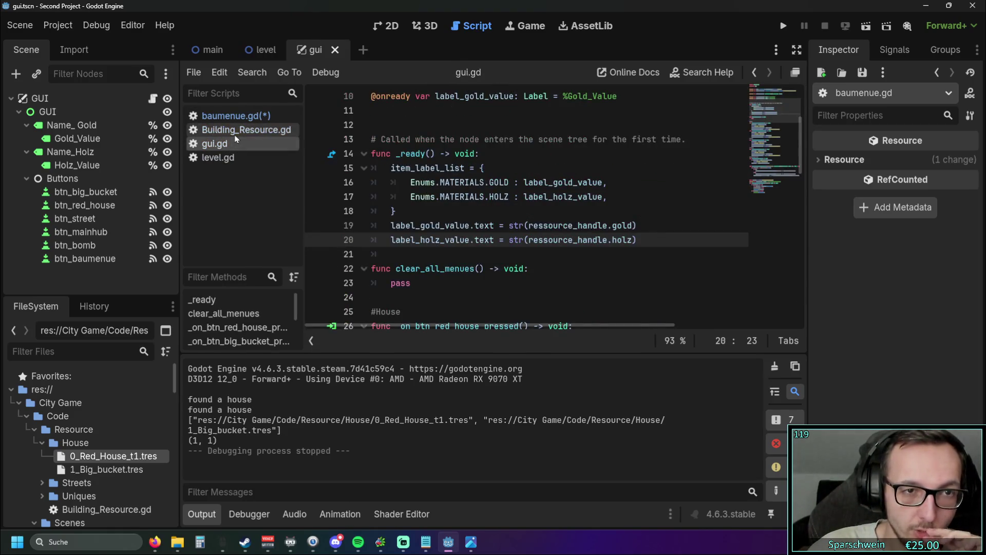
{"action": "left_click", "coordinate": [238, 128]}
{"action": "left_click", "coordinate": [236, 117]}
{"action": "left_click", "coordinate": [231, 131]}
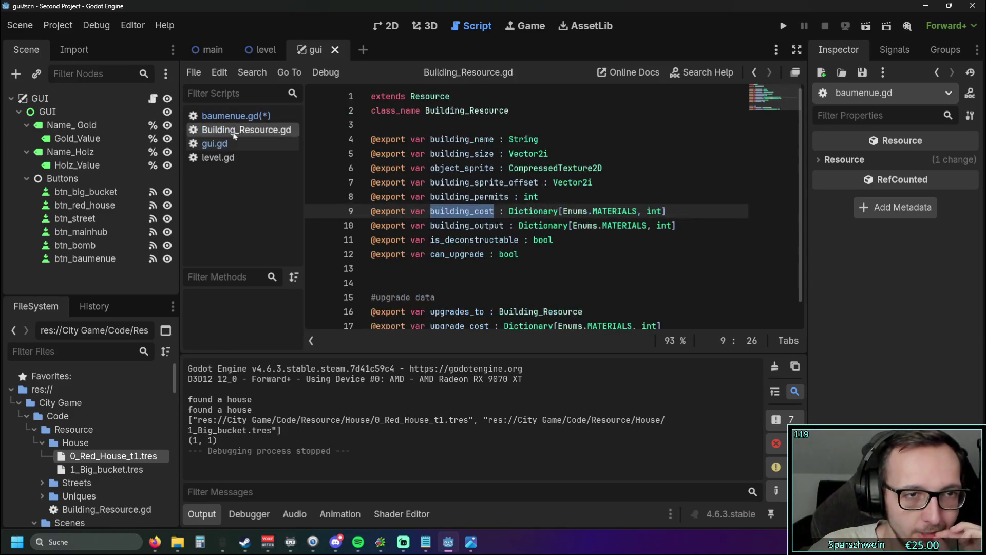
{"action": "left_click", "coordinate": [232, 118]}
{"action": "left_click", "coordinate": [230, 131]}
{"action": "left_click", "coordinate": [221, 144]}
{"action": "left_click", "coordinate": [231, 119]}
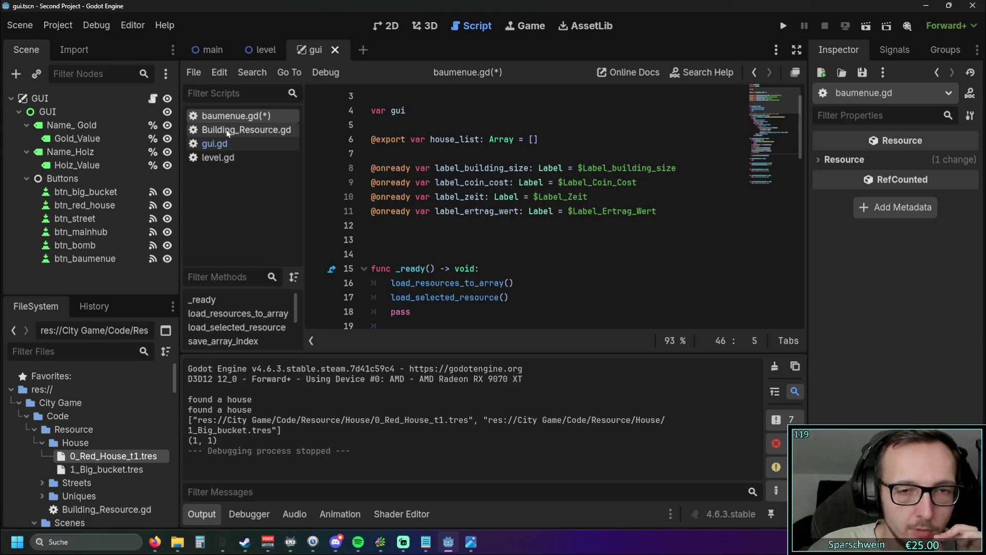
{"action": "left_click", "coordinate": [228, 132]}
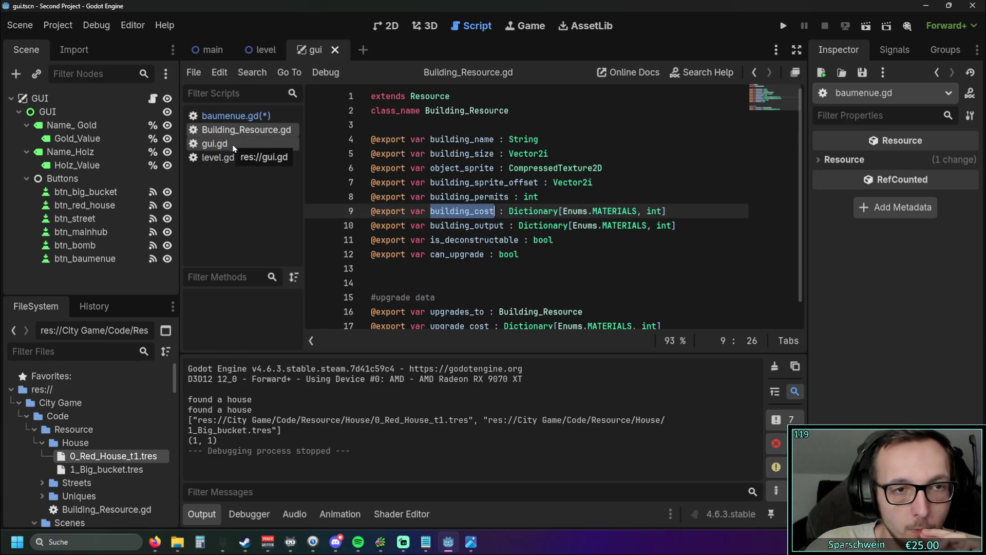
{"action": "left_click", "coordinate": [233, 145]}
{"action": "left_click", "coordinate": [234, 157]}
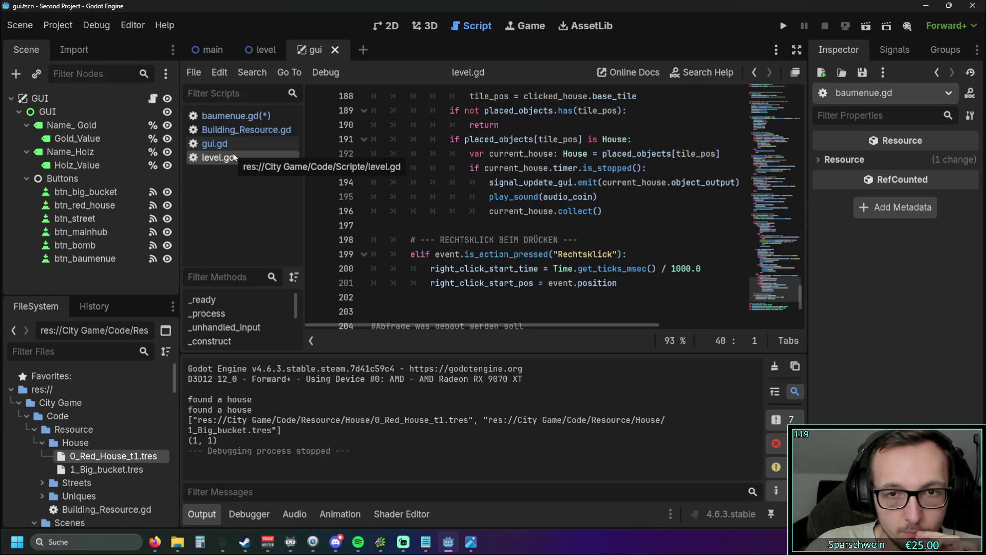
{"action": "left_click", "coordinate": [222, 131]}
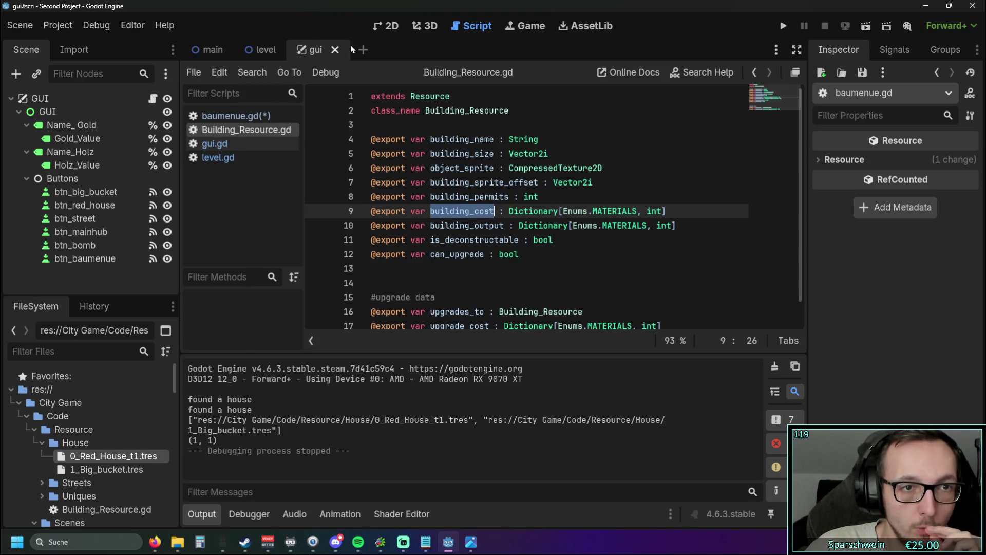
{"action": "scroll", "coordinate": [103, 397], "scroll_direction": "down", "scroll_amount": 3}
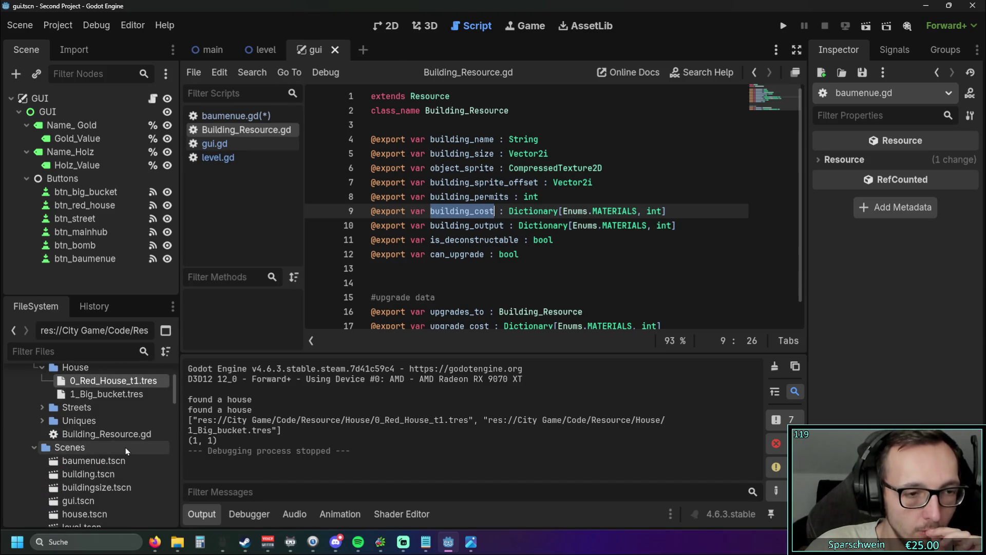
{"action": "scroll", "coordinate": [126, 451], "scroll_direction": "down", "scroll_amount": 6}
{"action": "scroll", "coordinate": [123, 451], "scroll_direction": "up", "scroll_amount": 4}
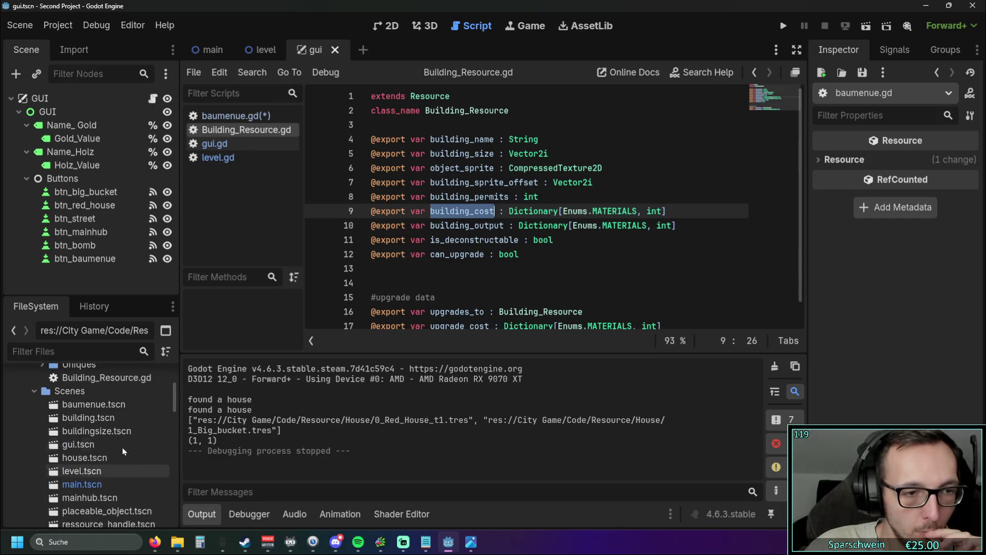
Open the baumenue scene and rename the Label_Coin_Cost node to Label_building_cost
{"action": "double_click", "coordinate": [116, 405]}
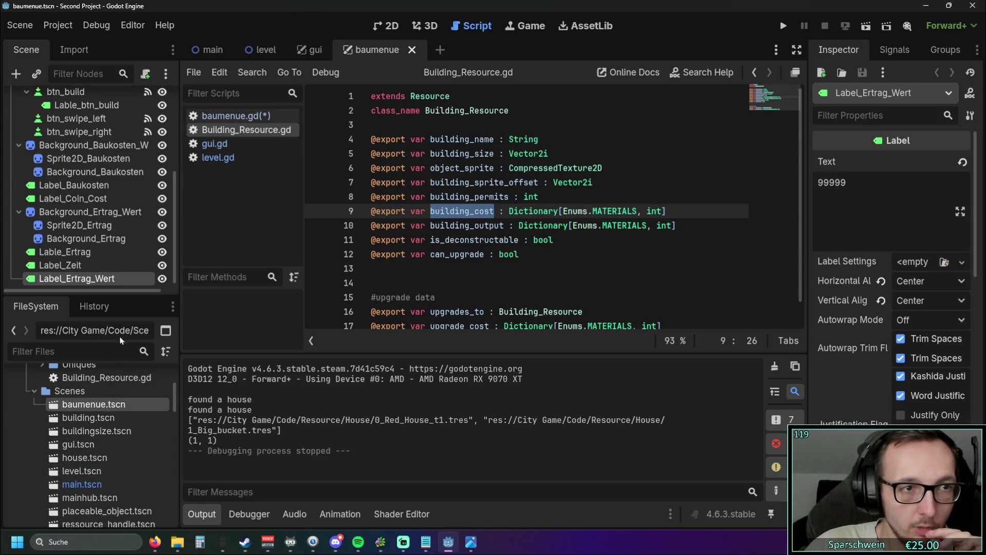
{"action": "scroll", "coordinate": [77, 238], "scroll_direction": "up", "scroll_amount": 5}
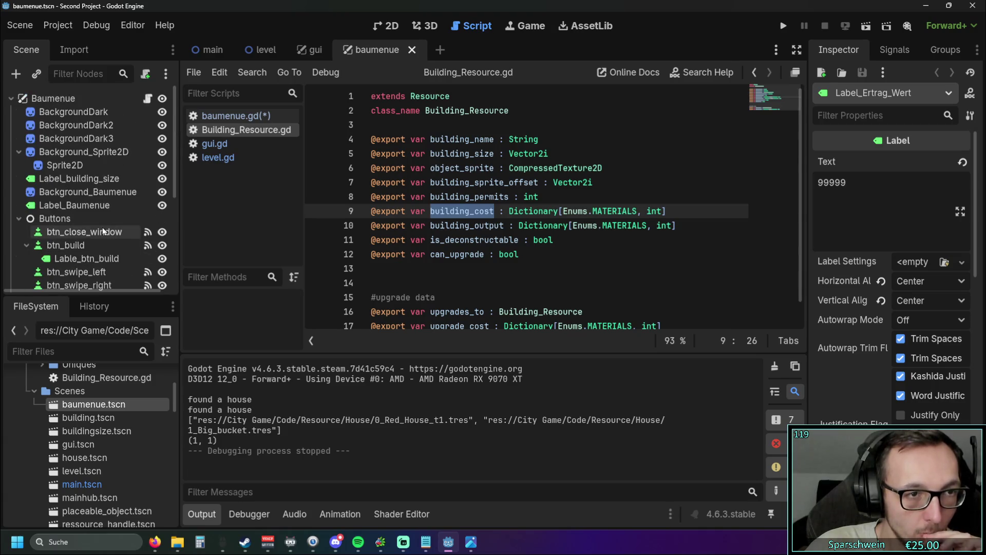
{"action": "scroll", "coordinate": [107, 181], "scroll_direction": "down", "scroll_amount": 5}
{"action": "left_click", "coordinate": [98, 193]}
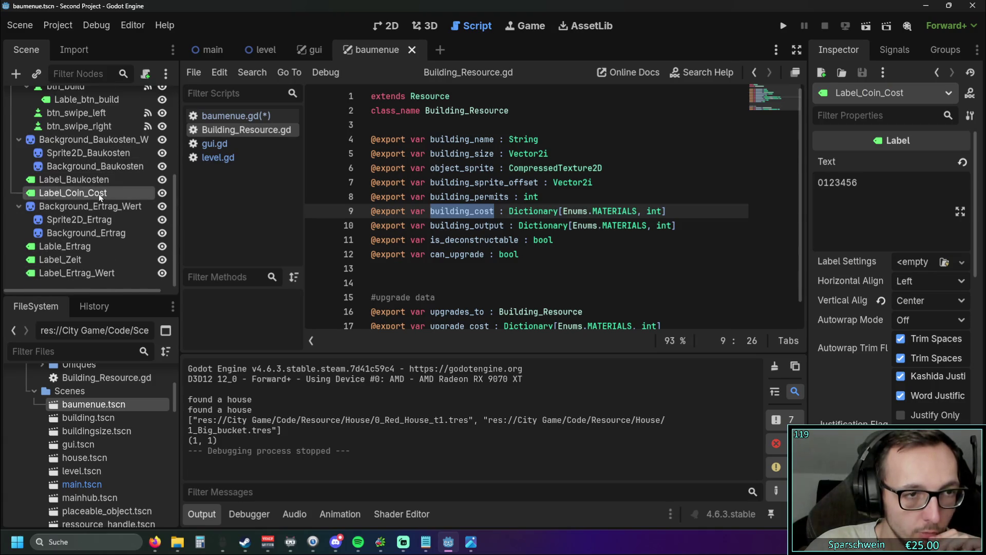
{"action": "left_click", "coordinate": [98, 193]}
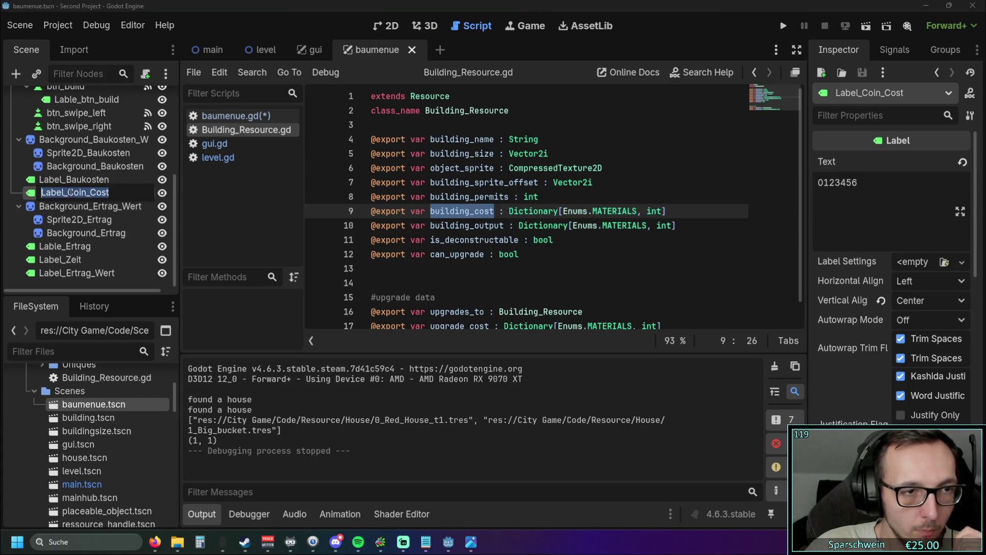
{"action": "key", "text": "End"}
{"action": "key", "text": "BackSpace"}
{"action": "key", "text": "BackSpace"}
{"action": "key", "text": "BackSpace"}
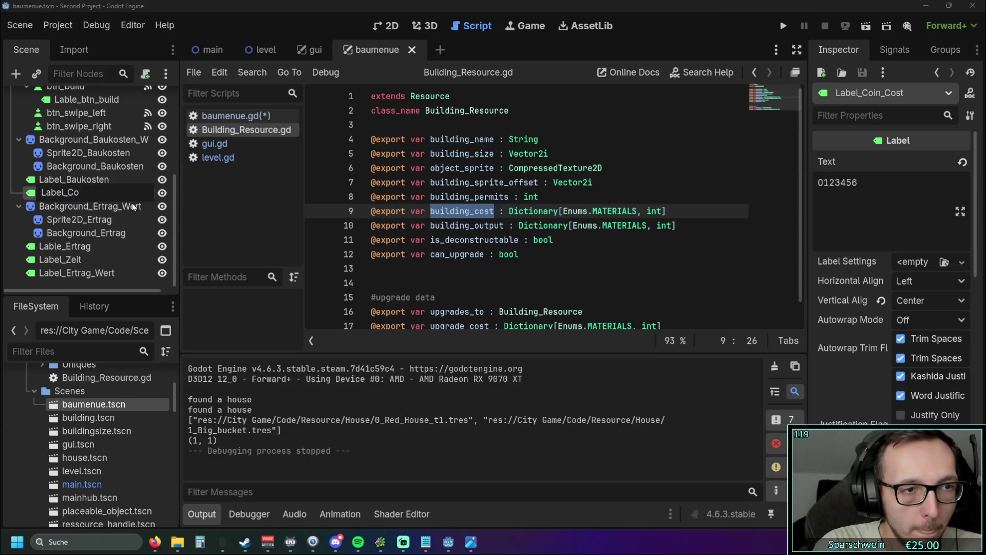
{"action": "type", "text": "building_"}
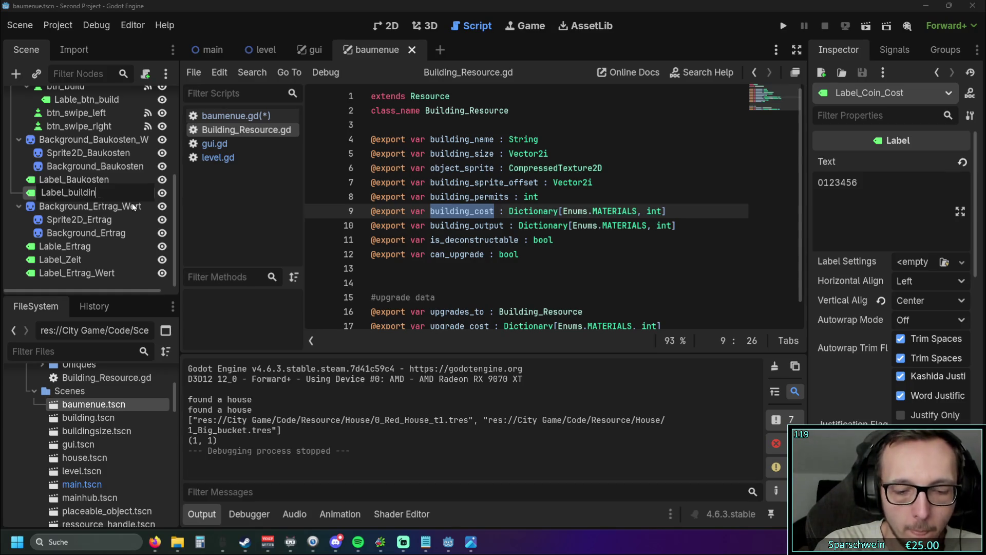
{"action": "type", "text": "cost"}
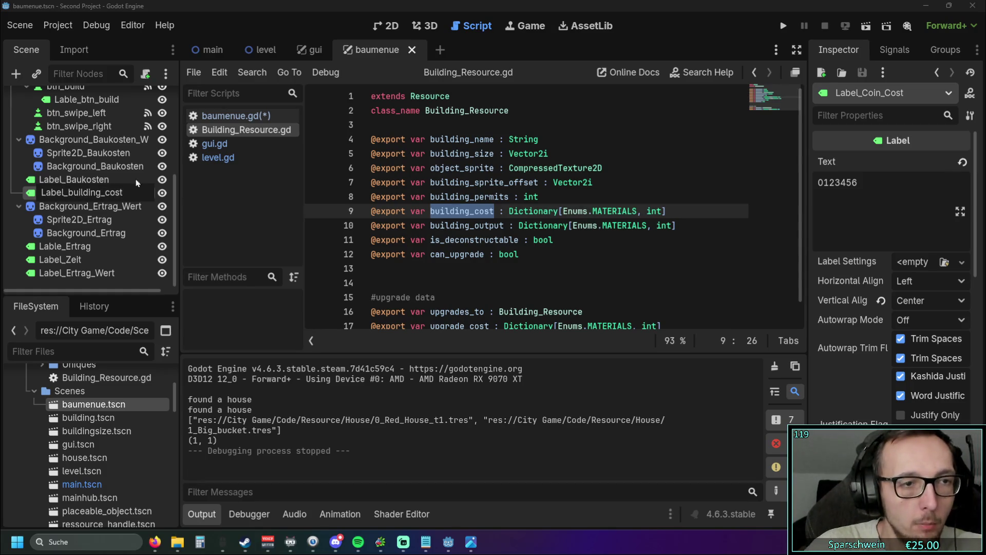
{"action": "key", "text": "Return"}
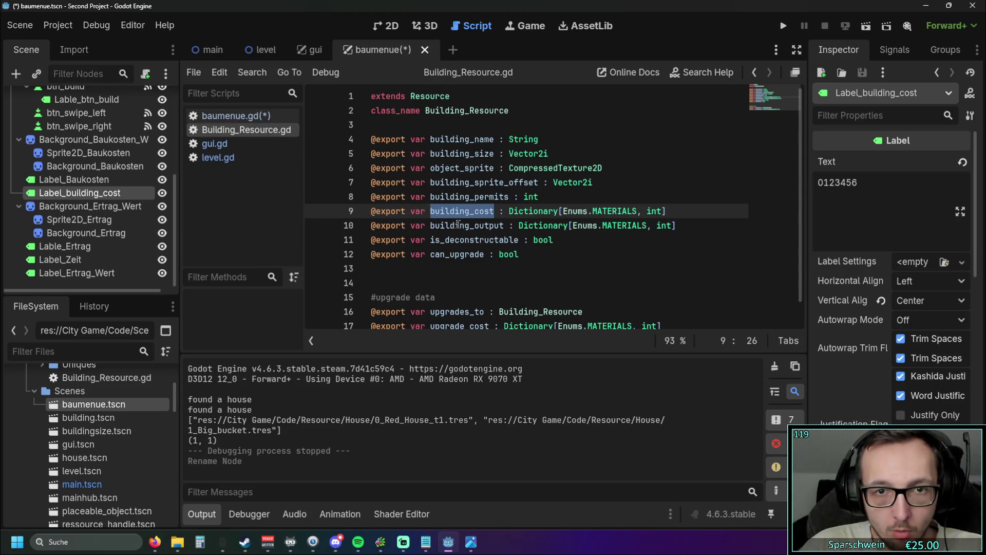
{"action": "left_click", "coordinate": [242, 116]}
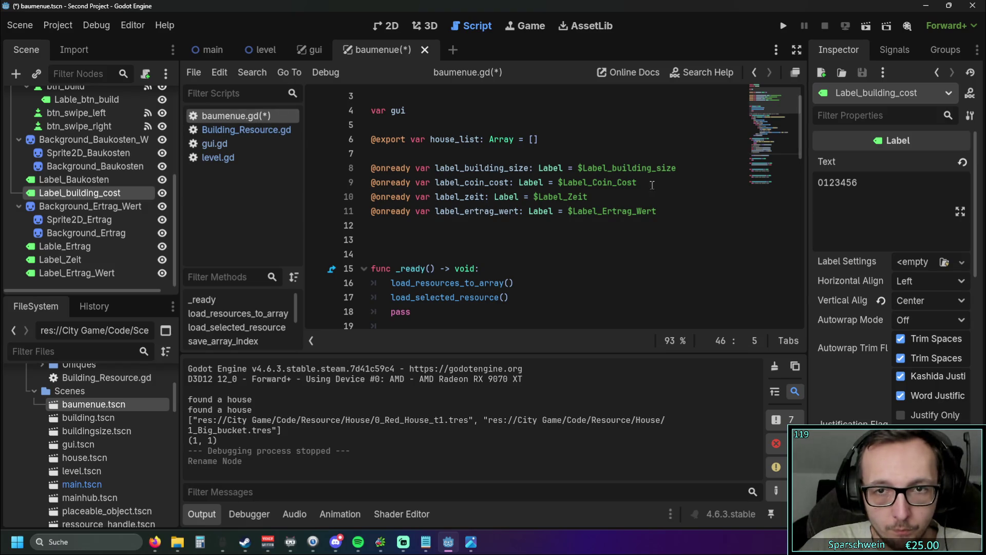
{"action": "left_click_drag", "start_coordinate": [652, 185], "coordinate": [314, 184]}
{"action": "key", "text": "BackSpace"}
{"action": "left_click_drag", "start_coordinate": [82, 195], "coordinate": [502, 183]}
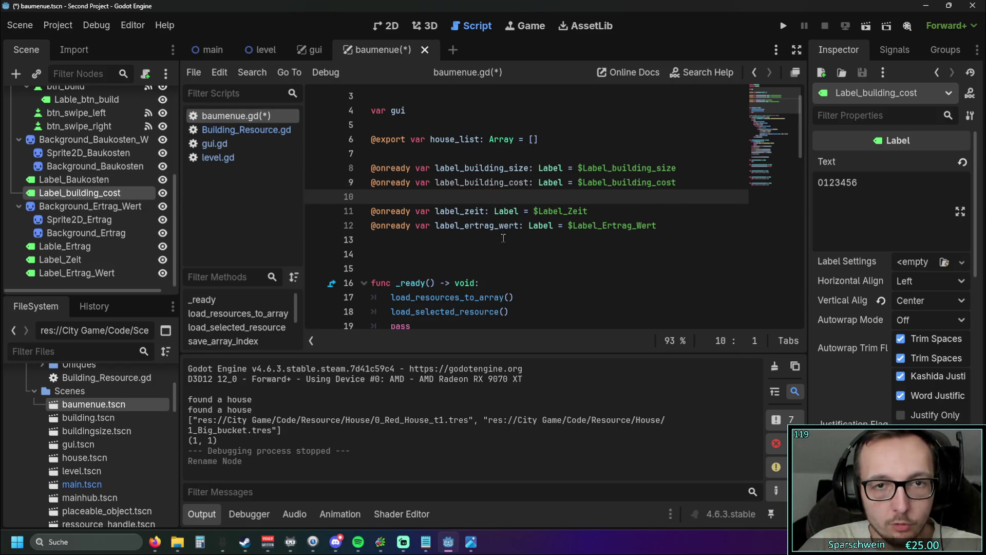
{"action": "left_click", "coordinate": [472, 239]}
Start writing label_building_cost.text = str() under the building_cost comment
{"action": "scroll", "coordinate": [520, 191], "scroll_direction": "down", "scroll_amount": 4}
{"action": "scroll", "coordinate": [520, 190], "scroll_direction": "up", "scroll_amount": 4}
{"action": "scroll", "coordinate": [509, 189], "scroll_direction": "down", "scroll_amount": 10}
{"action": "left_click", "coordinate": [465, 225]}
{"action": "left_click", "coordinate": [424, 242]}
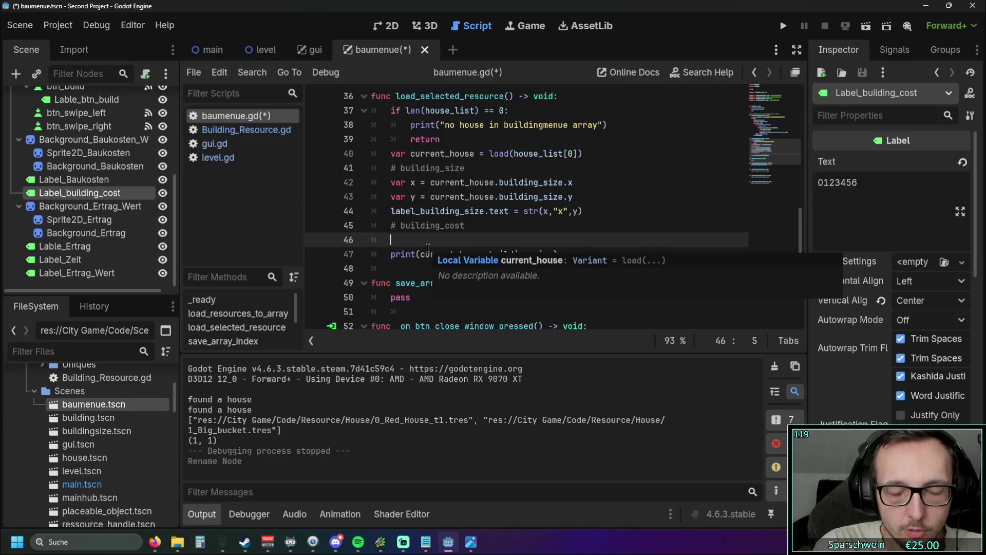
{"action": "type", "text": "lab"}
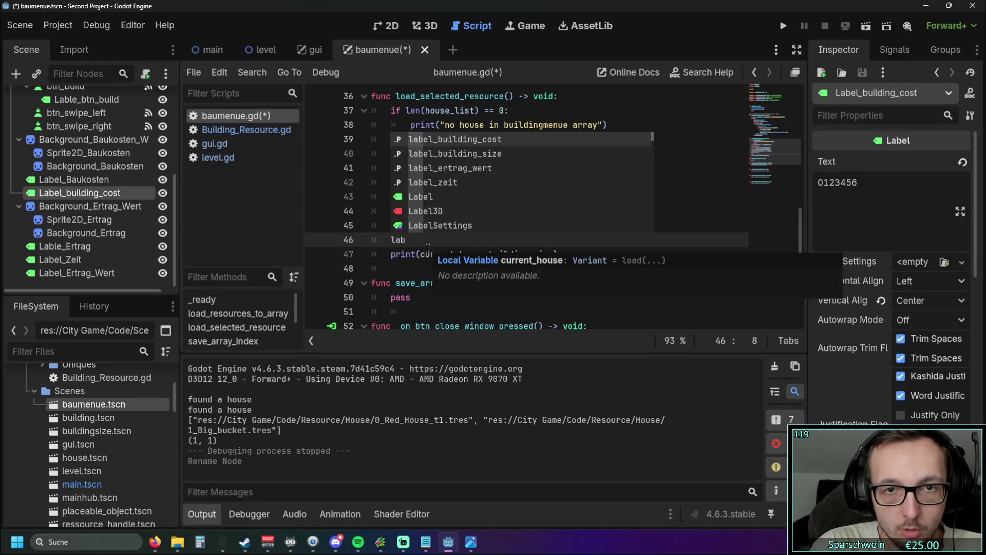
{"action": "key", "text": "Return"}
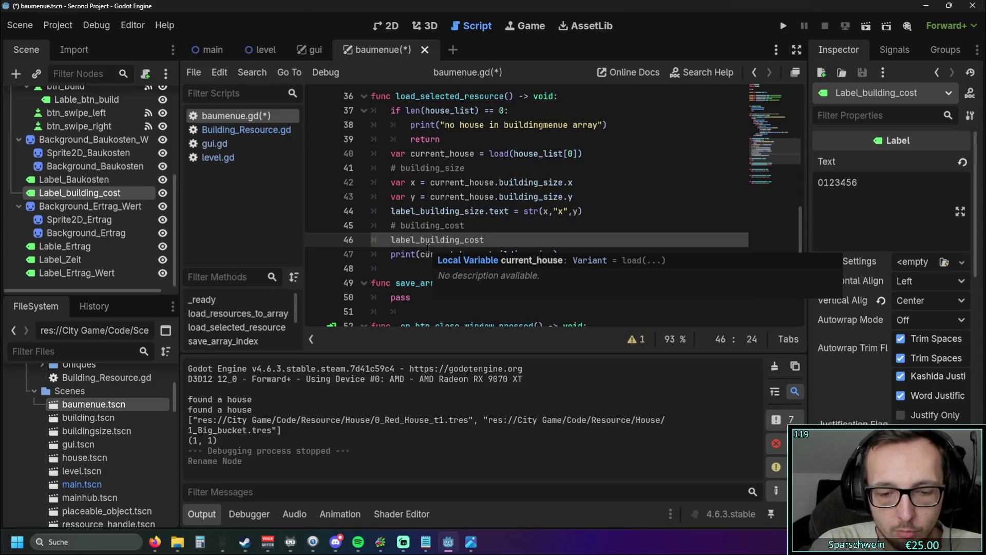
{"action": "type", "text": ".text ="}
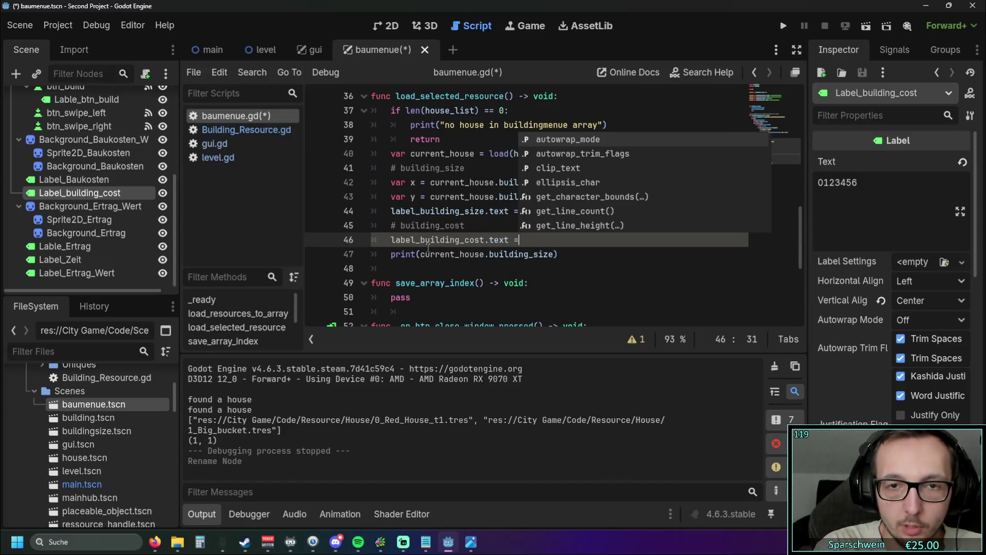
{"action": "type", "text": " str("}
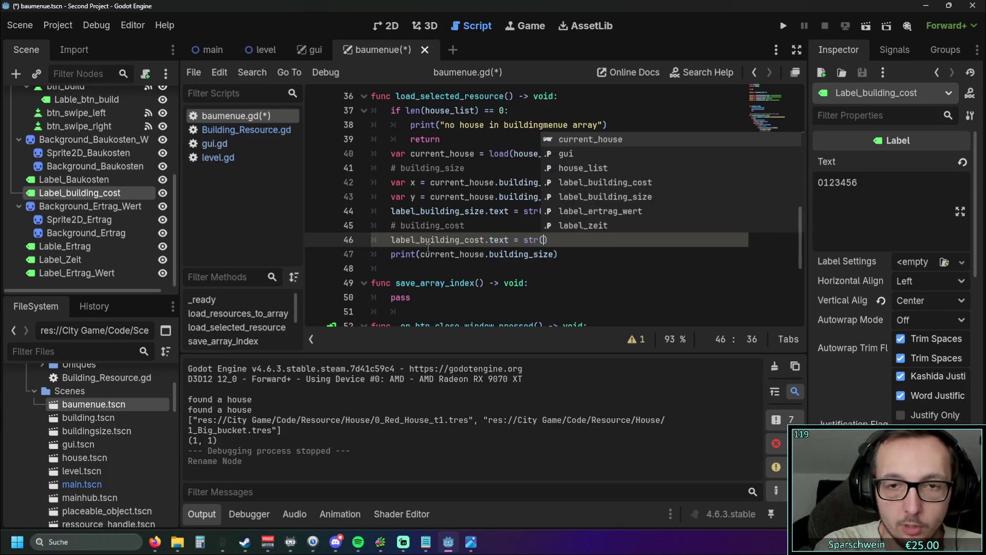
Fill str() with current_house.building_cost, copied from the print line and edited
{"action": "left_click", "coordinate": [433, 261]}
{"action": "left_click_drag", "start_coordinate": [421, 253], "coordinate": [554, 254]}
{"action": "key", "text": "ctrl+c"}
{"action": "left_click", "coordinate": [551, 241]}
{"action": "key", "text": "ctrl+v"}
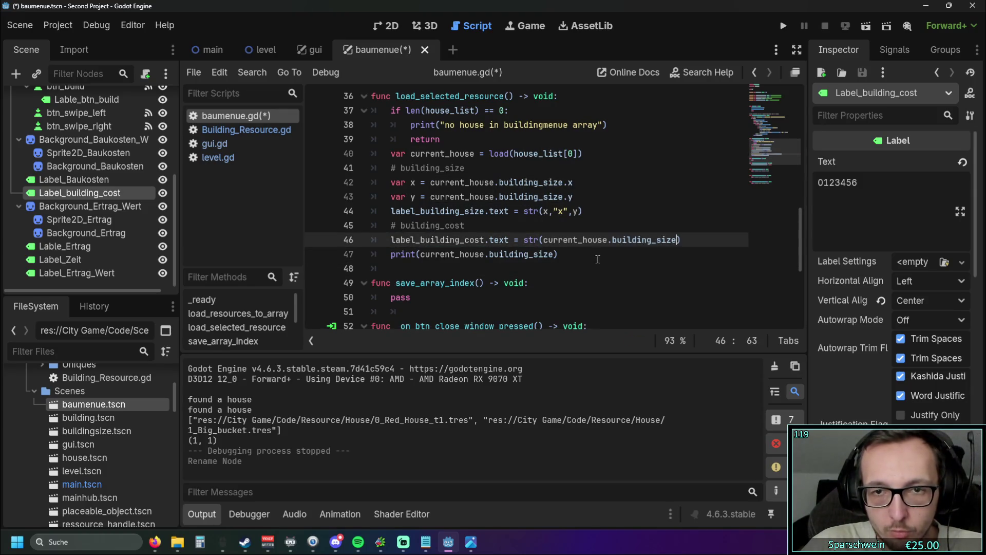
{"action": "left_click_drag", "start_coordinate": [658, 240], "coordinate": [677, 242]}
{"action": "type", "text": "cost"}
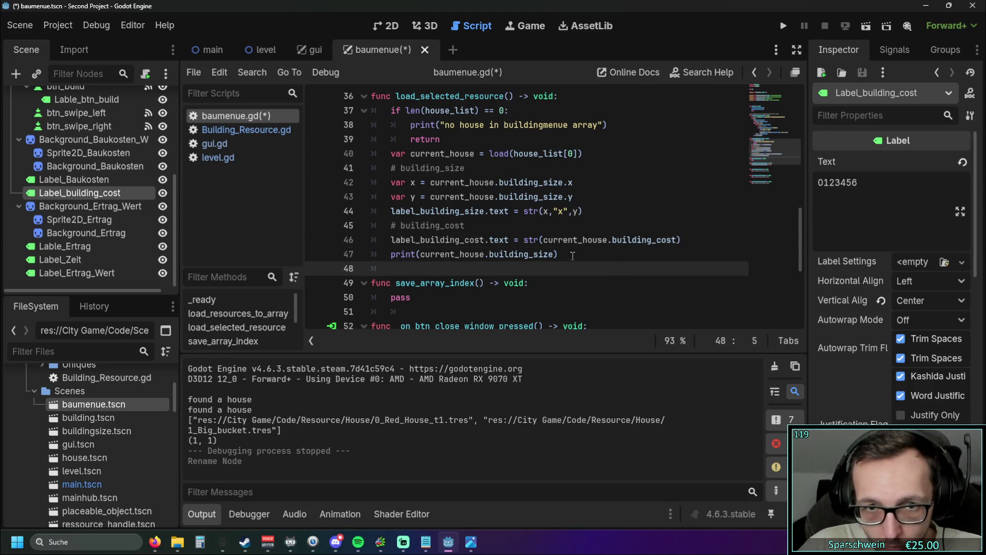
Delete the leftover print line, add blank lines, and run the project
{"action": "left_click_drag", "start_coordinate": [573, 256], "coordinate": [335, 260]}
{"action": "key", "text": "BackSpace"}
{"action": "left_click", "coordinate": [700, 242]}
{"action": "key", "text": "Return"}
{"action": "key", "text": "Down"}
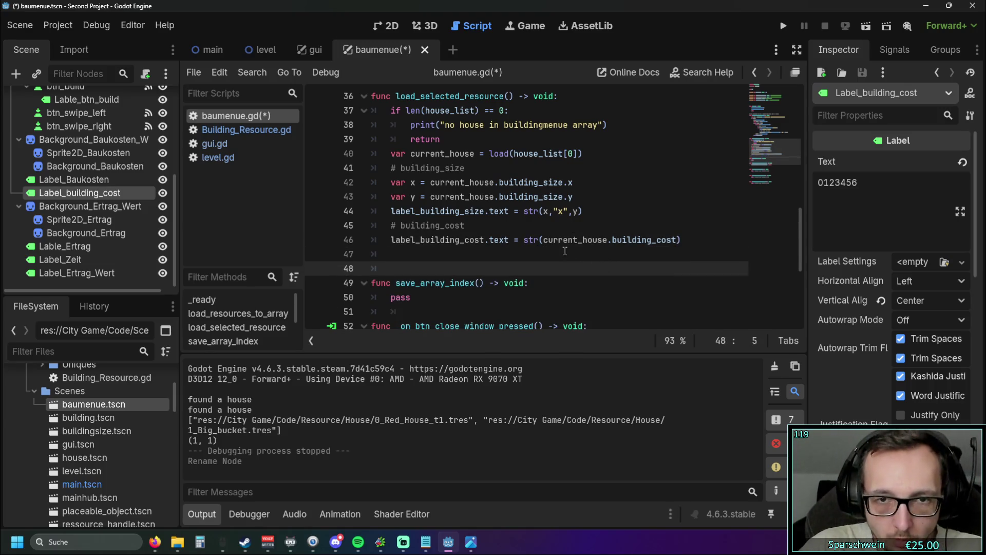
{"action": "left_click", "coordinate": [783, 26]}
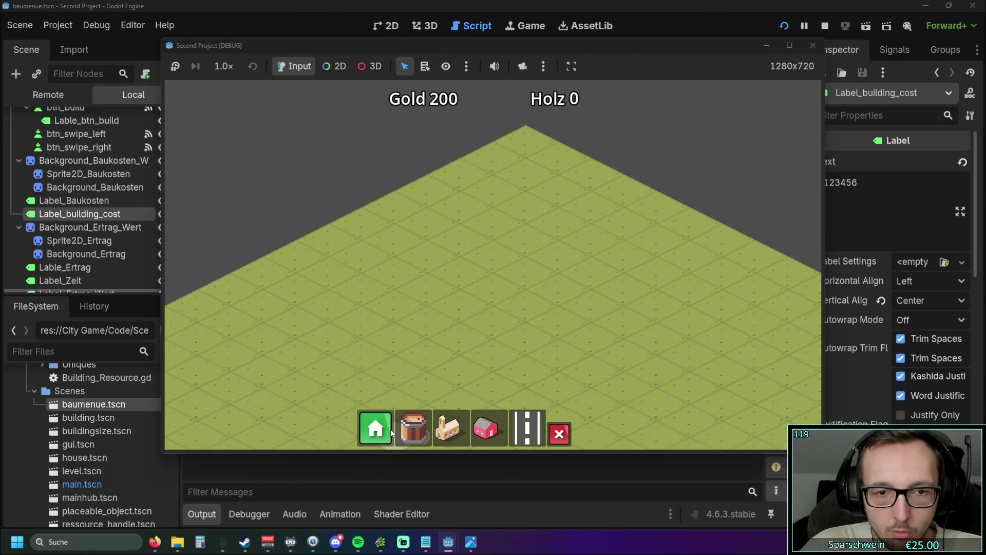
Open the in-game build menu showing cost { 0: 10 }, close it, and stop the game
{"action": "left_click", "coordinate": [389, 429]}
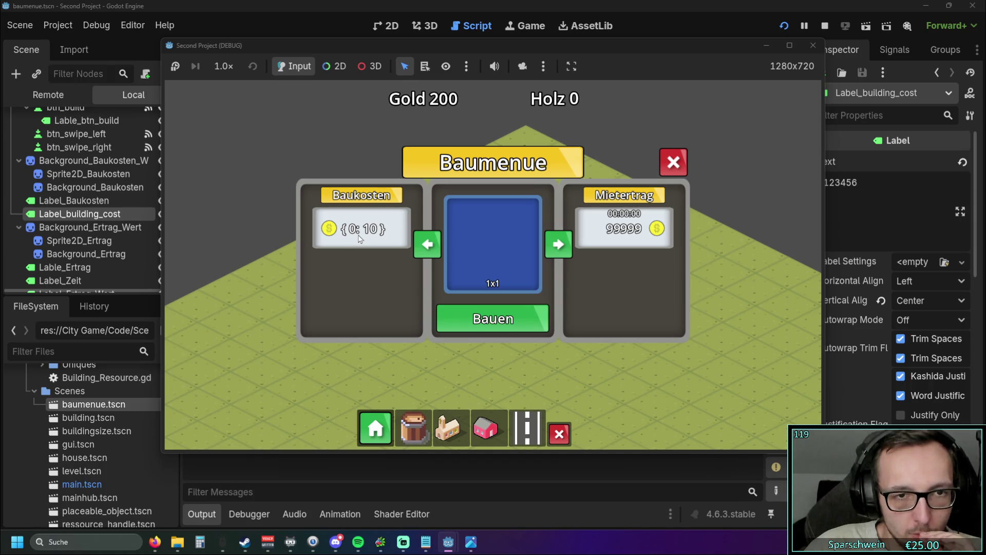
{"action": "left_click", "coordinate": [675, 161]}
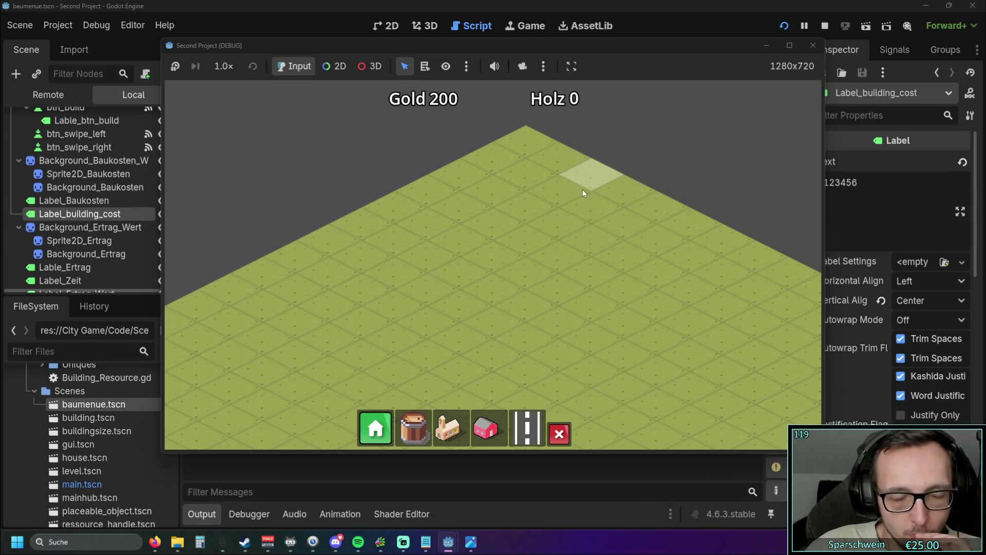
{"action": "left_click", "coordinate": [810, 46]}
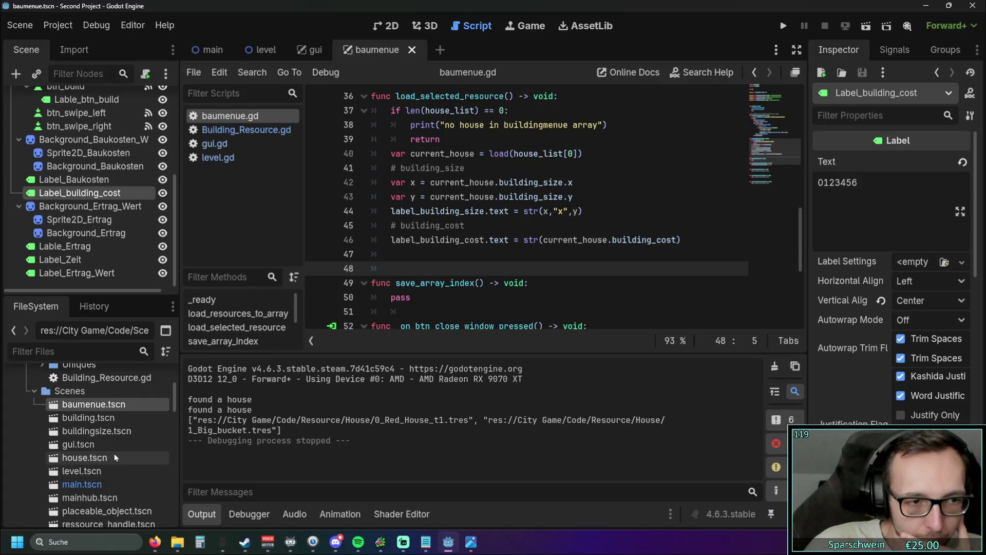
Select Resource/House/0_Red_House_t1.tres and scroll the Inspector to its Building Cost of Gold 10
{"action": "scroll", "coordinate": [115, 457], "scroll_direction": "up", "scroll_amount": 3}
{"action": "left_click", "coordinate": [120, 435]}
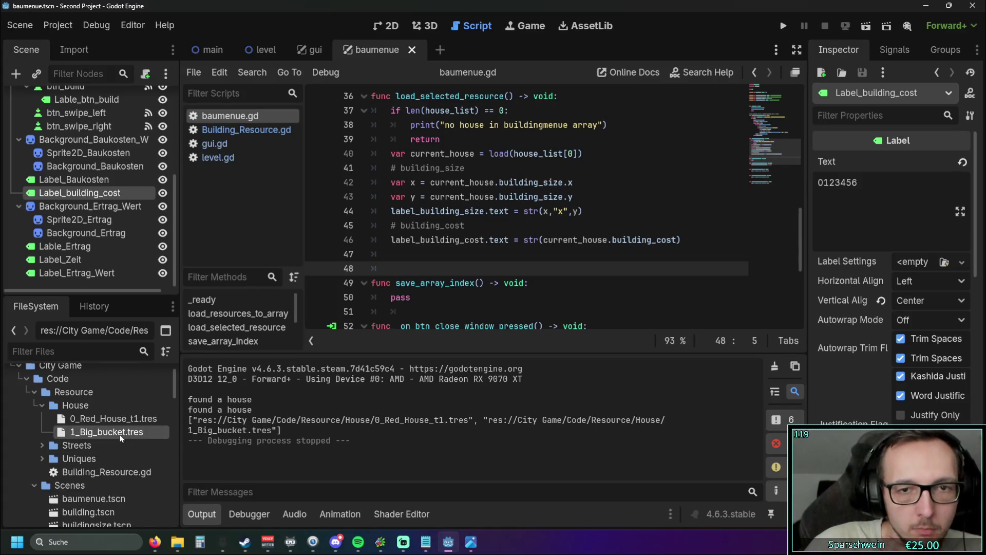
{"action": "left_click", "coordinate": [114, 419]}
{"action": "scroll", "coordinate": [868, 257], "scroll_direction": "down", "scroll_amount": 2}
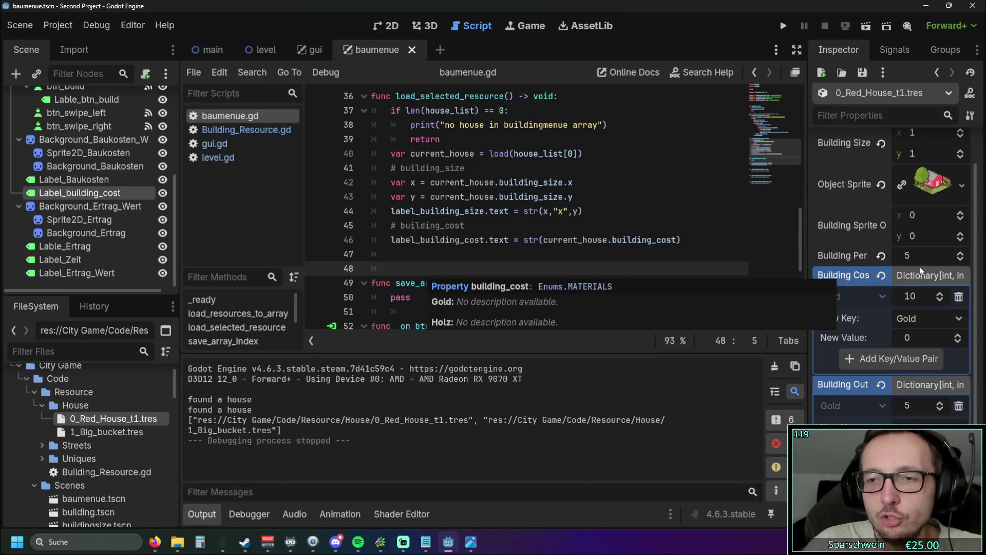
Append a [0] index to building_cost on line 46, then try [int] instead
{"action": "left_click", "coordinate": [671, 239]}
{"action": "type", "text": "["}
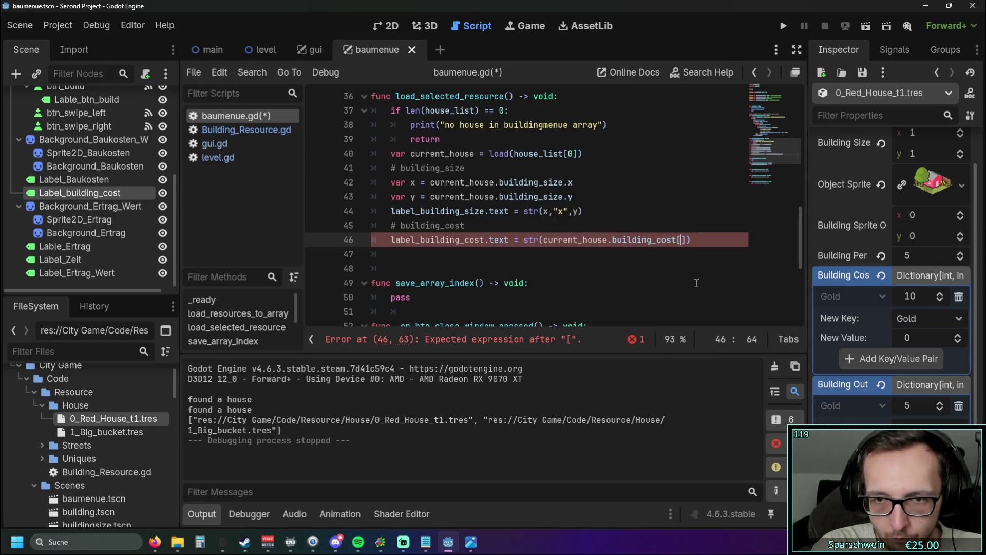
{"action": "type", "text": "0"}
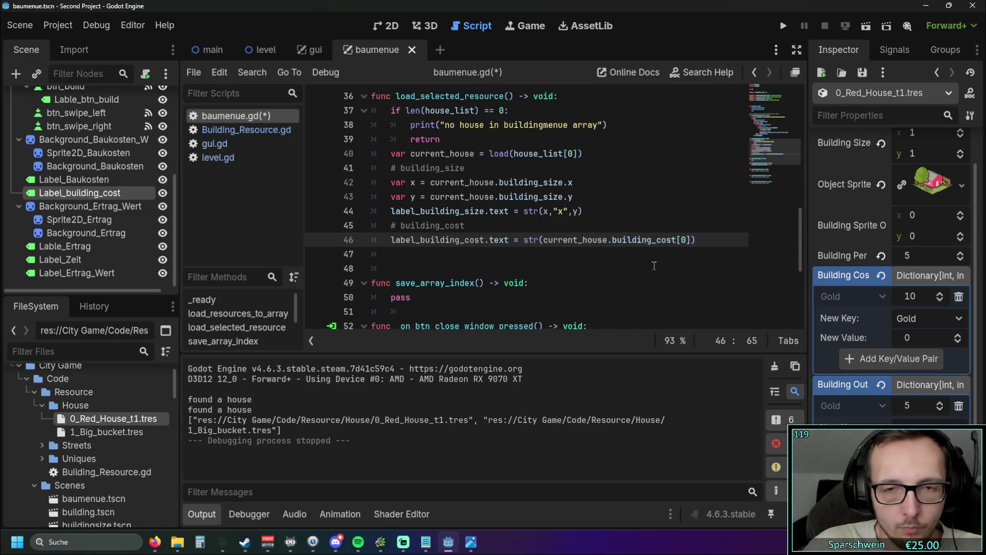
{"action": "left_click", "coordinate": [656, 264]}
{"action": "left_click", "coordinate": [683, 239]}
{"action": "key", "text": "Delete"}
{"action": "type", "text": "int"}
Restore the index to building_cost[0] so the error clears, and run the project again
{"action": "left_click", "coordinate": [609, 262]}
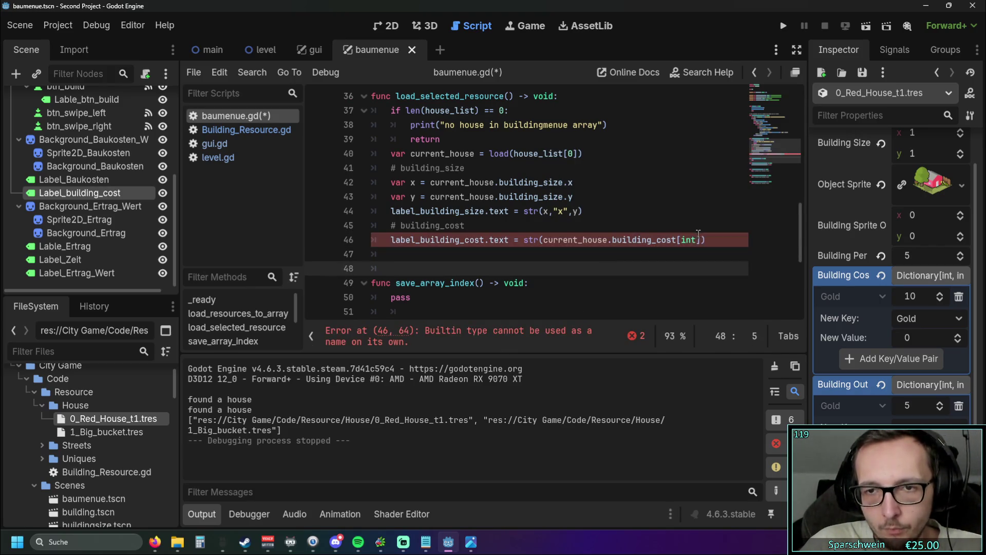
{"action": "left_click", "coordinate": [682, 240]}
{"action": "type", "text": "0"}
{"action": "left_click", "coordinate": [670, 265]}
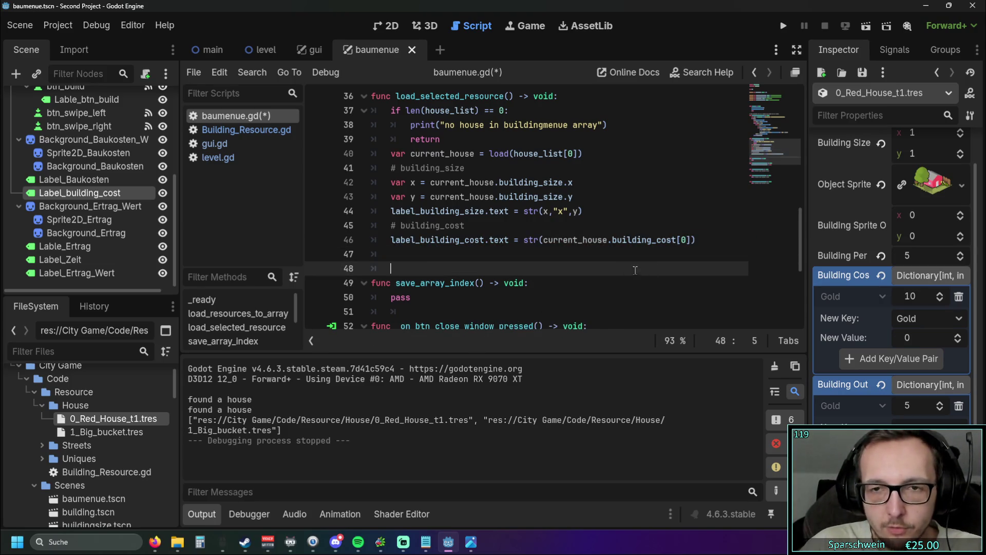
{"action": "left_click", "coordinate": [783, 26]}
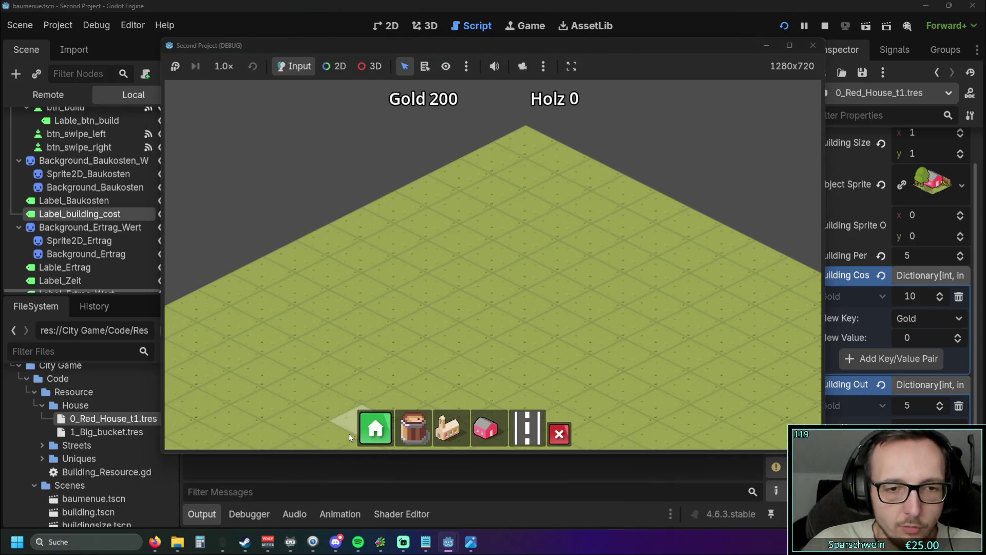
Check that the build menu's Baukosten reads 10, then close the menu and stop the game
{"action": "left_click", "coordinate": [376, 429]}
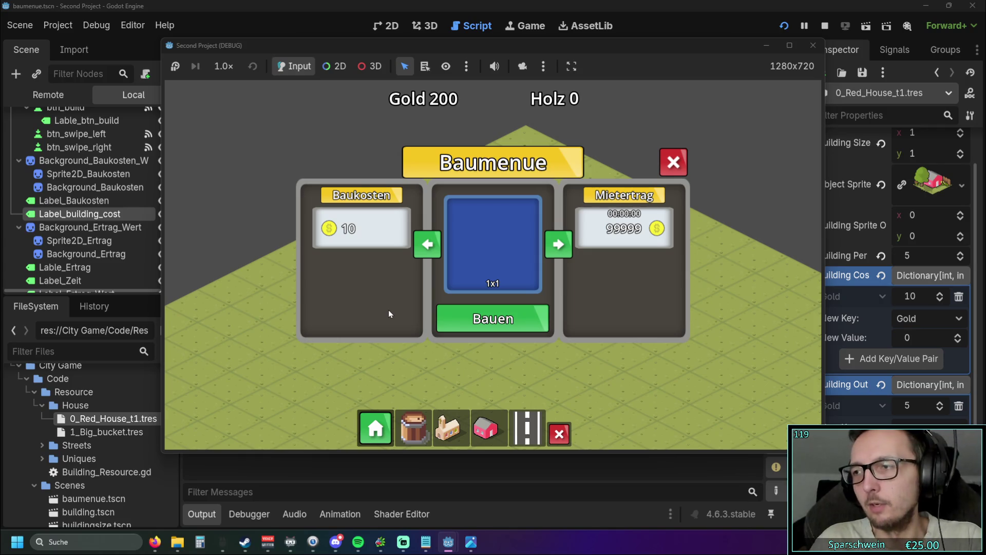
{"action": "left_click", "coordinate": [673, 163]}
{"action": "left_click", "coordinate": [813, 46]}
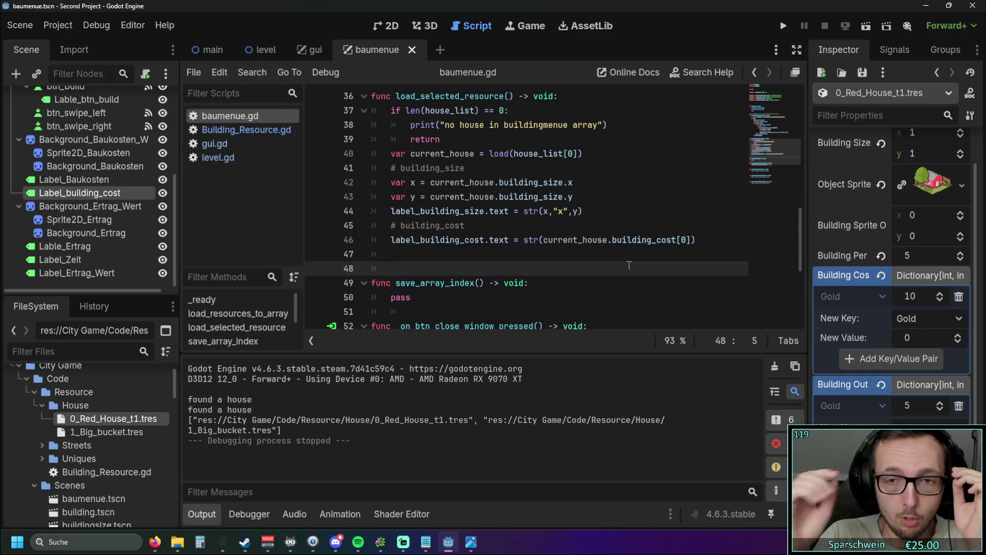
Begin a '#' comment on new line 47 below the building_cost label assignment
{"action": "left_click", "coordinate": [695, 241]}
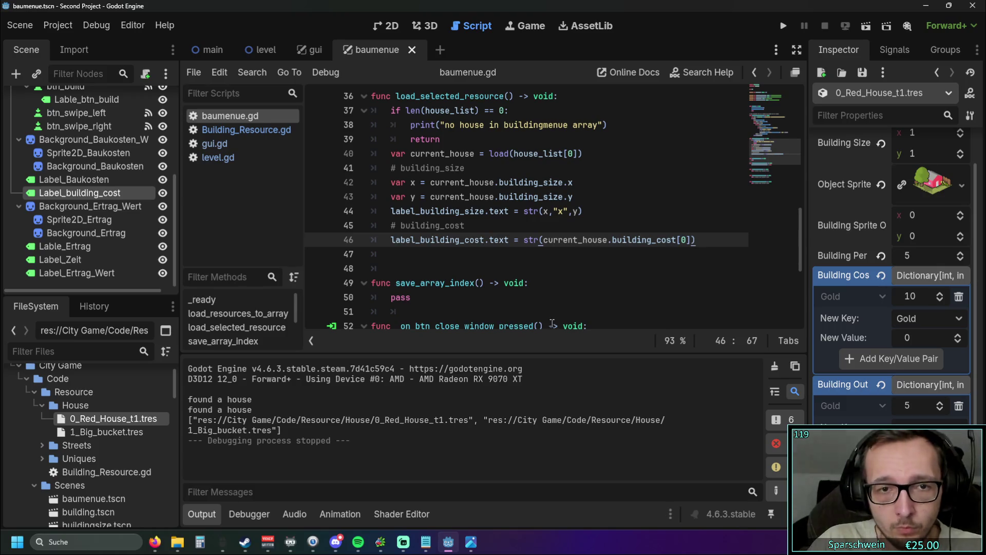
{"action": "scroll", "coordinate": [553, 272], "scroll_direction": "up", "scroll_amount": 10}
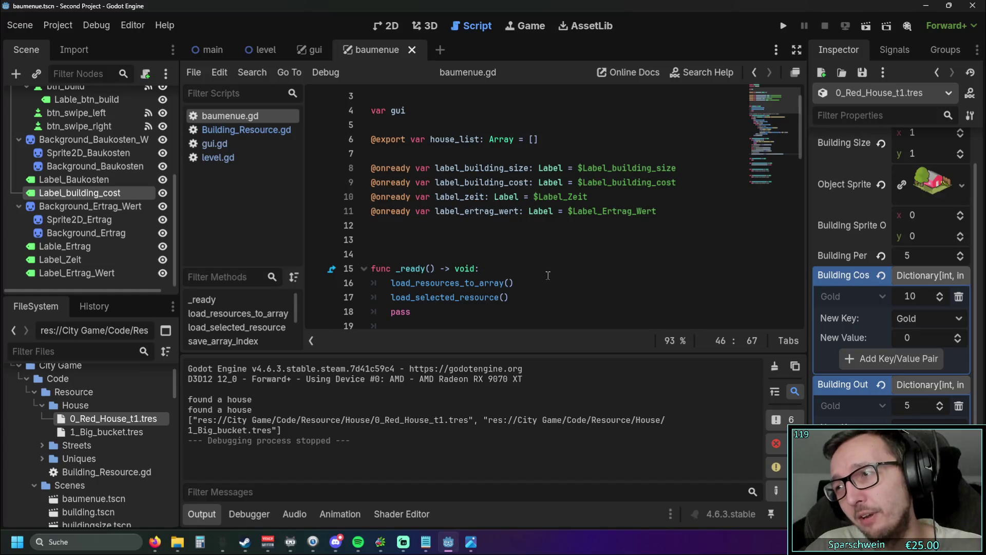
{"action": "key", "text": "alt+Tab"}
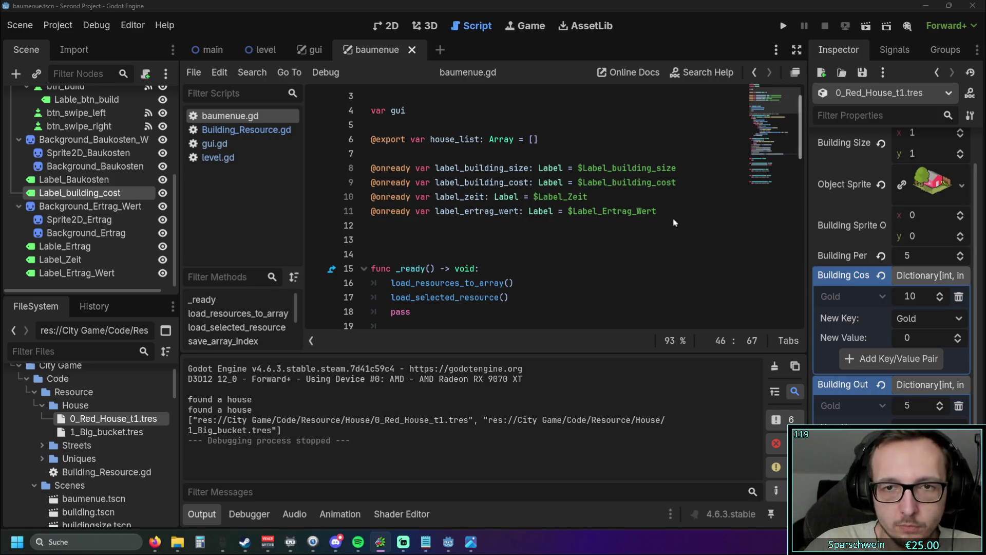
{"action": "scroll", "coordinate": [498, 226], "scroll_direction": "down", "scroll_amount": 8}
{"action": "scroll", "coordinate": [502, 230], "scroll_direction": "down", "scroll_amount": 3}
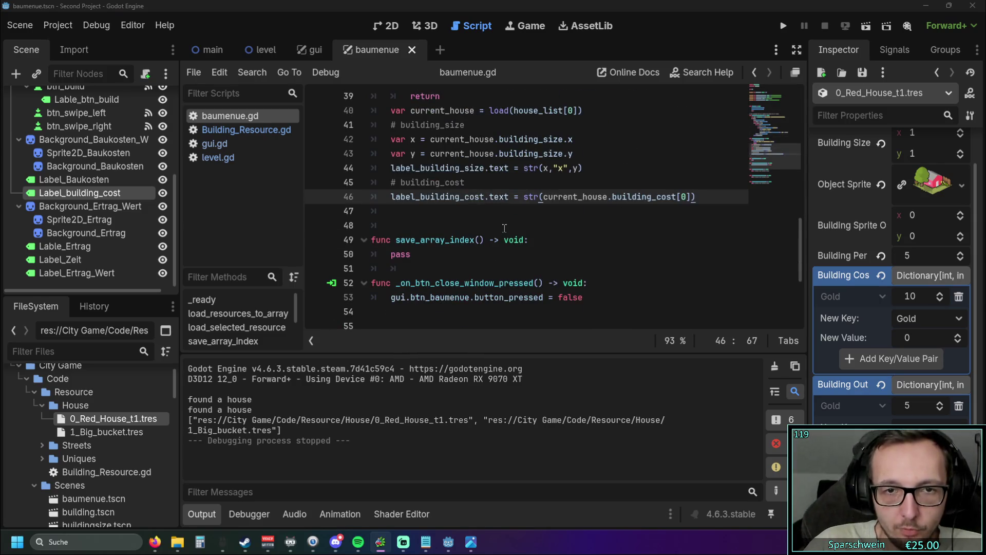
{"action": "key", "text": "Return"}
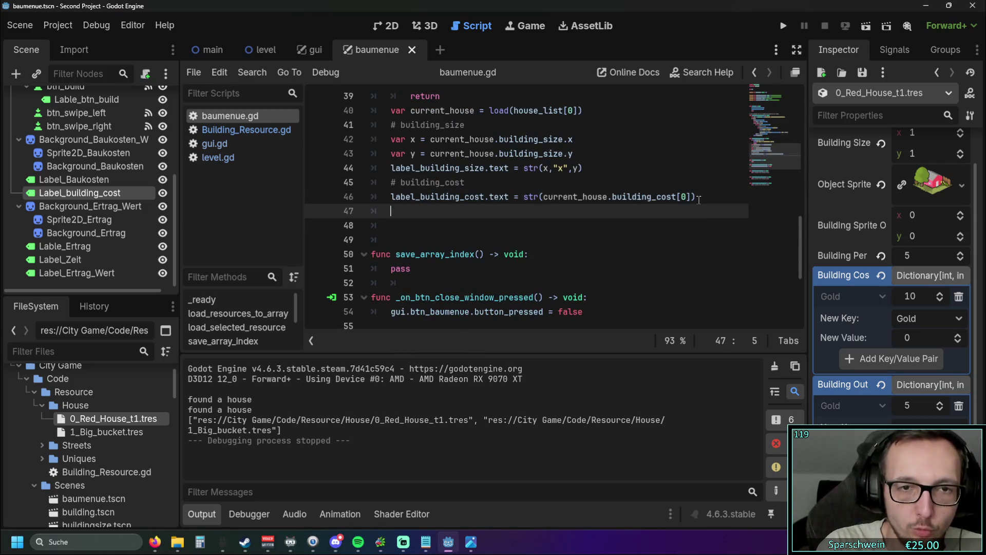
{"action": "type", "text": "#"}
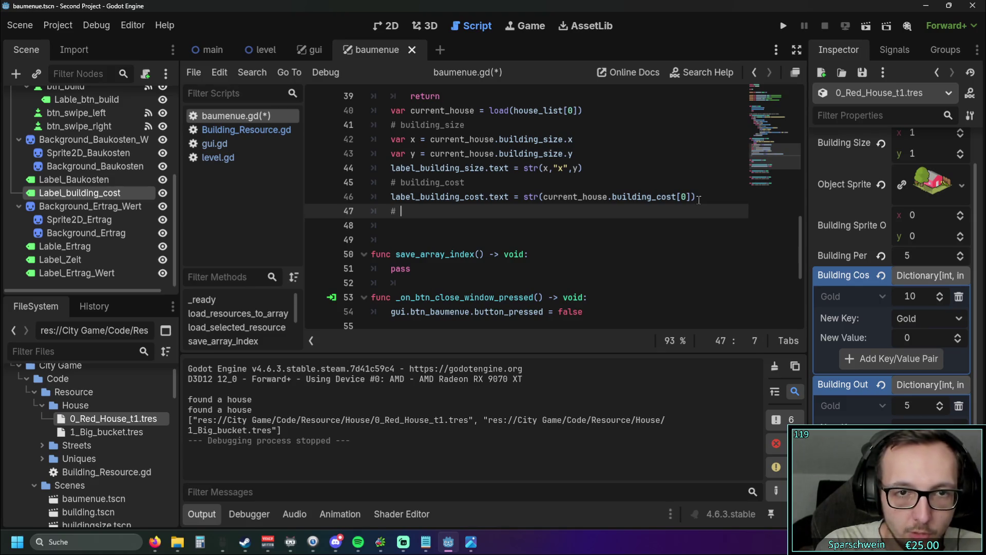
{"action": "scroll", "coordinate": [699, 200], "scroll_direction": "up", "scroll_amount": 10}
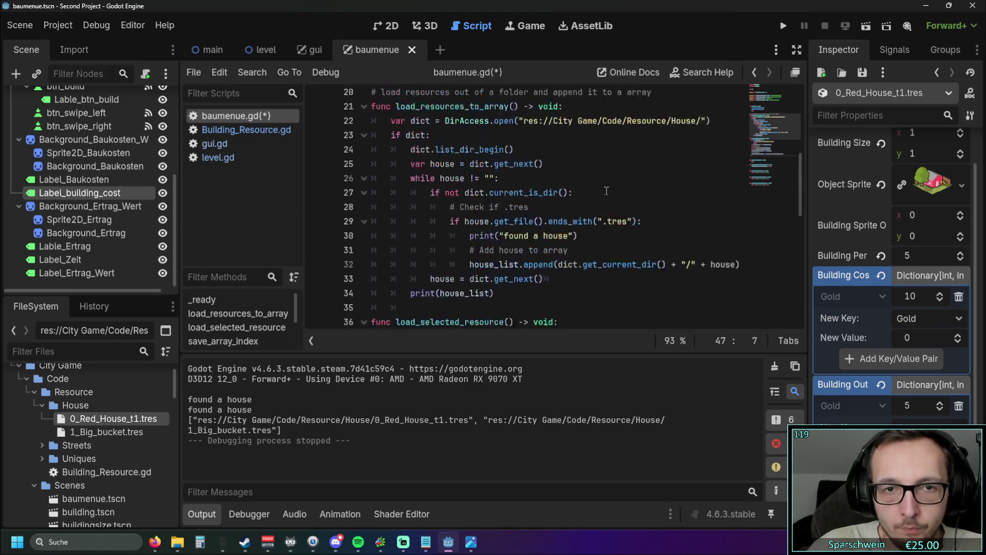
{"action": "scroll", "coordinate": [605, 191], "scroll_direction": "down", "scroll_amount": 10}
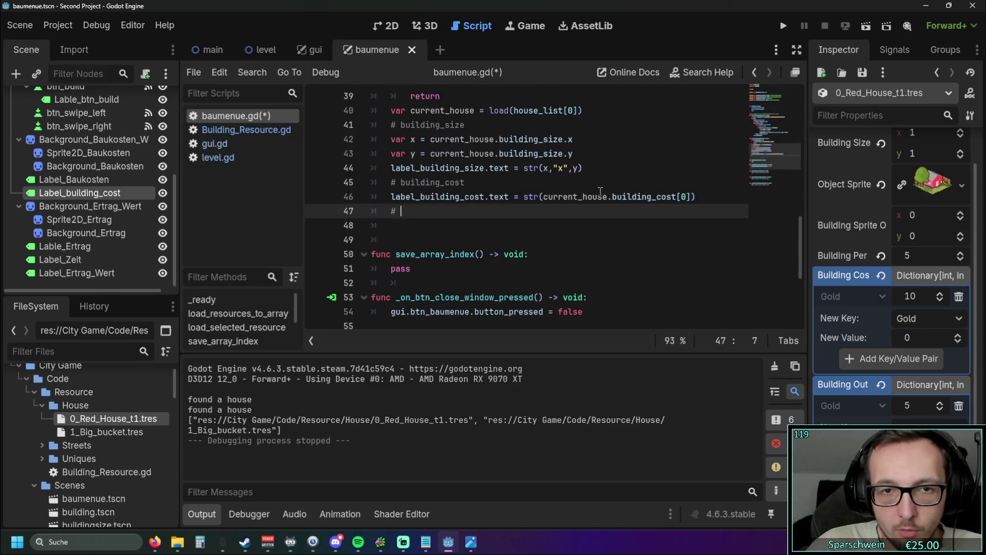
{"action": "left_click", "coordinate": [79, 258]}
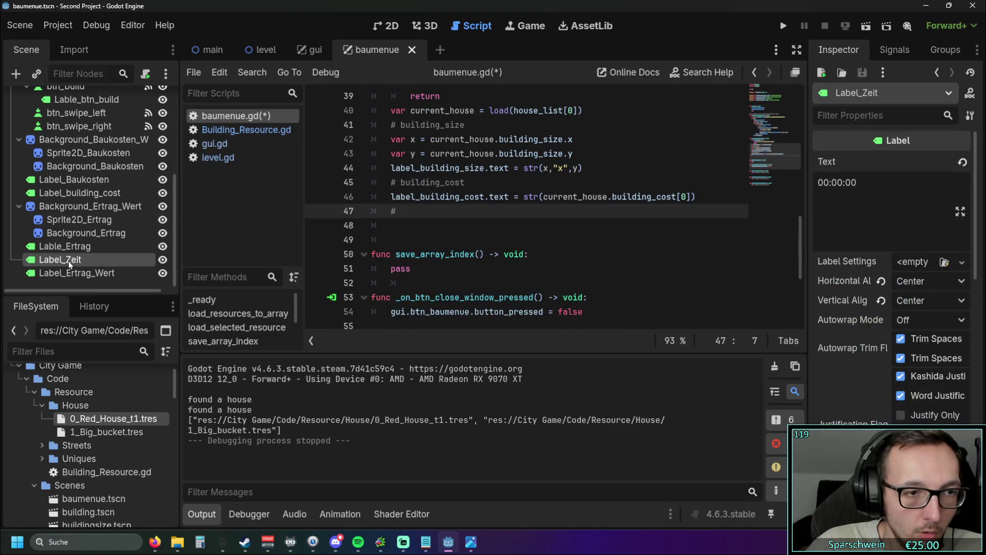
Rename the Label_Zeit node in the Scene dock to Label_time
{"action": "left_click", "coordinate": [69, 261]}
{"action": "left_click", "coordinate": [70, 259]}
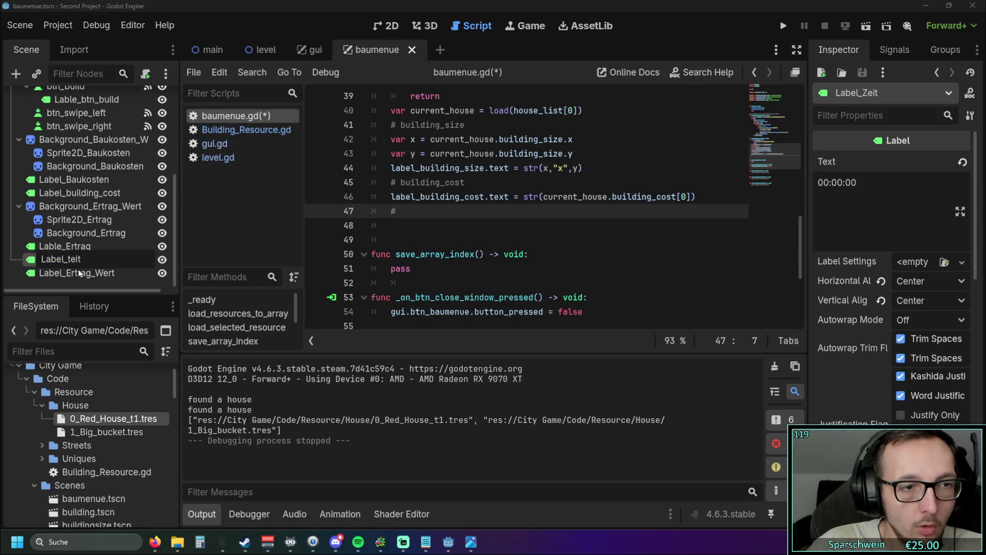
{"action": "key", "text": "Delete"}
{"action": "key", "text": "Delete"}
{"action": "key", "text": "Delete"}
{"action": "type", "text": "ime"}
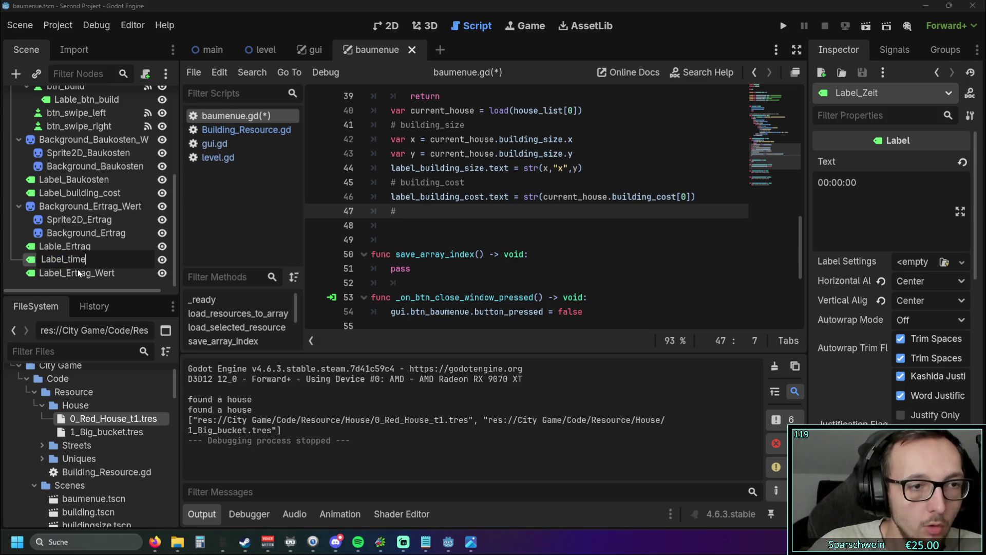
{"action": "key", "text": "Return"}
{"action": "scroll", "coordinate": [512, 199], "scroll_direction": "up", "scroll_amount": 5}
{"action": "scroll", "coordinate": [512, 199], "scroll_direction": "up", "scroll_amount": 8}
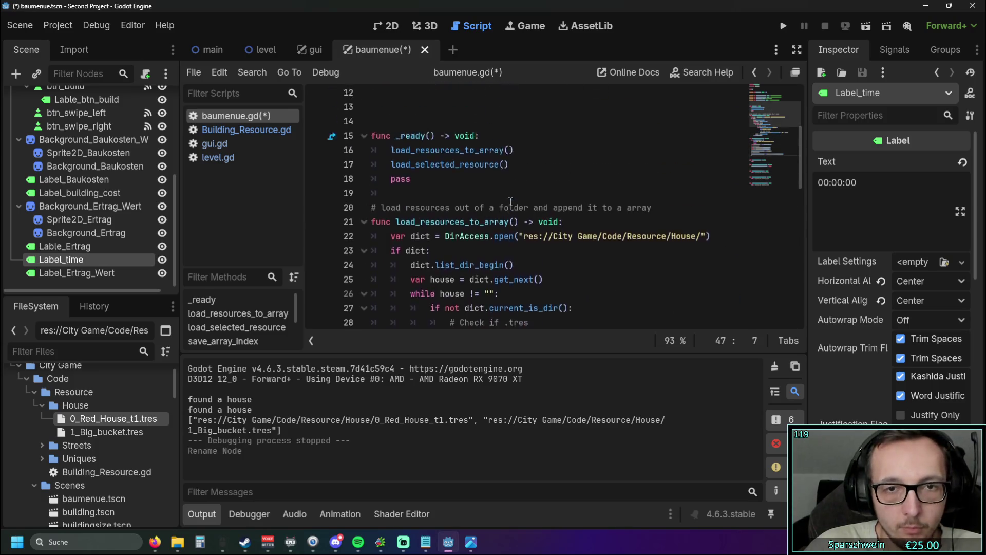
{"action": "left_click_drag", "start_coordinate": [588, 225], "coordinate": [465, 225]}
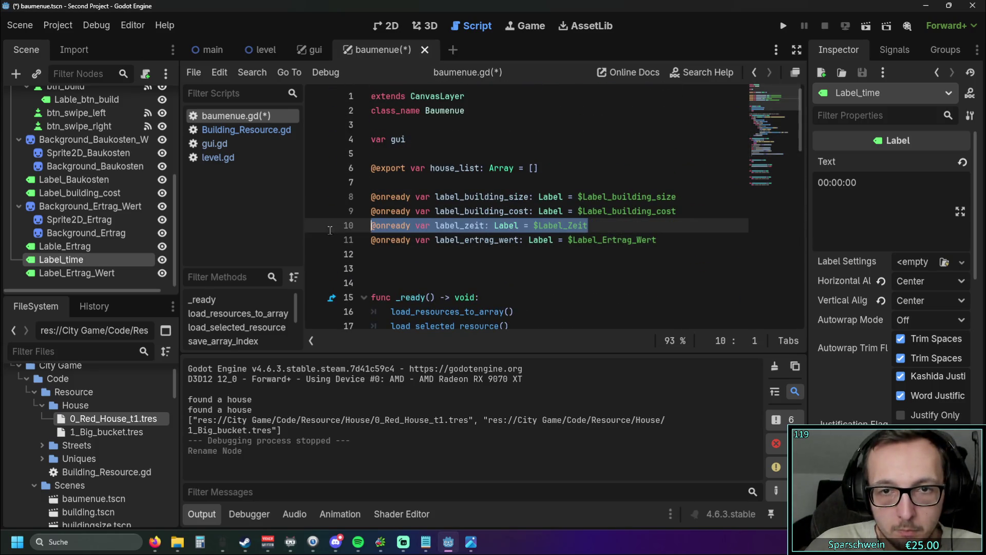
{"action": "left_click_drag", "start_coordinate": [587, 225], "coordinate": [569, 225]}
{"action": "type", "text": "time"}
{"action": "key", "text": "Down"}
{"action": "key", "text": "Down"}
{"action": "key", "text": "Down"}
{"action": "left_click_drag", "start_coordinate": [485, 225], "coordinate": [465, 225]}
{"action": "type", "text": "time"}
{"action": "key", "text": "Down"}
{"action": "key", "text": "Down"}
{"action": "key", "text": "Down"}
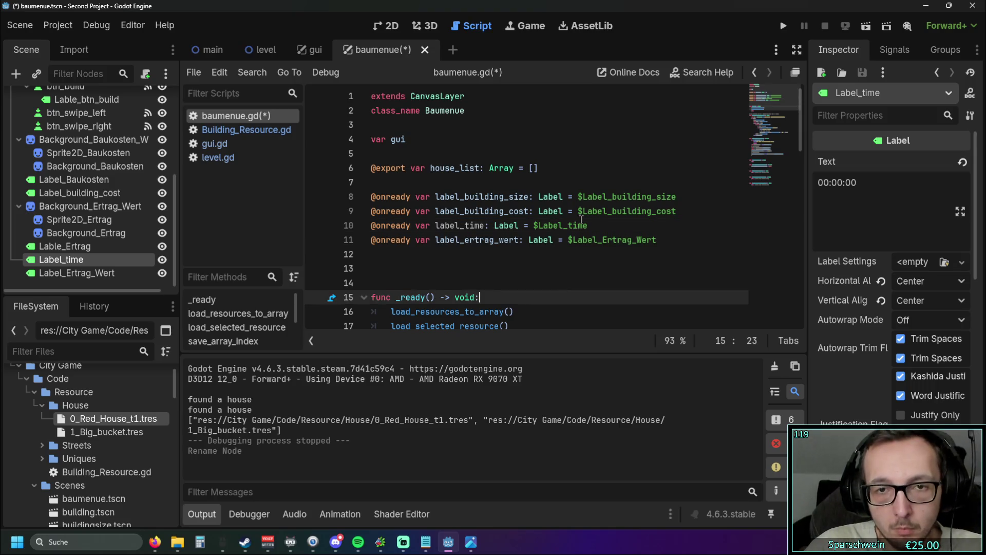
{"action": "key", "text": "Up"}
{"action": "key", "text": "Up"}
{"action": "key", "text": "Up"}
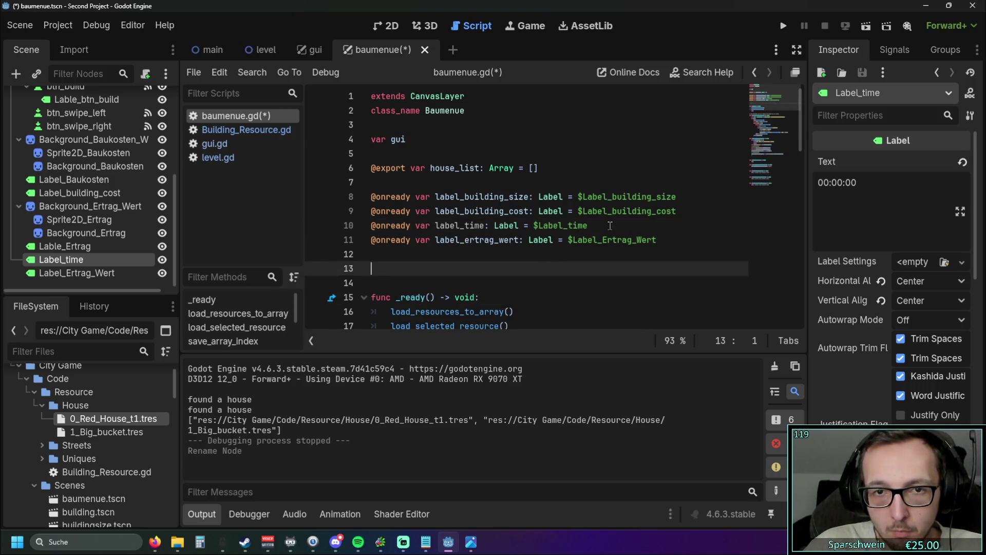
{"action": "key", "text": "Home"}
{"action": "key", "text": "shift+End"}
{"action": "key", "text": "Delete"}
{"action": "left_click_drag", "start_coordinate": [82, 260], "coordinate": [403, 226]}
Open the Building_Resource.gd script at the can_upgrade line
{"action": "left_click", "coordinate": [520, 295]}
{"action": "scroll", "coordinate": [519, 295], "scroll_direction": "down", "scroll_amount": 12}
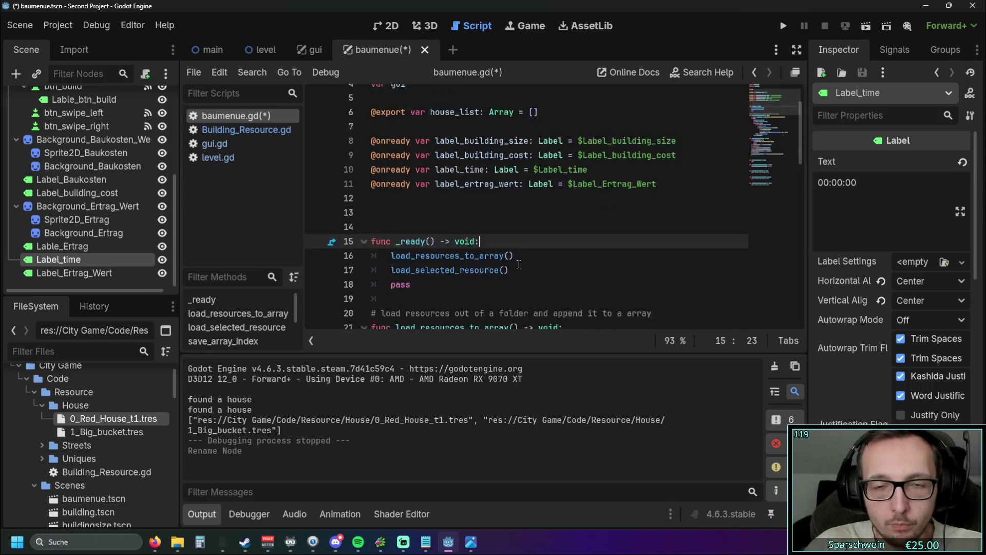
{"action": "left_click", "coordinate": [423, 241]}
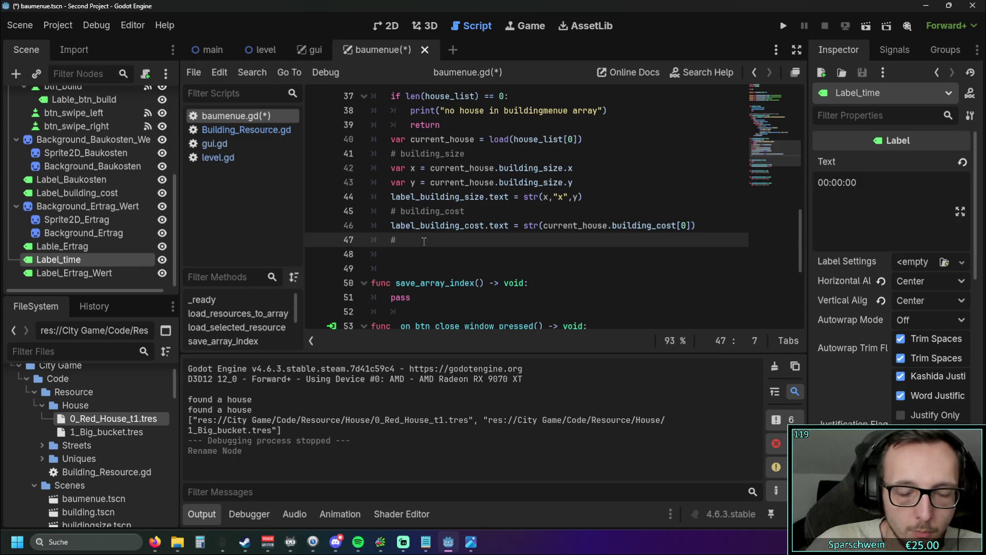
{"action": "left_click", "coordinate": [241, 130]}
{"action": "left_click", "coordinate": [531, 254]}
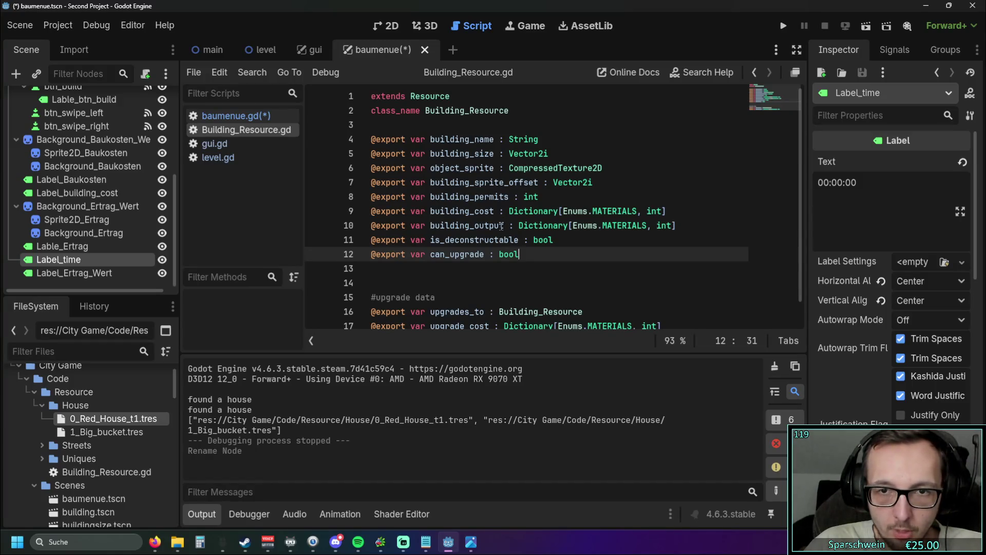
{"action": "left_click", "coordinate": [684, 229]}
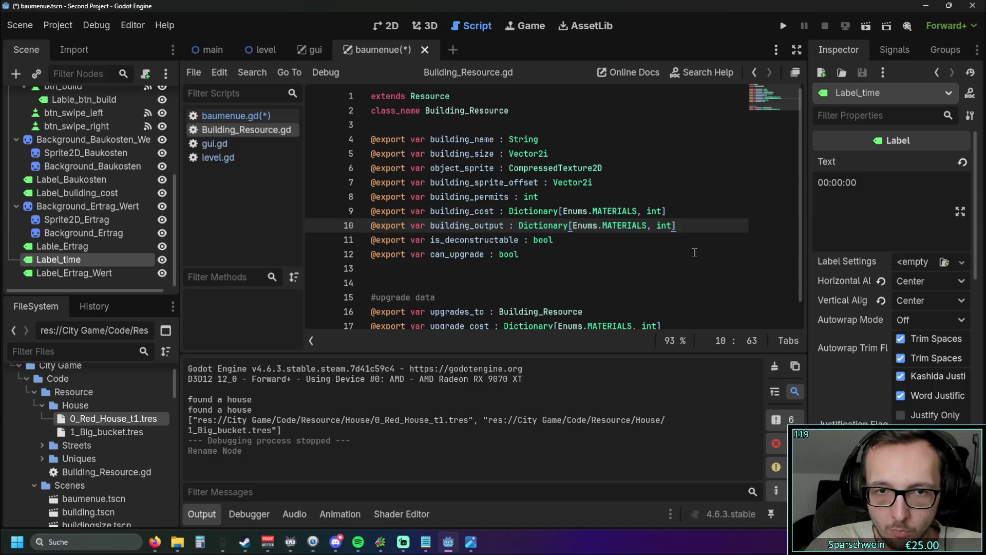
{"action": "key", "text": "Return"}
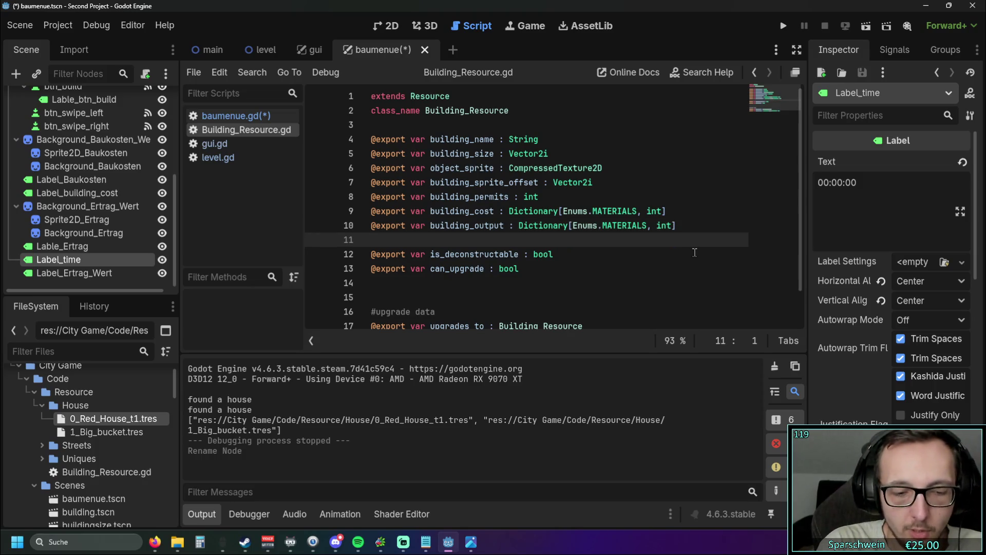
{"action": "type", "text": "@export"}
{"action": "key", "text": "Escape"}
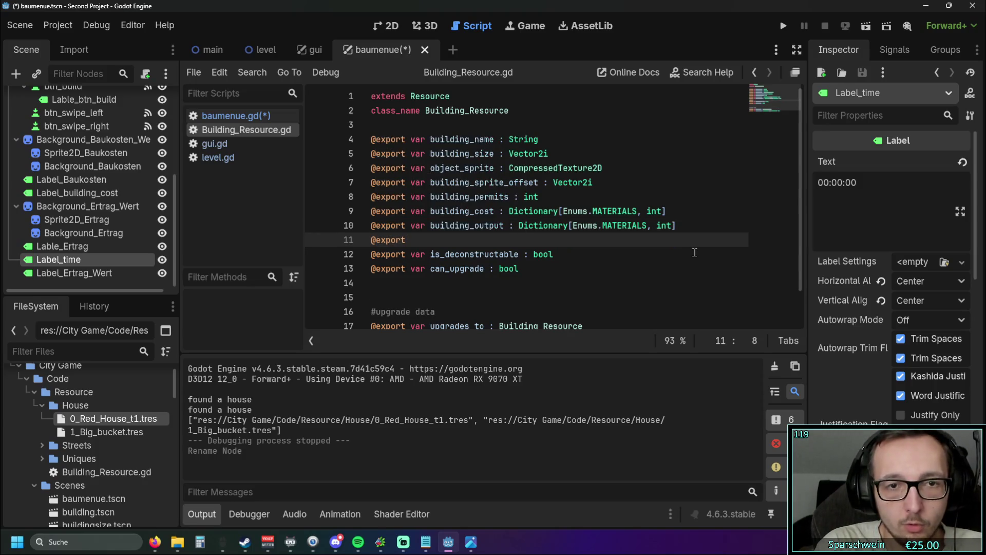
{"action": "type", "text": "var"}
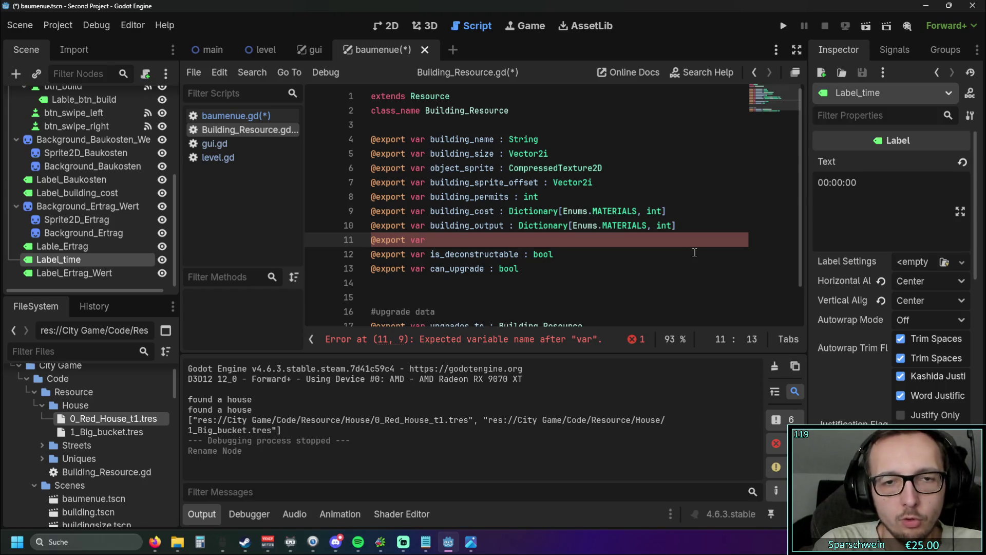
{"action": "type", "text": "collect_time"}
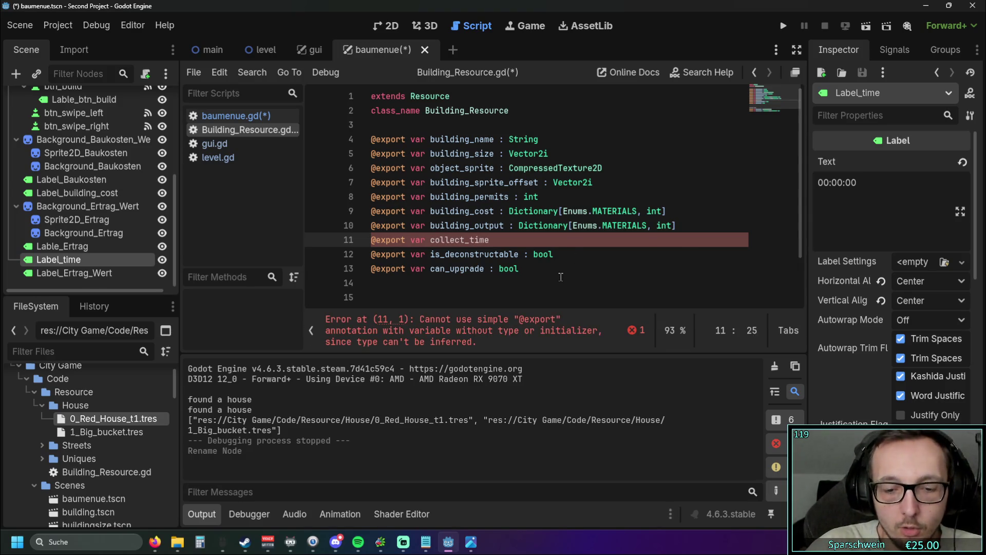
{"action": "type", "text": " :"}
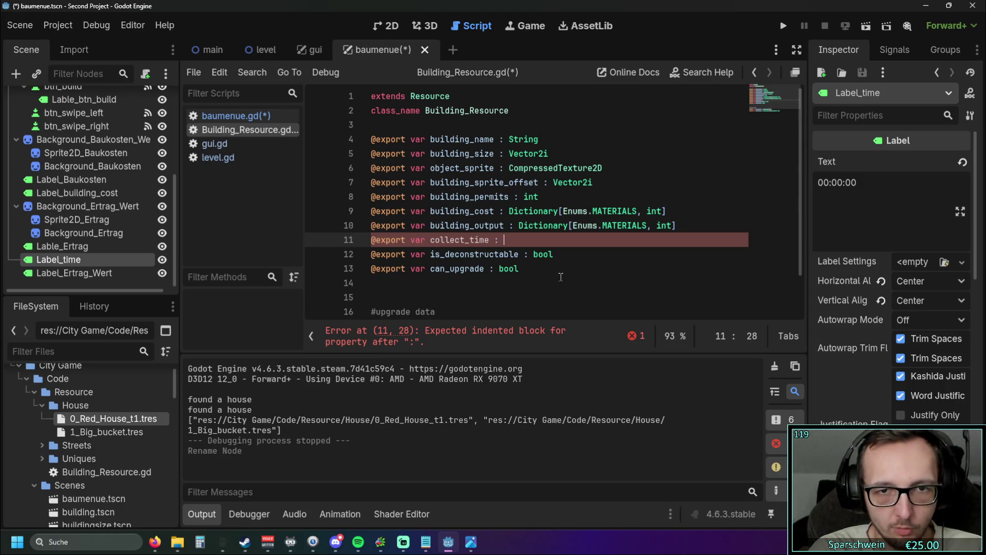
{"action": "type", "text": "int"}
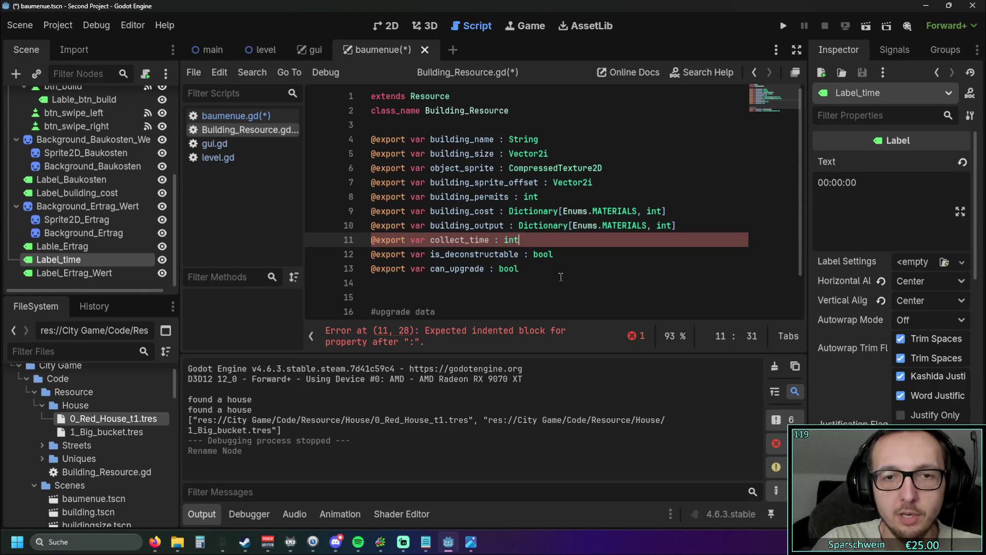
{"action": "left_click", "coordinate": [561, 277]}
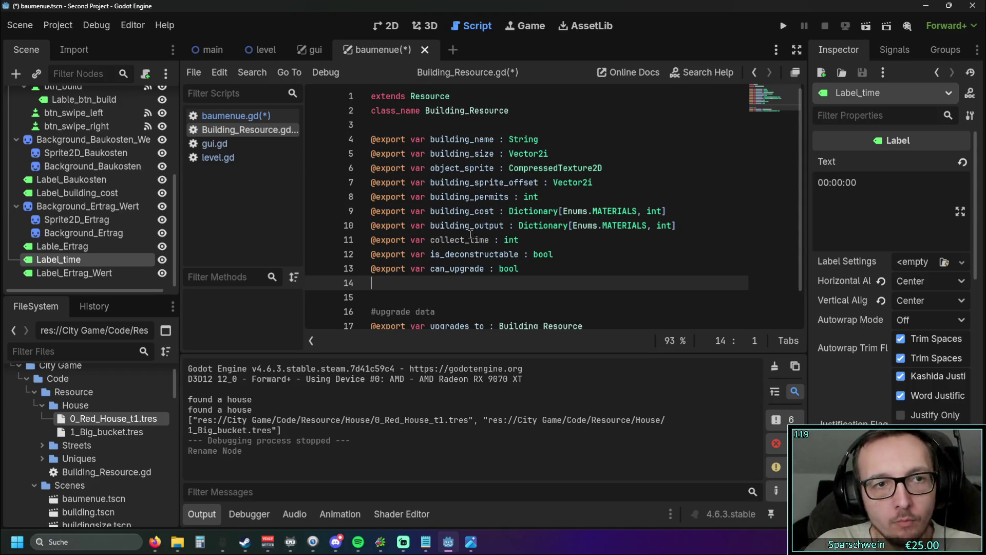
{"action": "left_click", "coordinate": [103, 434]}
Open 0_Red_House_t1.tres in the Inspector and select its Collect Time value, still 0
{"action": "double_click", "coordinate": [103, 420]}
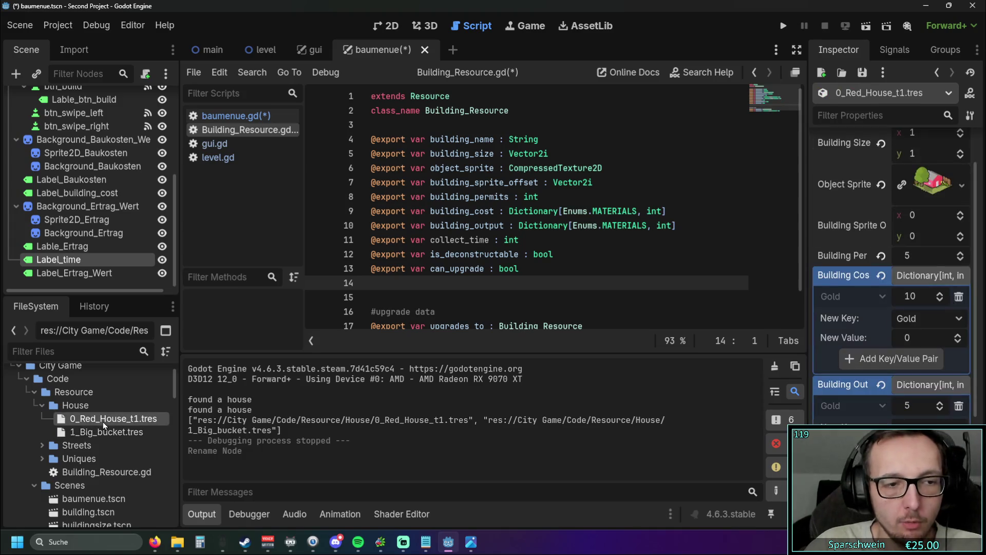
{"action": "scroll", "coordinate": [911, 241], "scroll_direction": "up", "scroll_amount": 2}
{"action": "scroll", "coordinate": [911, 257], "scroll_direction": "down", "scroll_amount": 5}
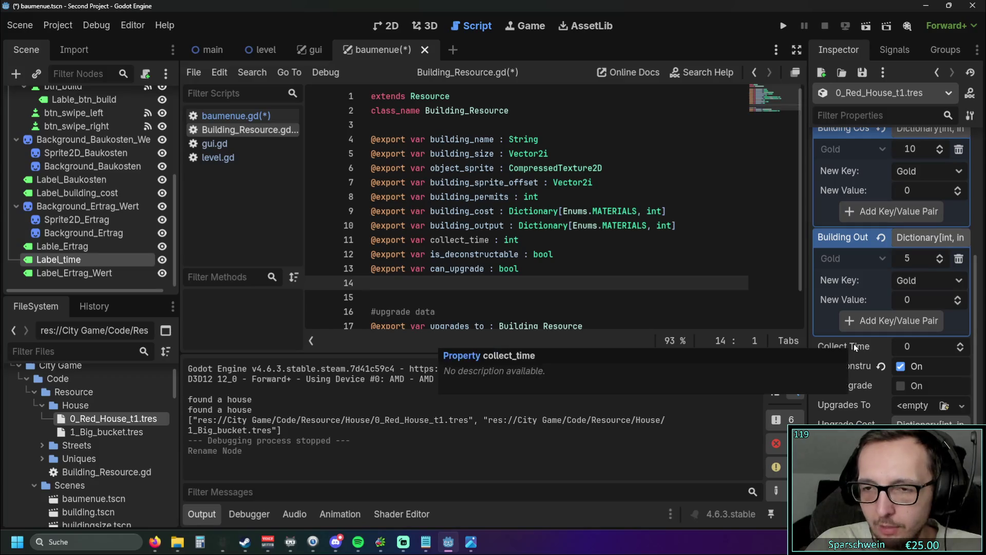
{"action": "left_click", "coordinate": [549, 227]}
{"action": "left_click", "coordinate": [553, 254]}
{"action": "left_click", "coordinate": [924, 347]}
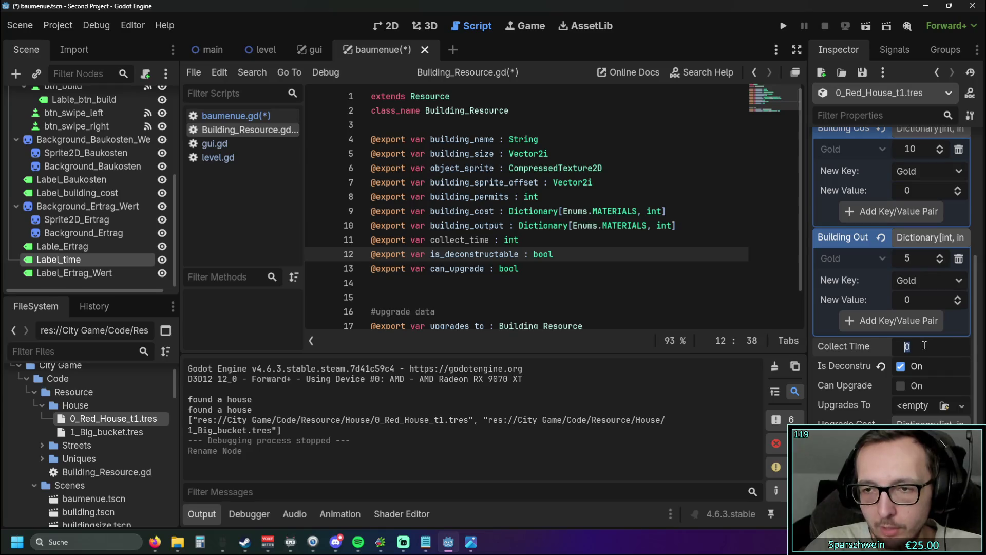